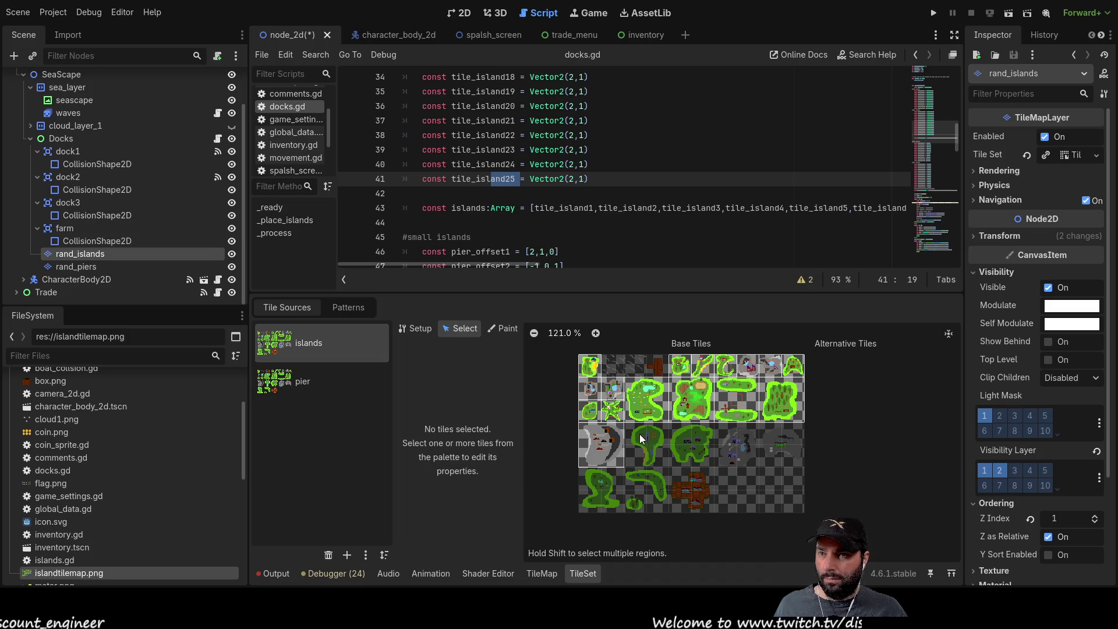
Inspect the islands atlas in the TileSet editor's Setup and Select views
click(420, 327)
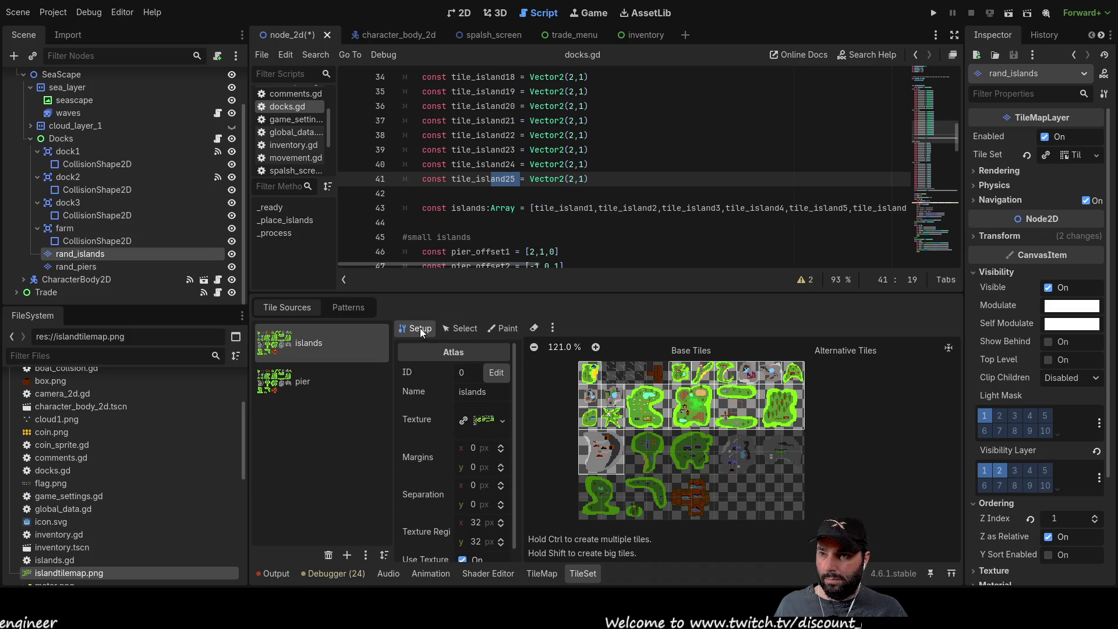
scroll(513, 473, down, 1)
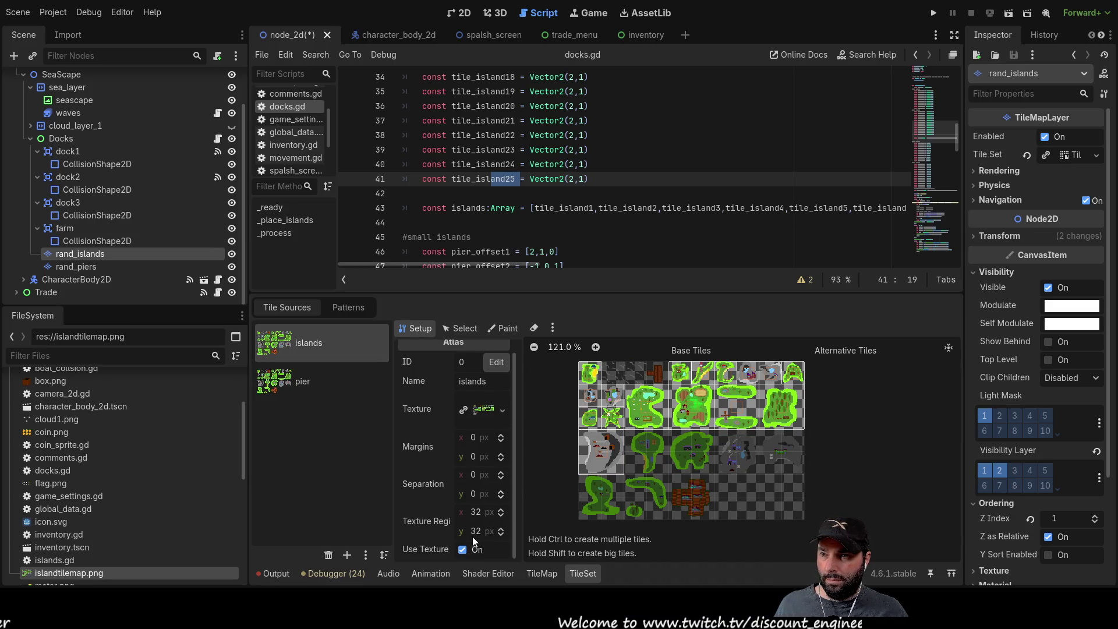
click(455, 332)
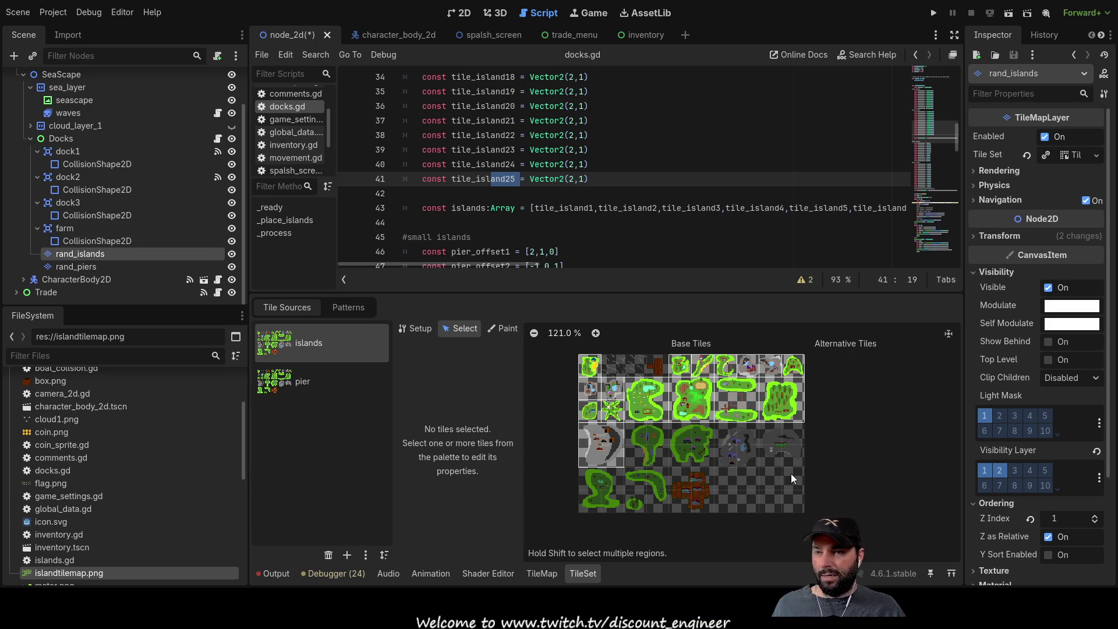
mouse_move(822, 439)
mouse_down()
mouse_move(790, 413)
mouse_move(796, 426)
mouse_up()
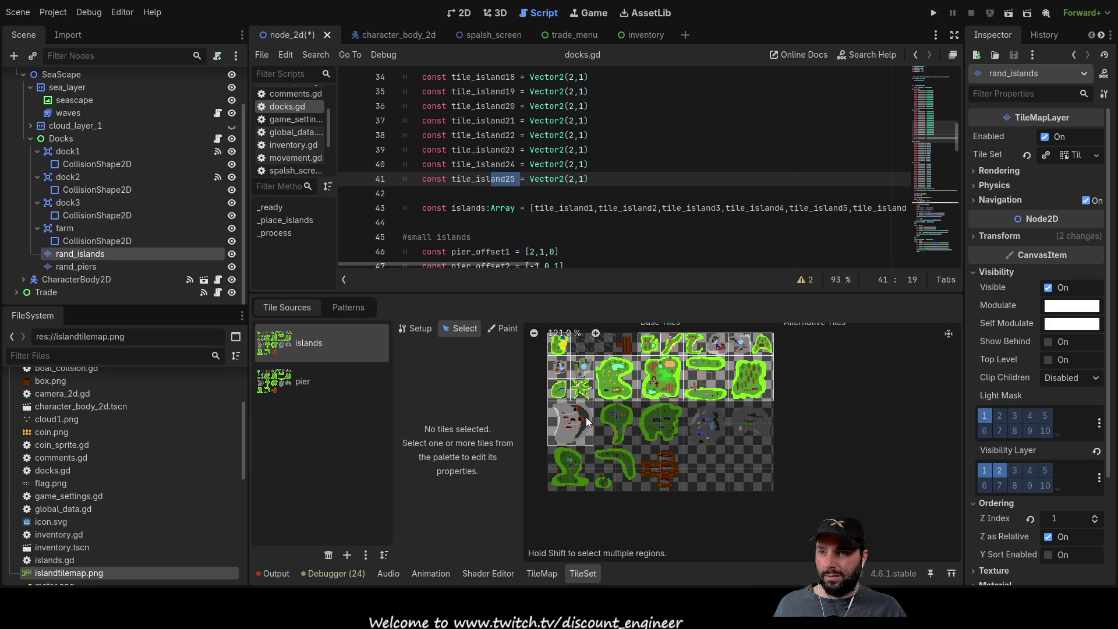
Browse the TileMap painter's pier and islands sources and its Tiles, Patterns and Terrains lists
click(541, 572)
scroll(809, 508, down, 3)
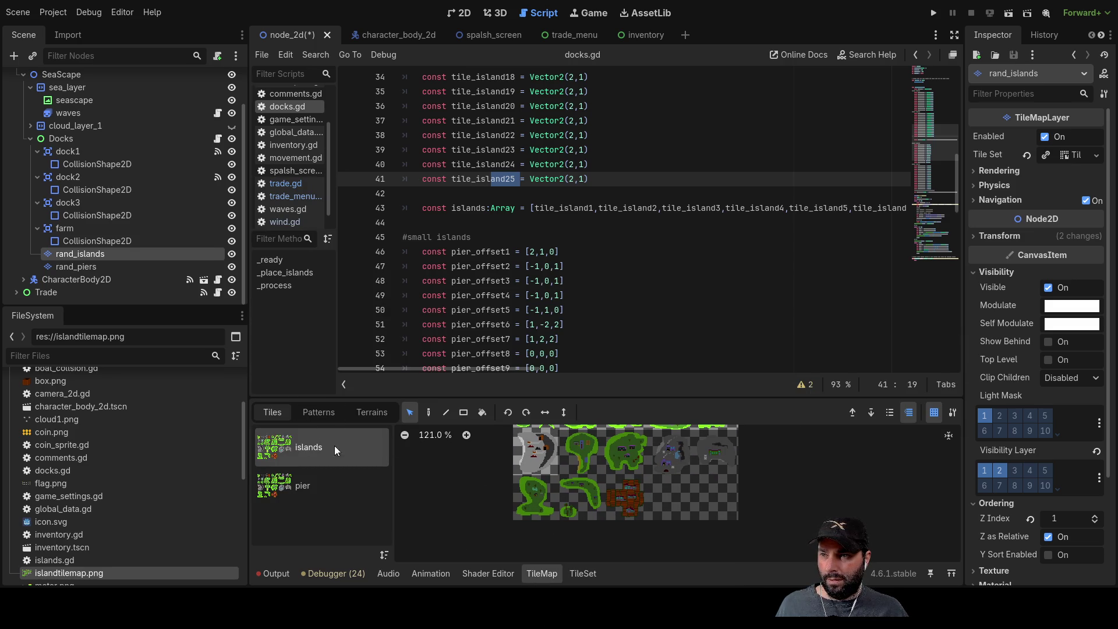
click(431, 414)
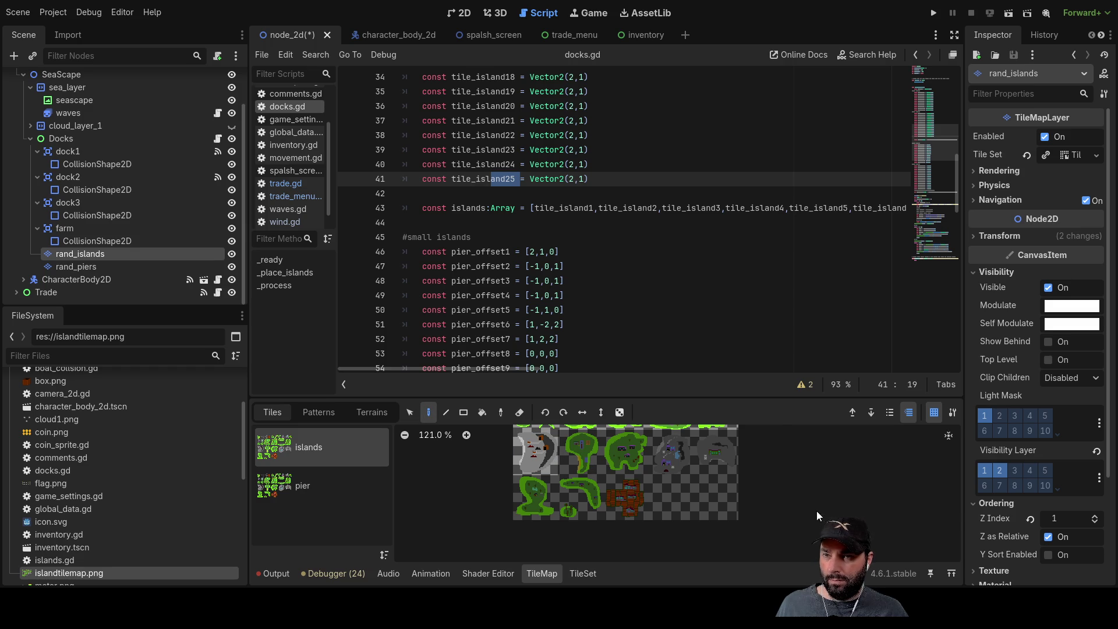
drag(780, 397, 780, 206)
click(308, 302)
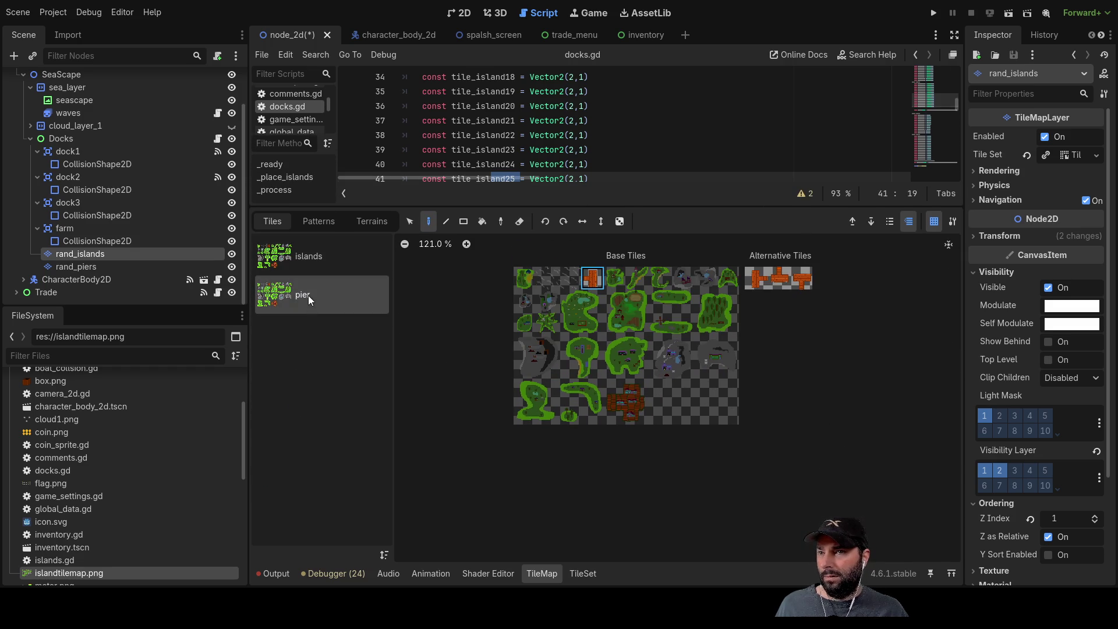
click(309, 267)
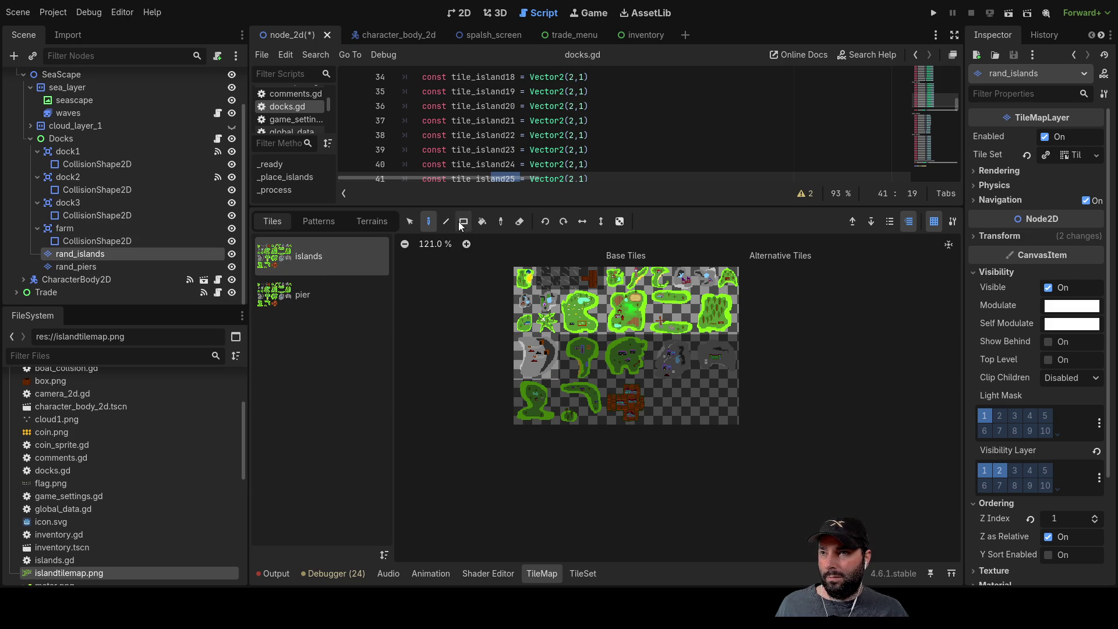
click(327, 222)
click(377, 222)
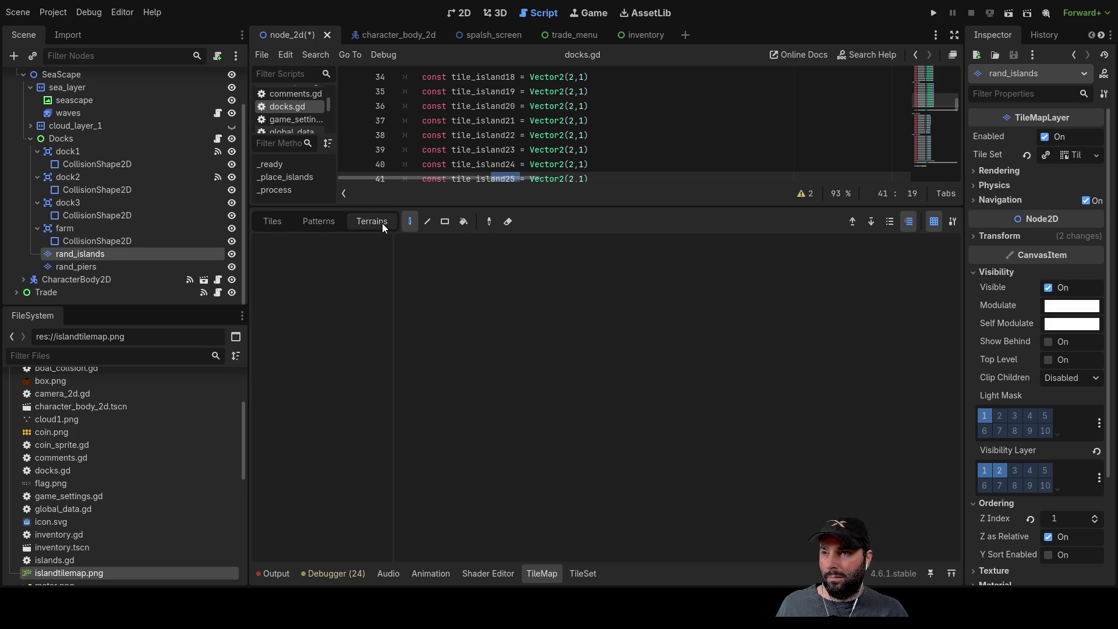
click(271, 222)
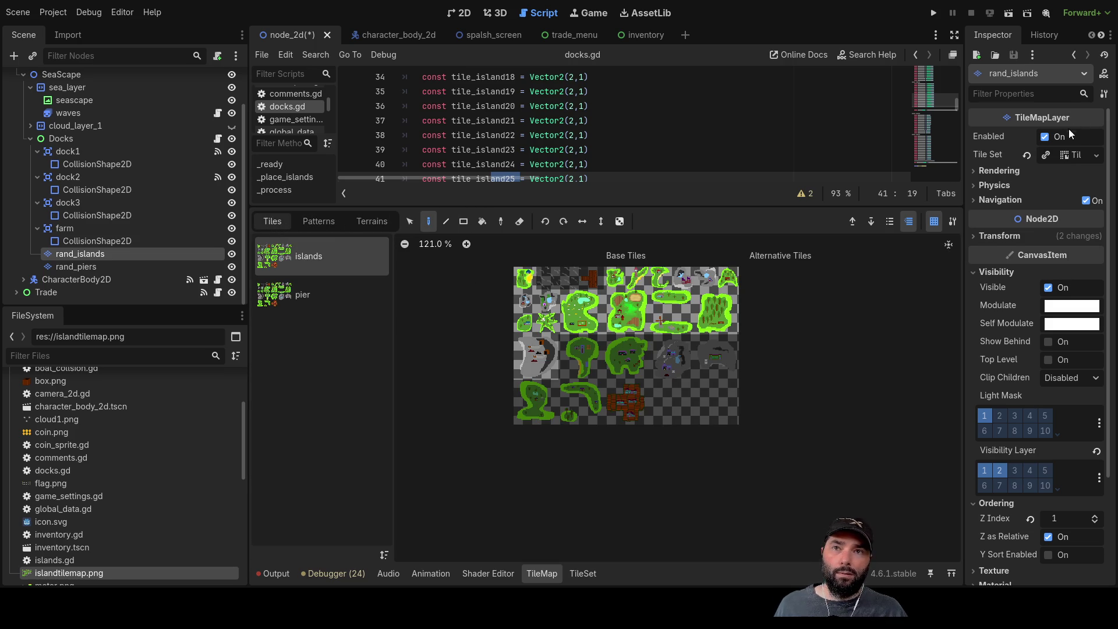
Assign a New TileSet to rand_islands from the Inspector's Tile Set dropdown
click(1096, 156)
click(1015, 191)
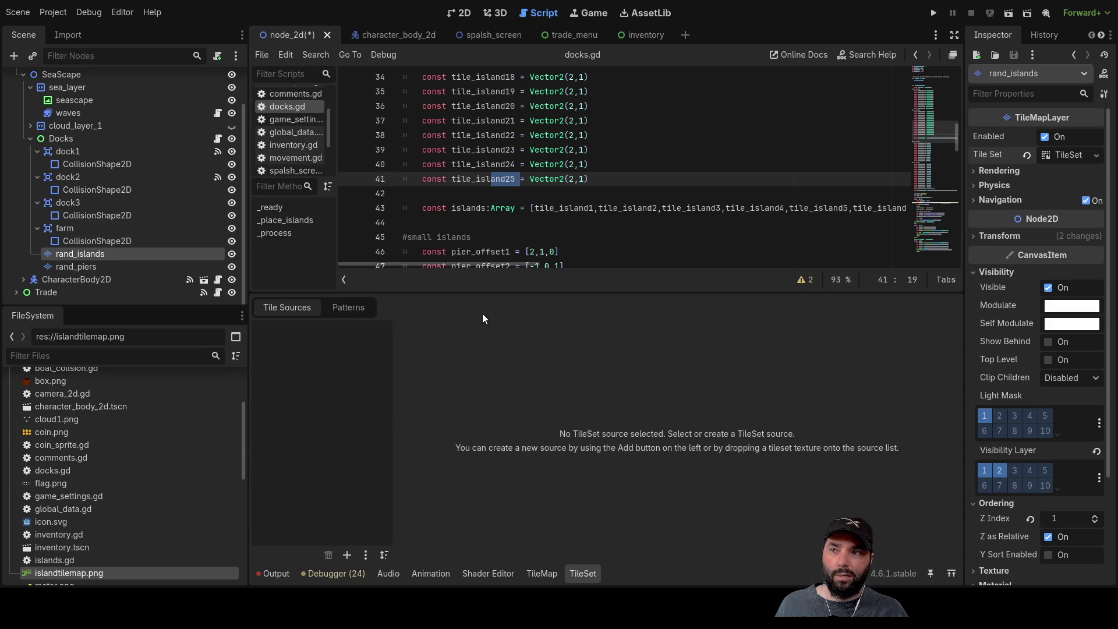
click(540, 573)
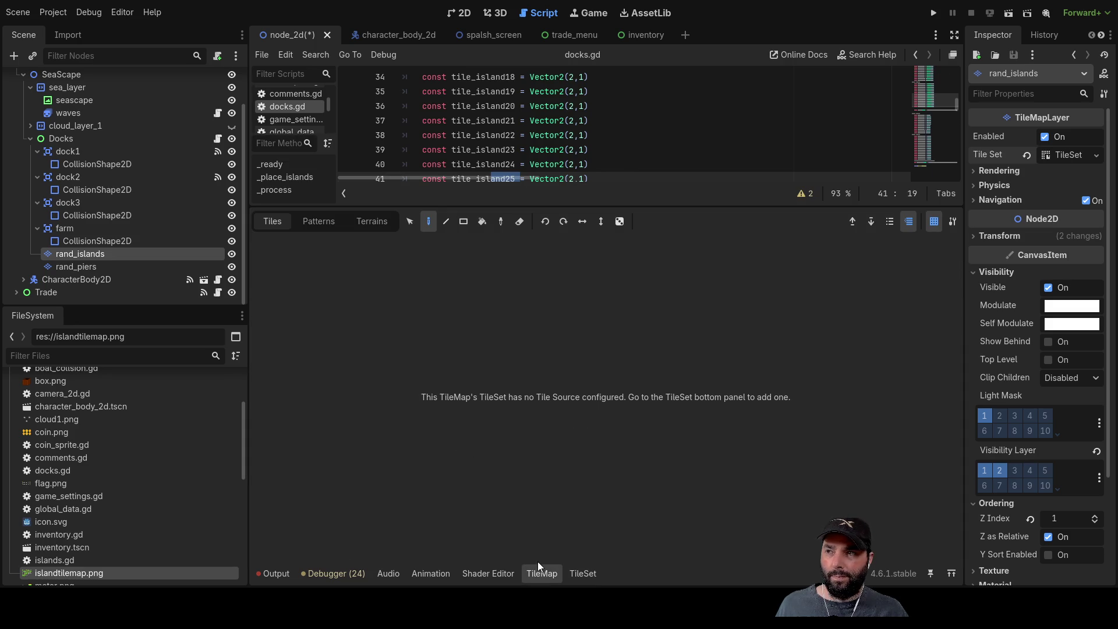
click(576, 571)
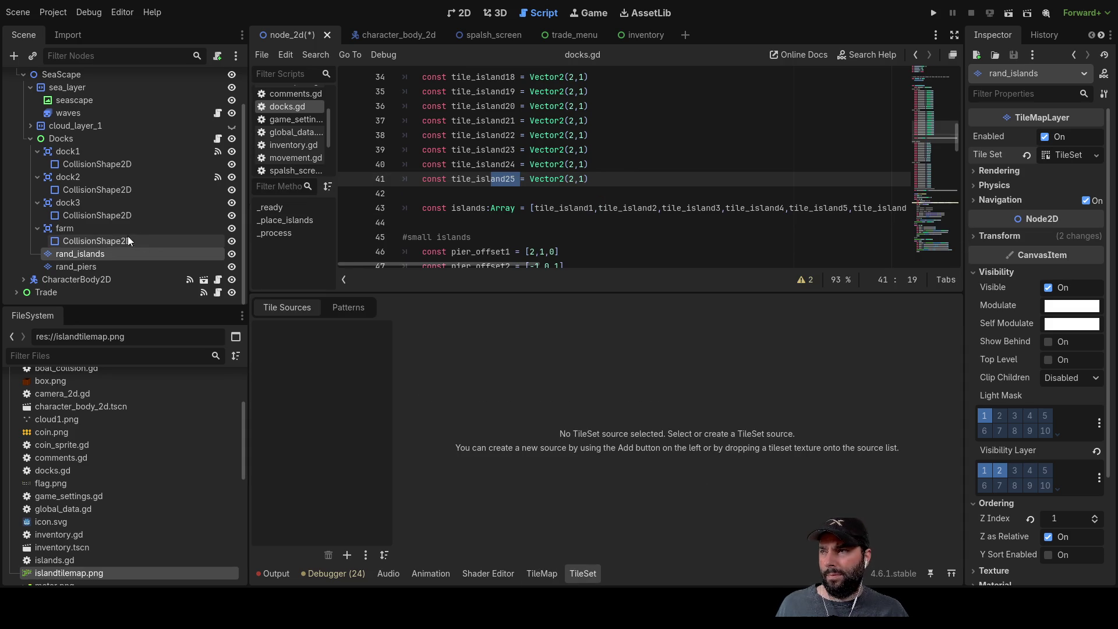
click(1064, 153)
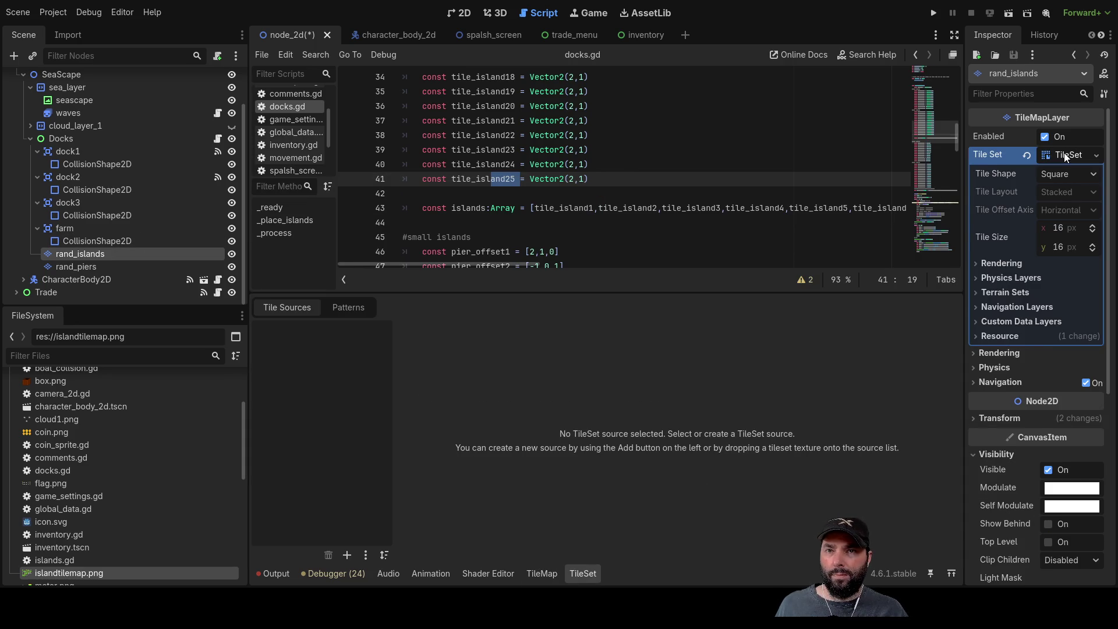
click(552, 331)
Compare the rand_piers and rand_islands layers, ending back on rand_islands
click(91, 263)
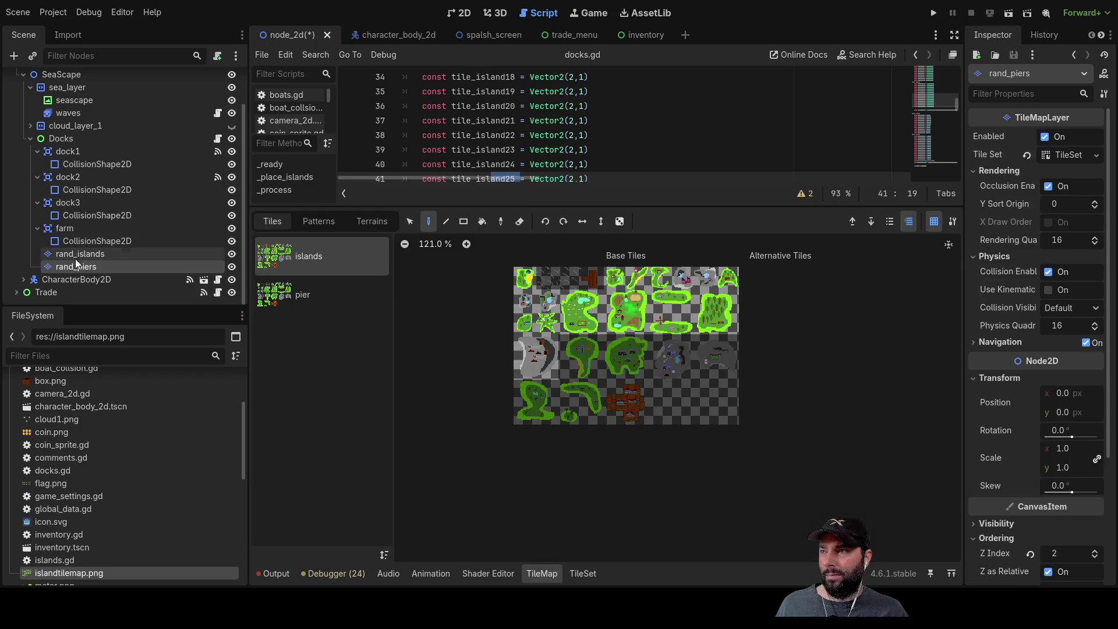
click(92, 256)
click(82, 263)
click(86, 255)
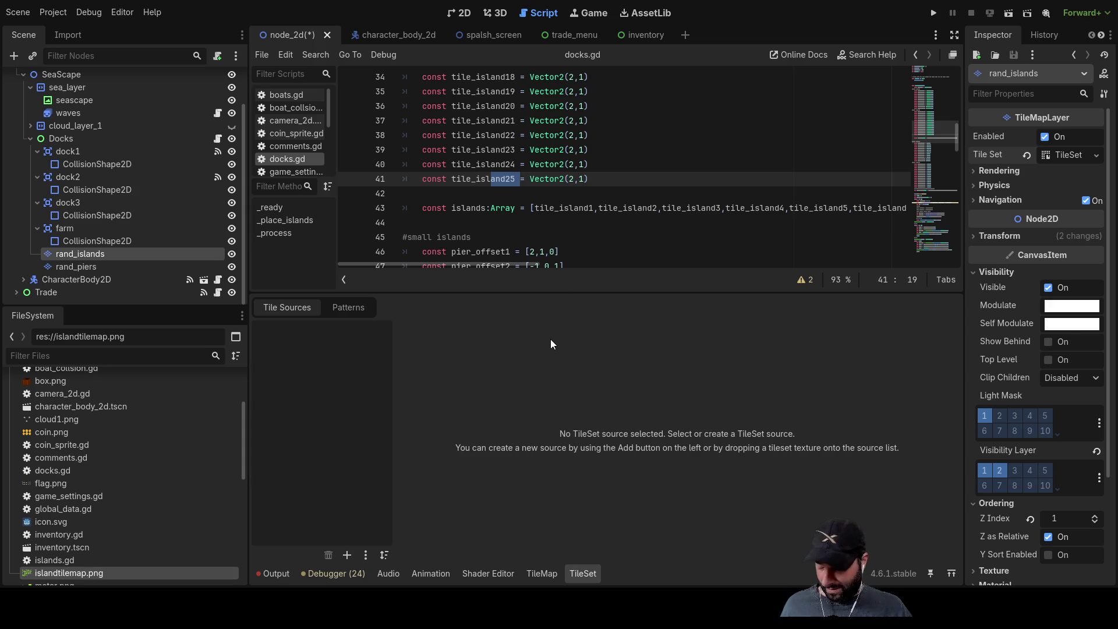
Undo to restore the islands and pier tile set, then show pier tiles in the TileMap painter
key(ctrl+z)
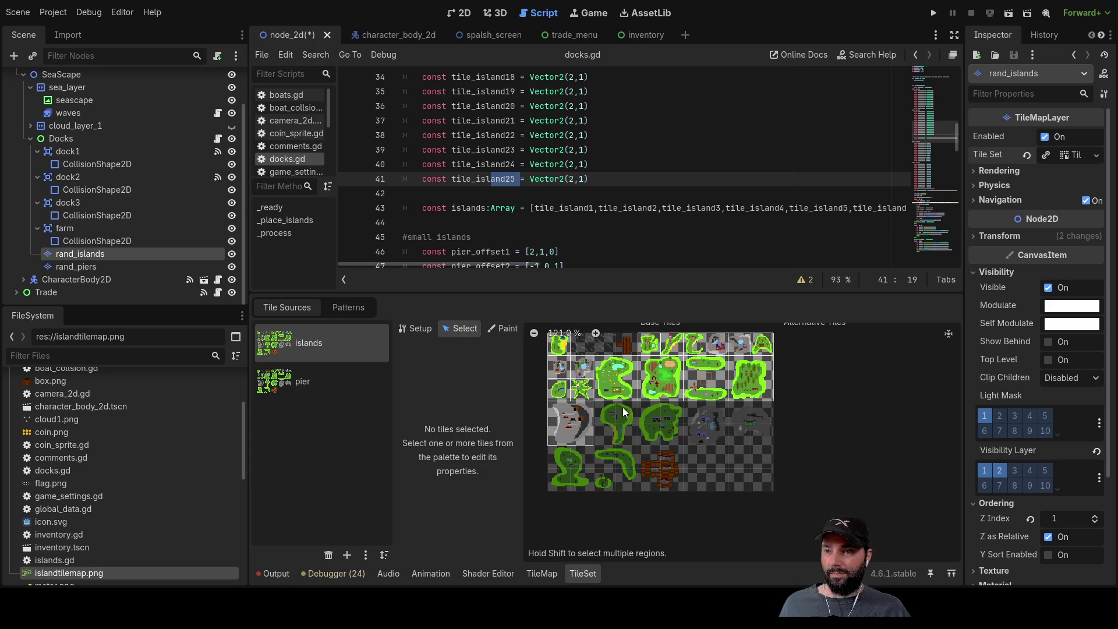
click(311, 374)
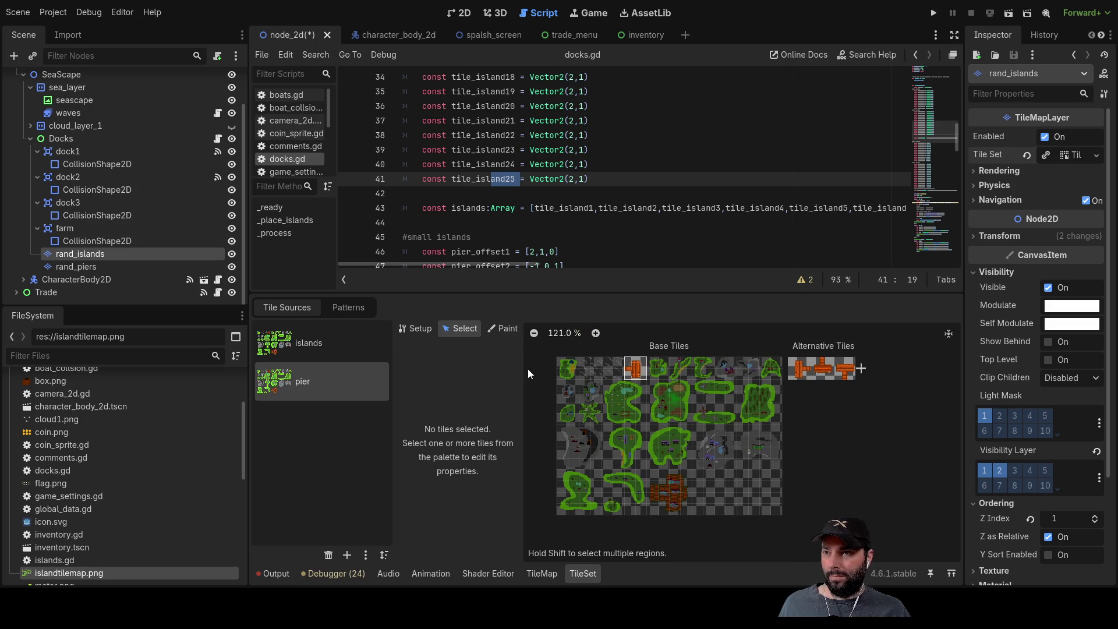
click(504, 329)
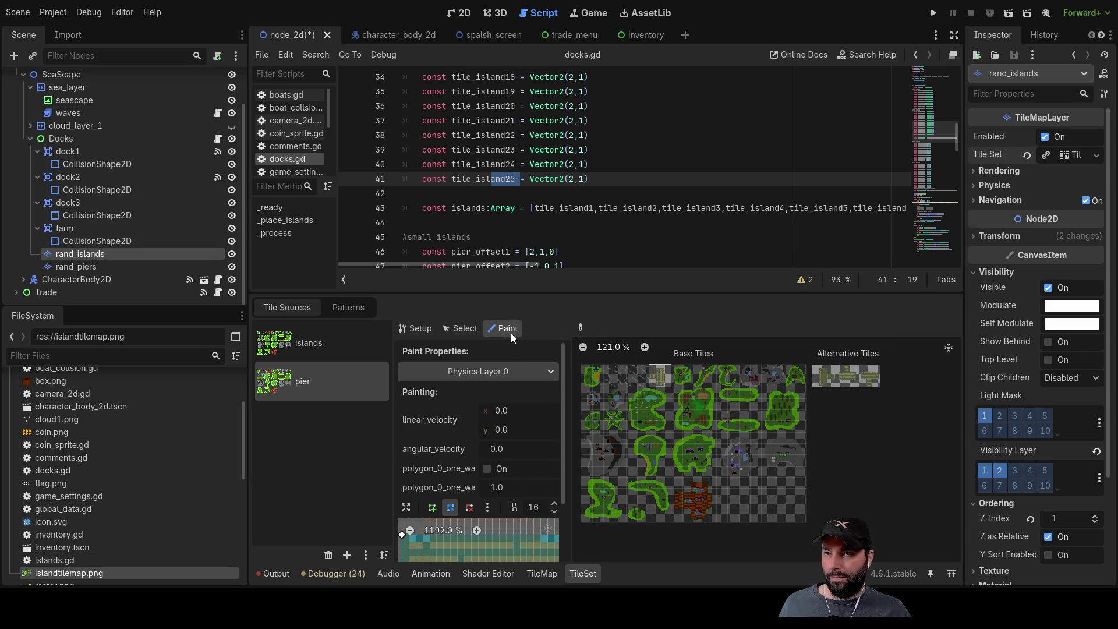
click(463, 335)
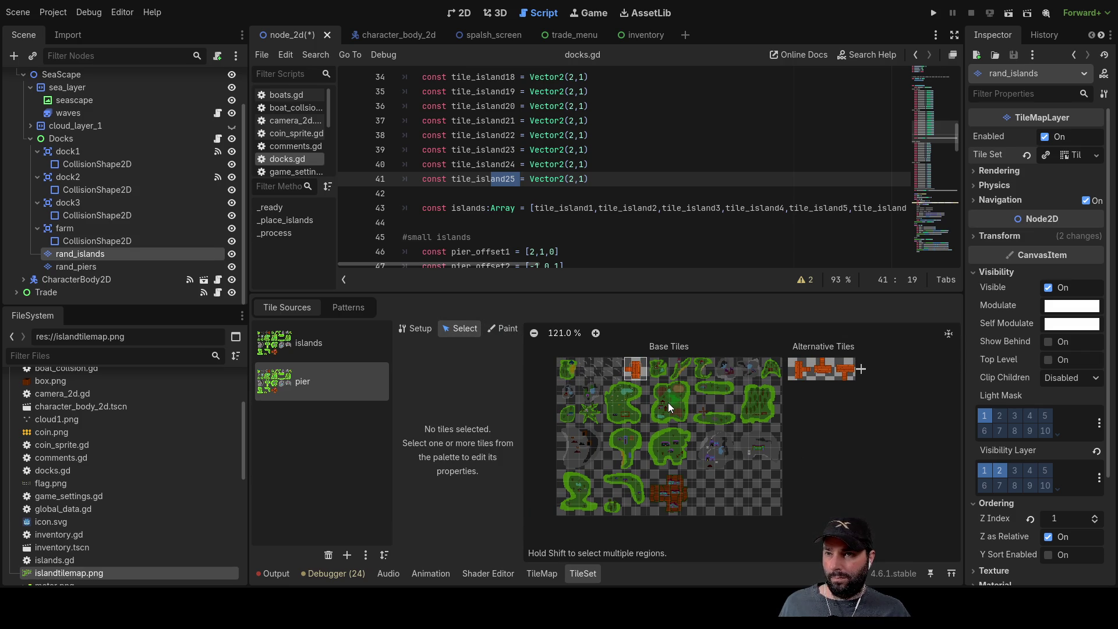
click(542, 574)
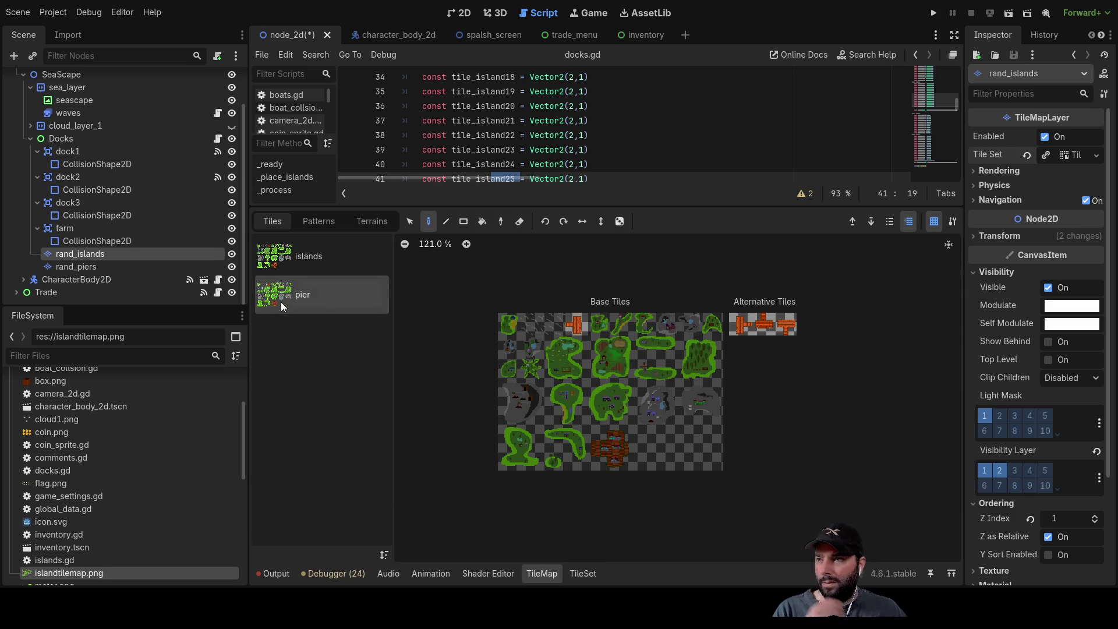
Switch between the islands and pier sources and layers, picking a tile from the islands atlas
click(295, 265)
click(302, 296)
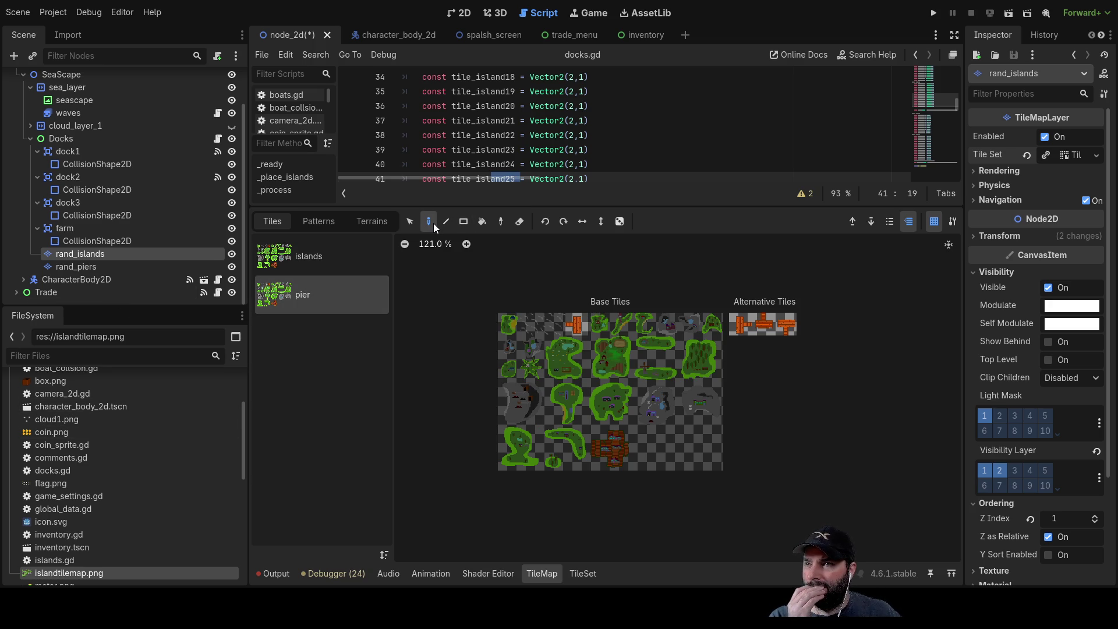
click(86, 265)
click(87, 256)
click(325, 262)
click(623, 347)
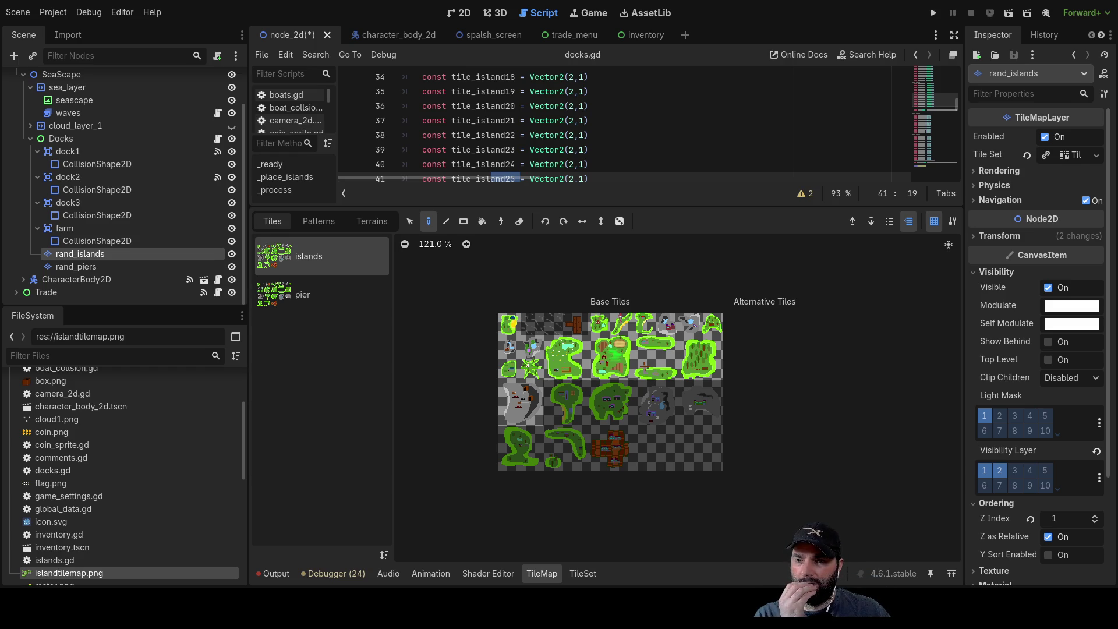
Browse the Select tool and the Patterns, Terrains and Tiles lists, then return to the TileSet editor
click(299, 279)
click(304, 262)
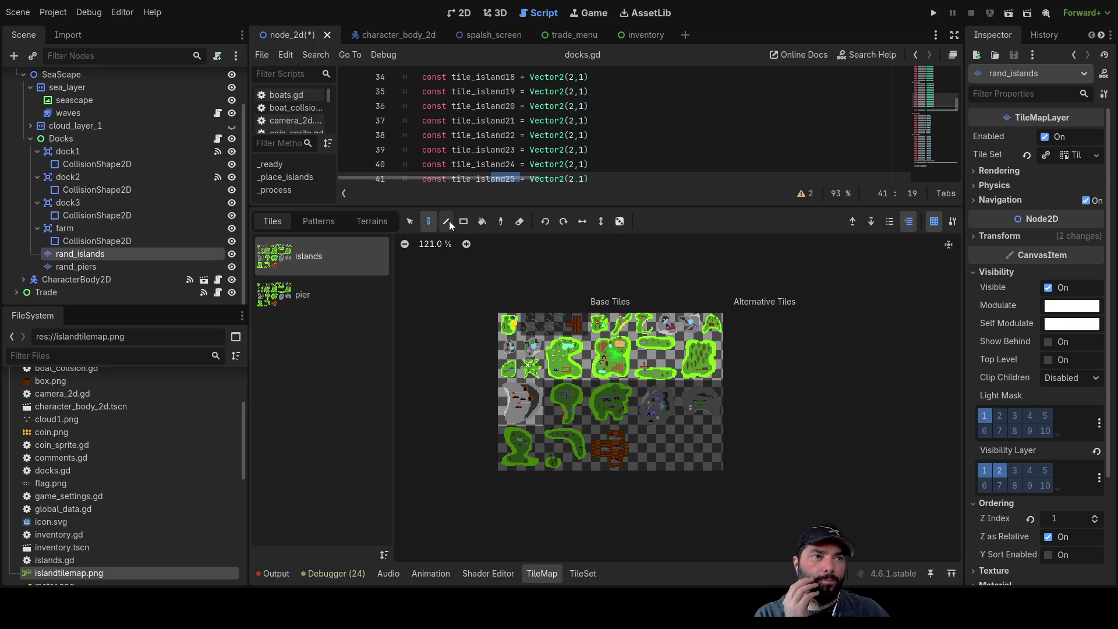
click(409, 221)
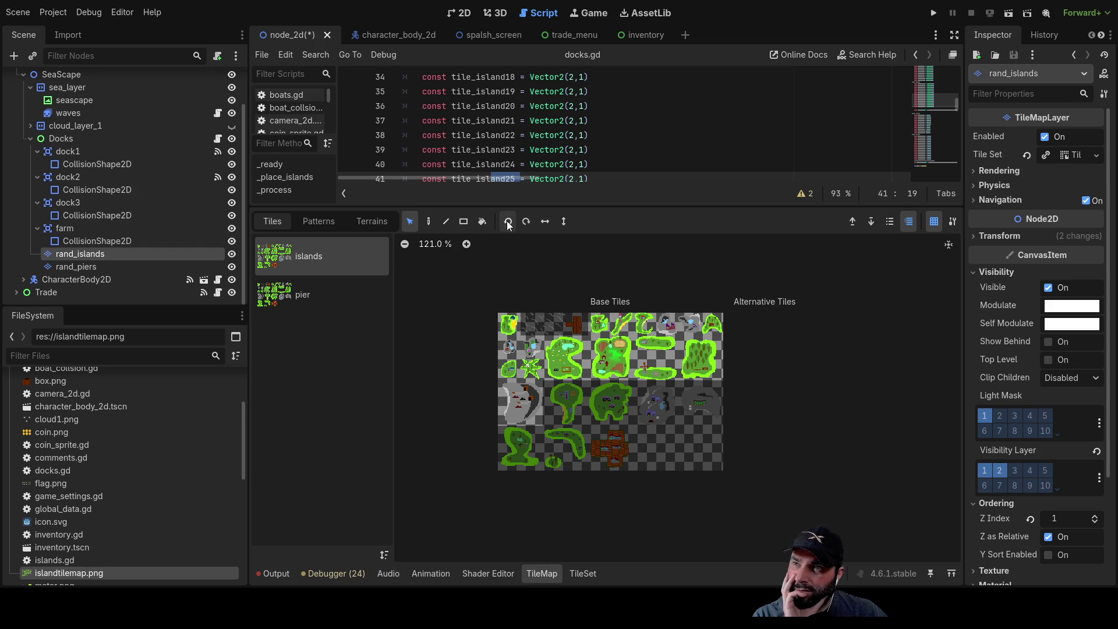
click(330, 221)
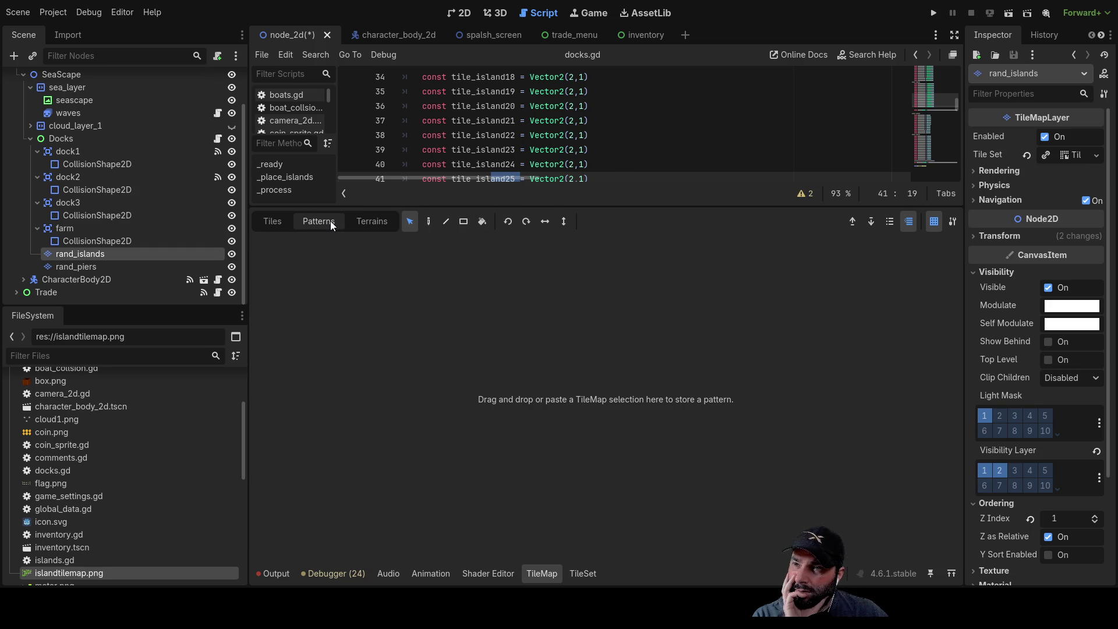
click(368, 223)
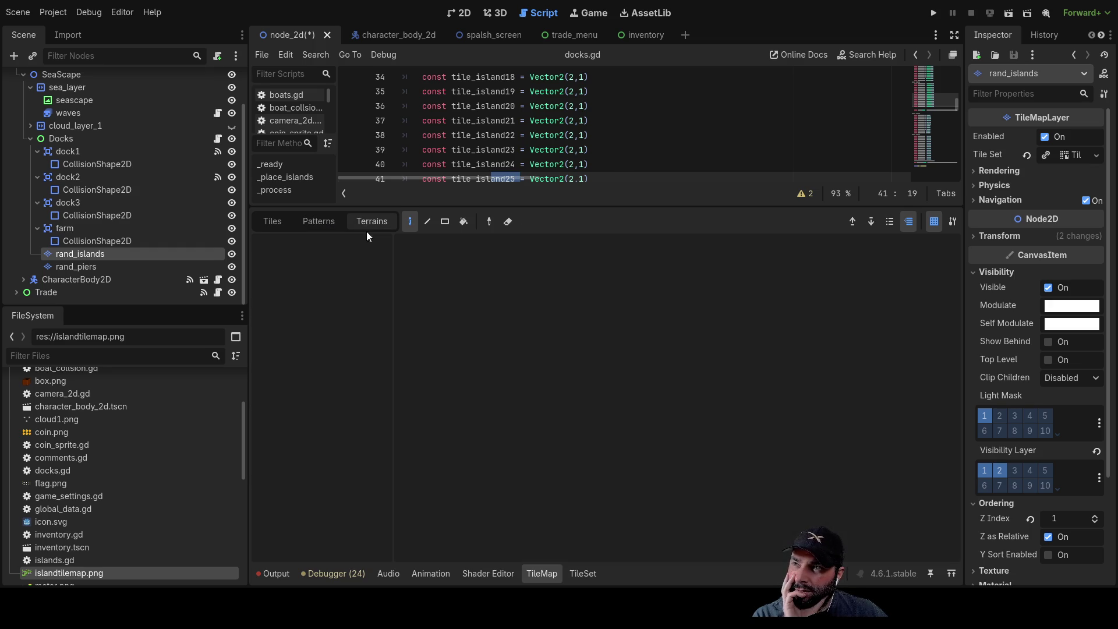
click(277, 224)
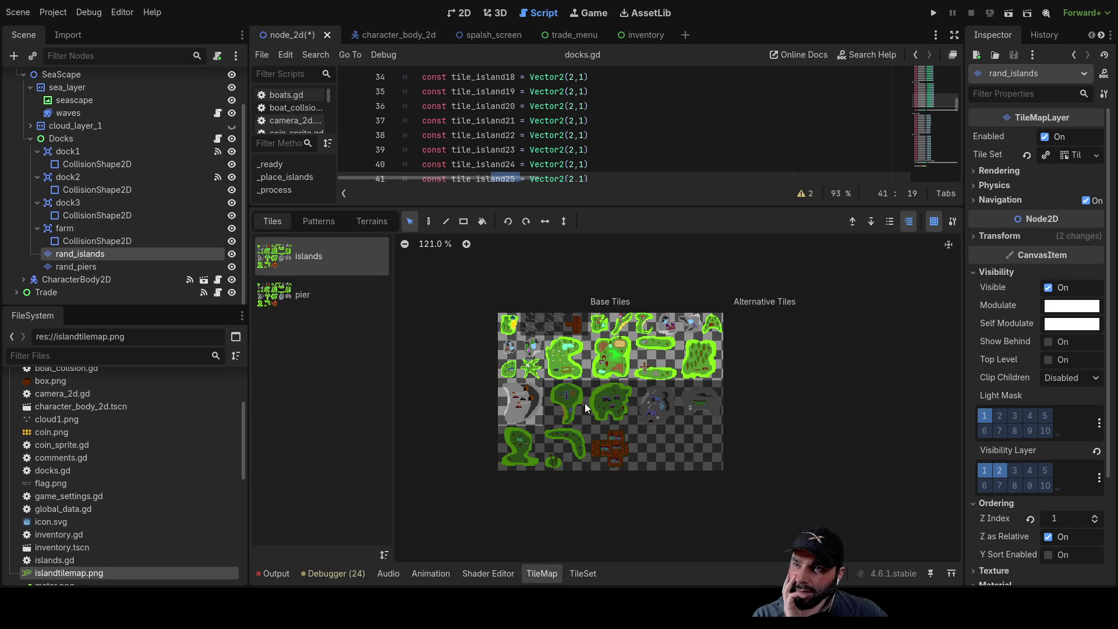
click(582, 573)
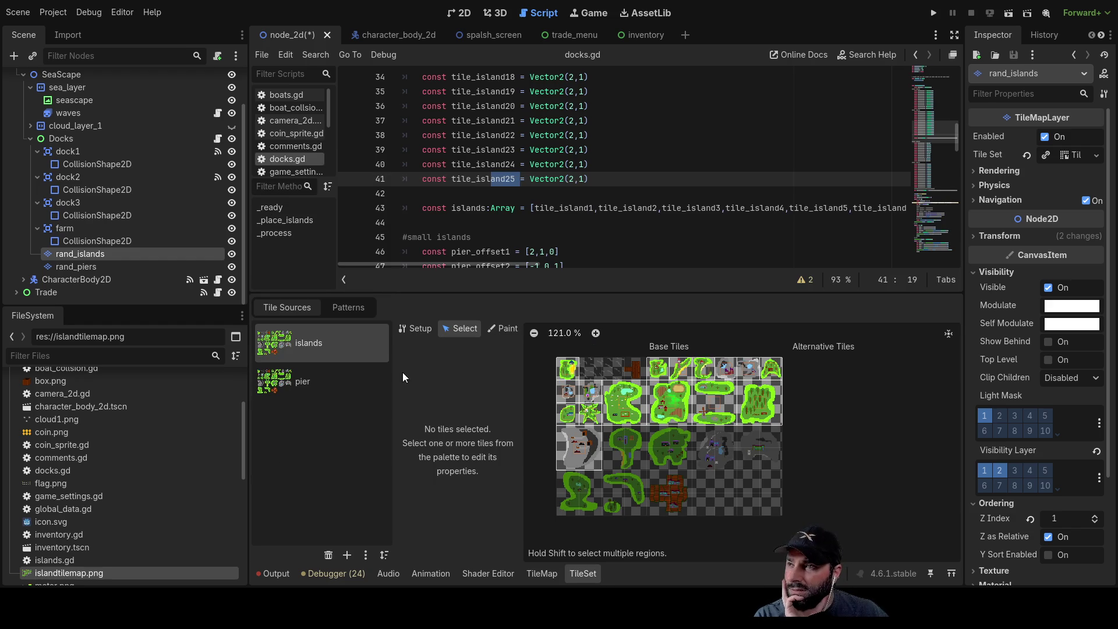
Create the big island, small, curved island and wooden dock tiles in the atlas bottom row
click(411, 330)
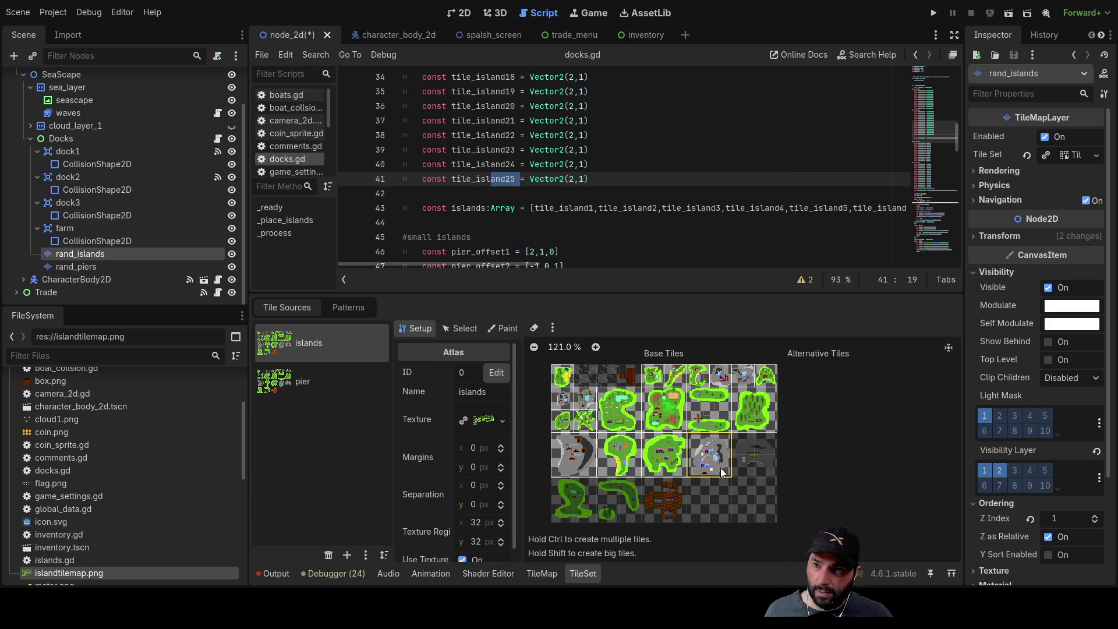
scroll(791, 394, down, 3)
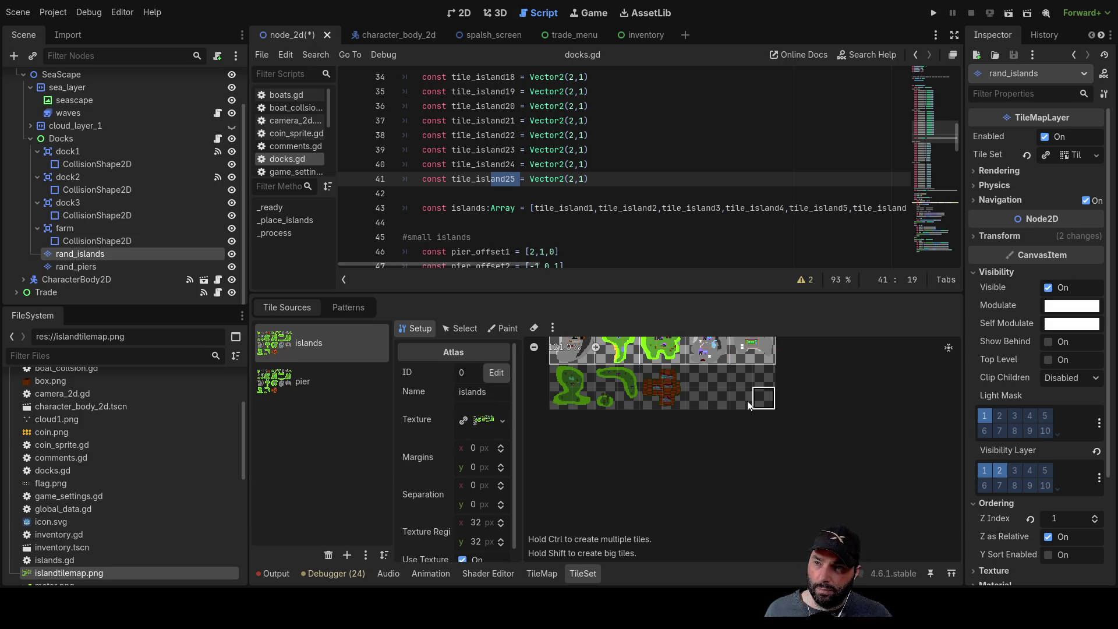
click(574, 390)
click(606, 389)
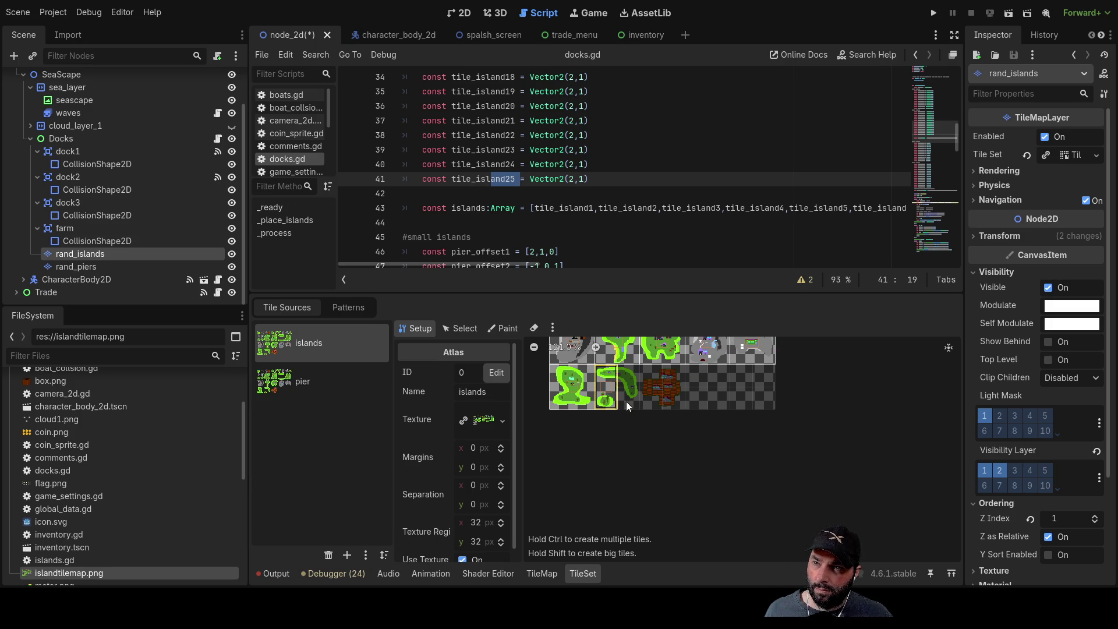
click(621, 398)
click(657, 385)
scroll(806, 451, up, 3)
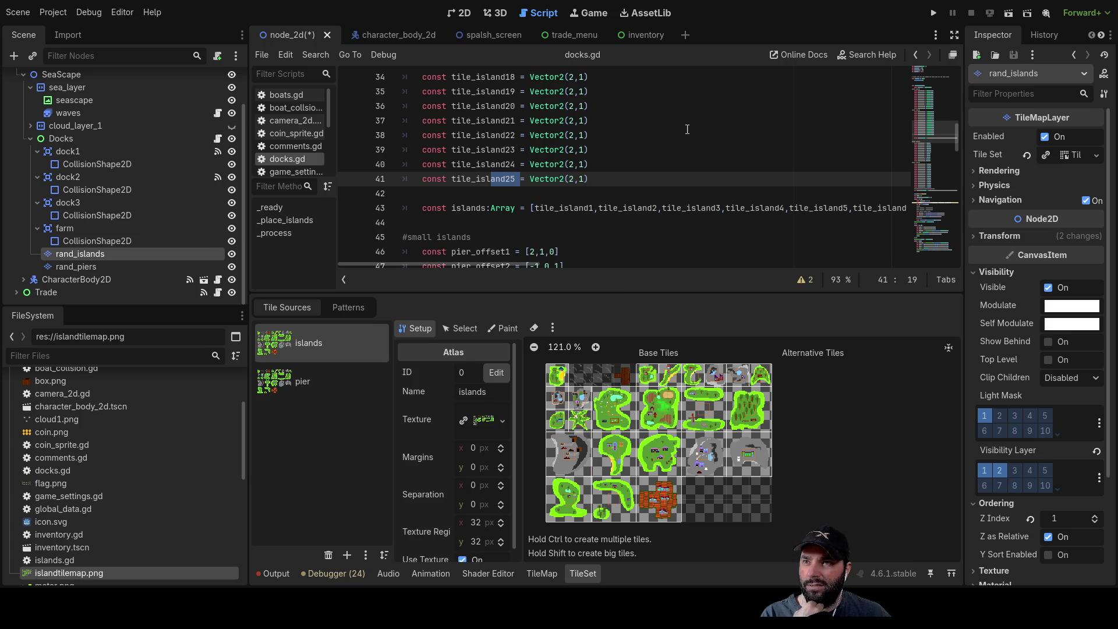
scroll(647, 187, up, 3)
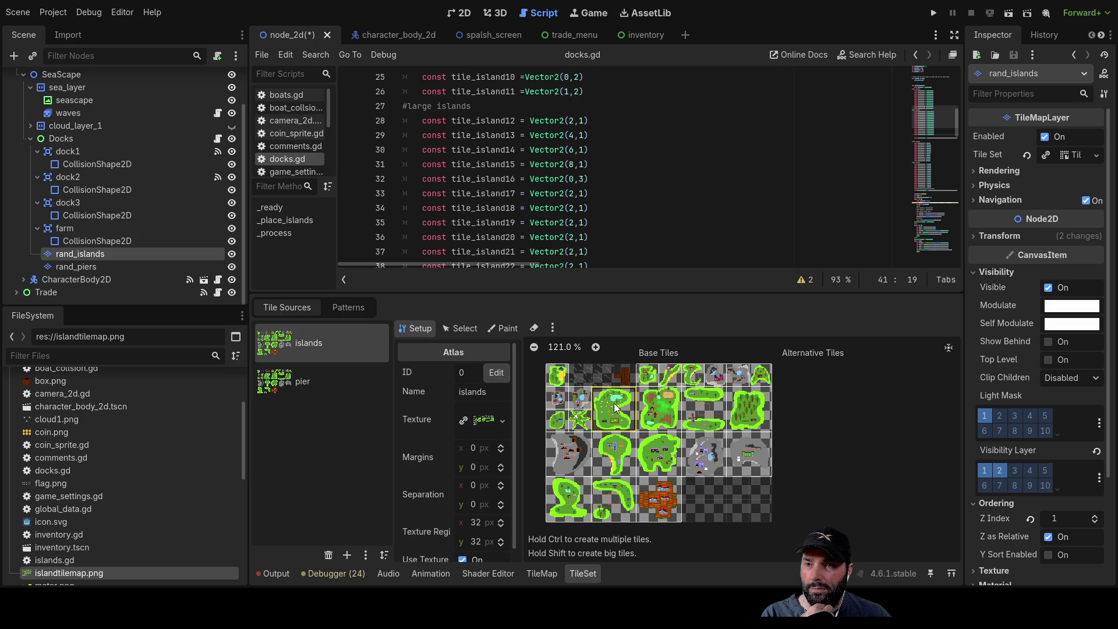
Set tile_island17's y to 3 and tile_island19 to Vector2(4,3) in docks.gd
click(584, 194)
key(BackSpace)
text(3)
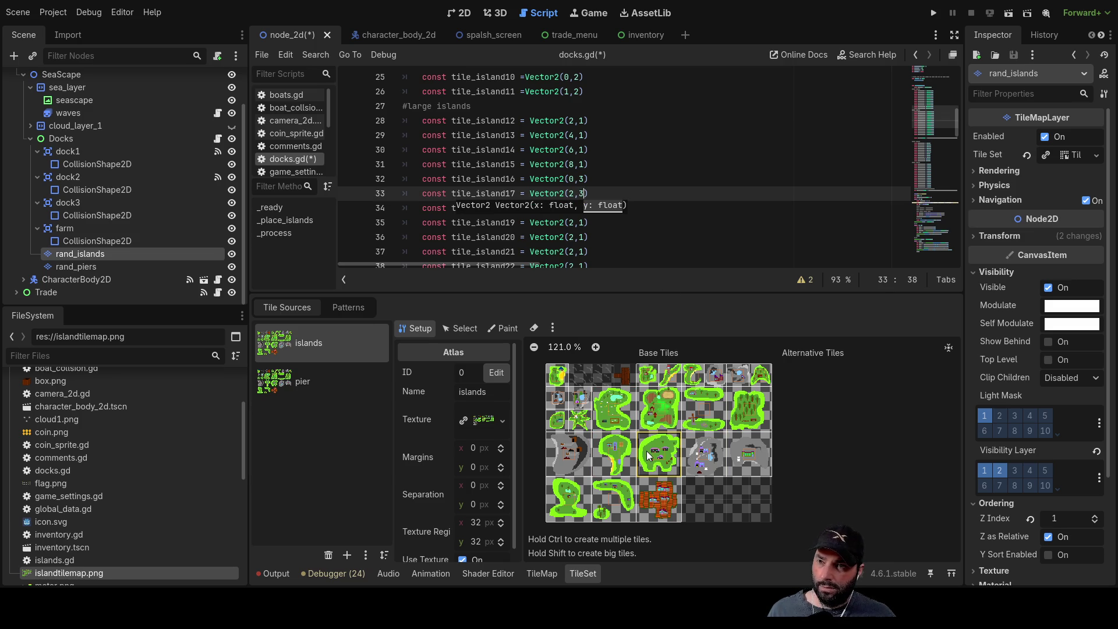
click(570, 222)
key(Delete)
text(4)
key(Right)
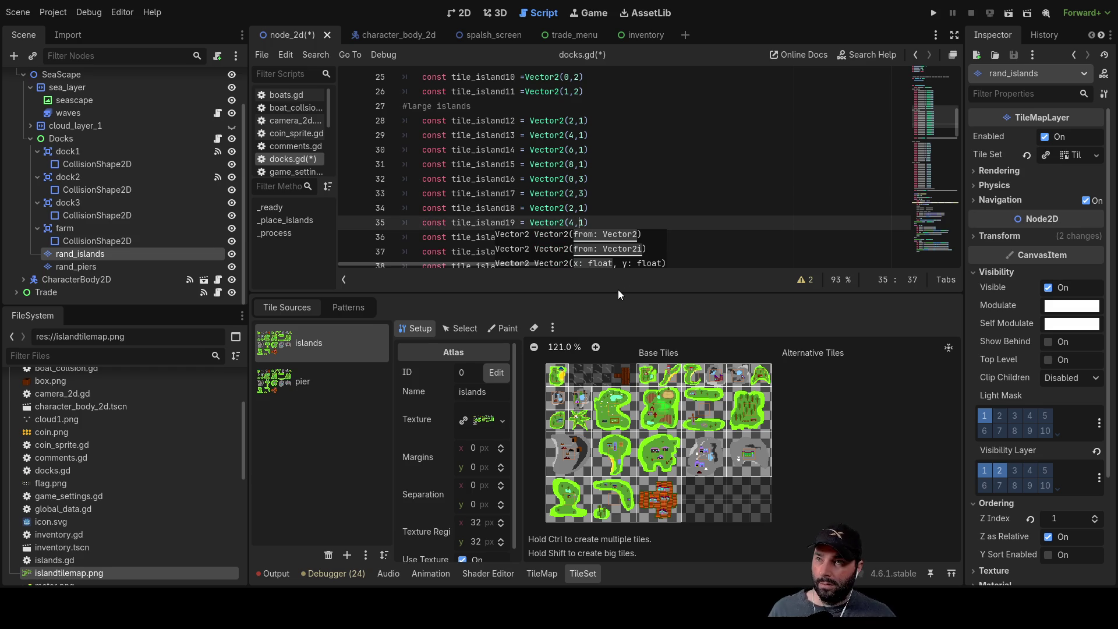
key(BackSpace)
text(3)
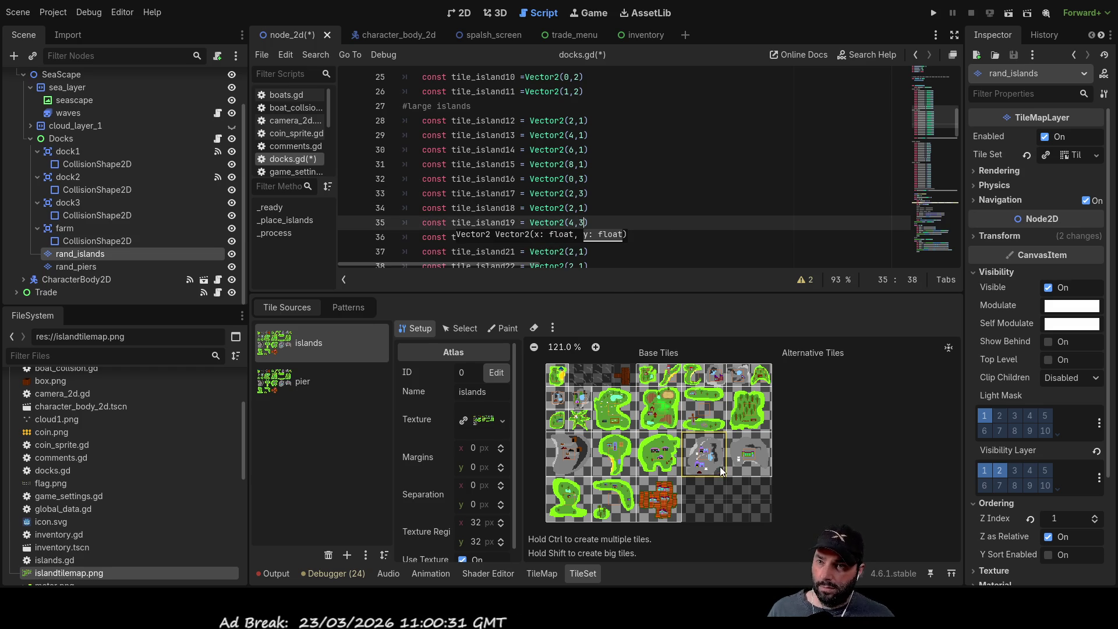
Change tile_island20 to Vector2(6,3) and tile_island21's y coordinate to 3
click(574, 251)
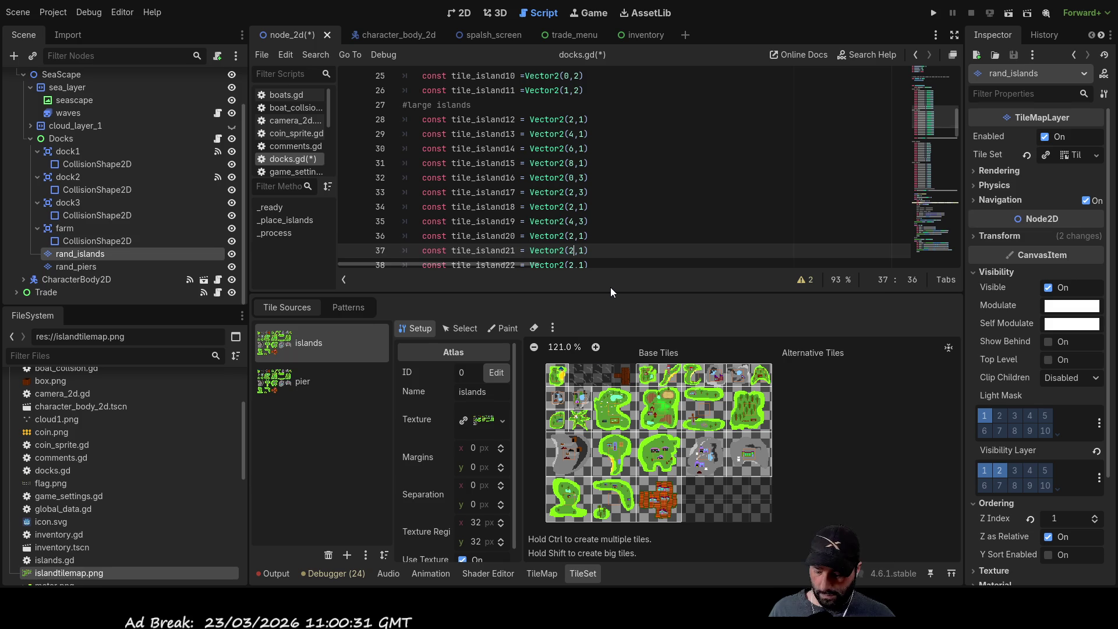
key(Up)
key(BackSpace)
text(6)
key(Right)
key(BackSpace)
text(3)
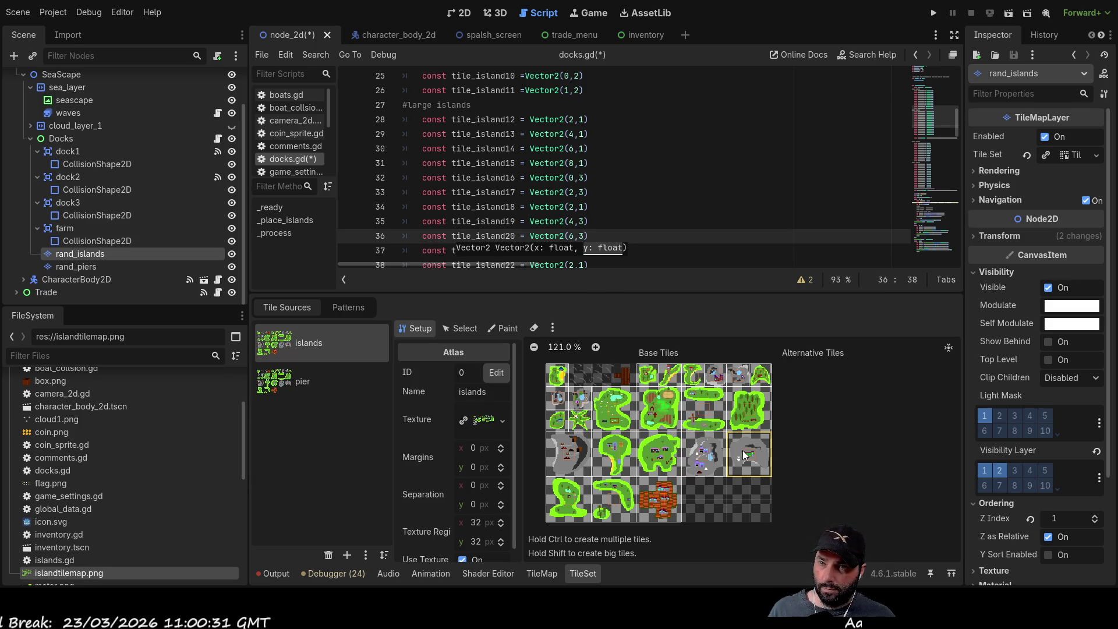
scroll(577, 174, down, 2)
click(575, 164)
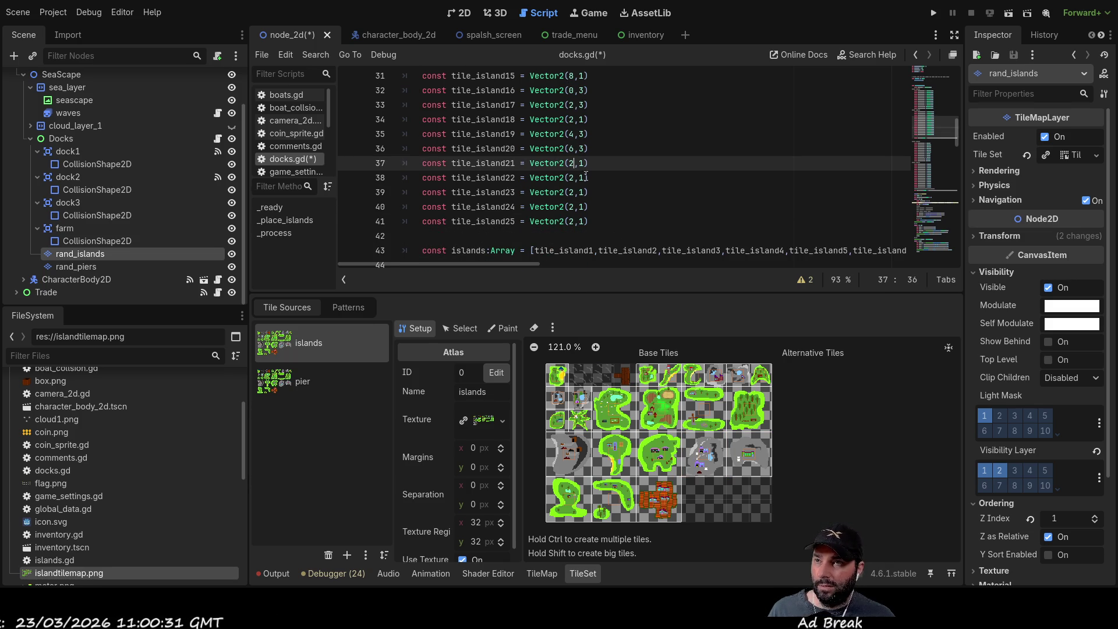
text(8)
key(Right)
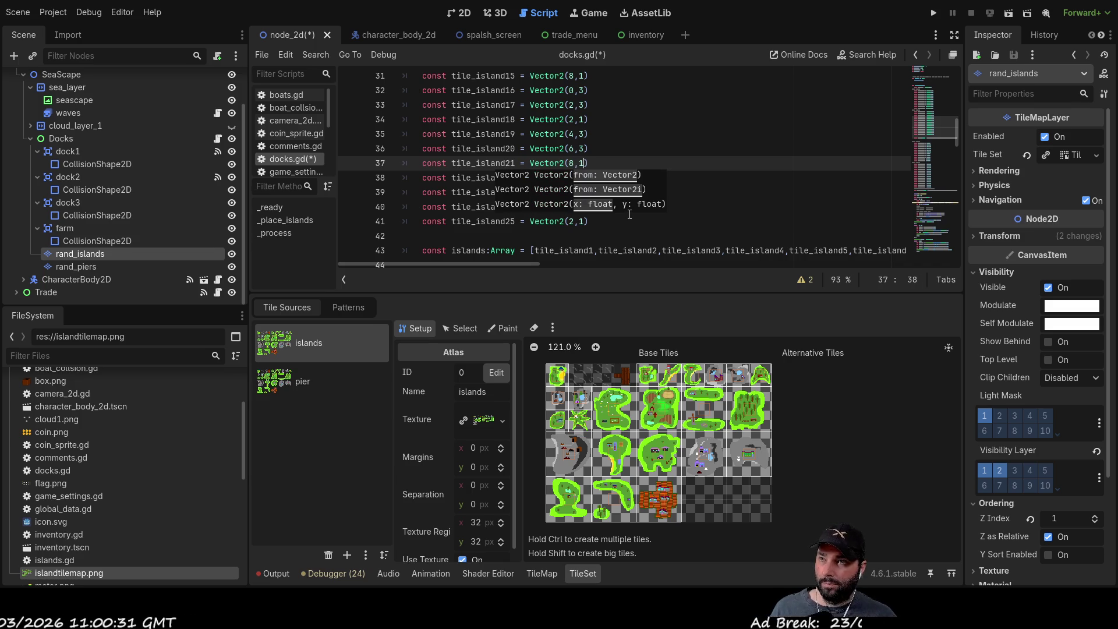
text(3)
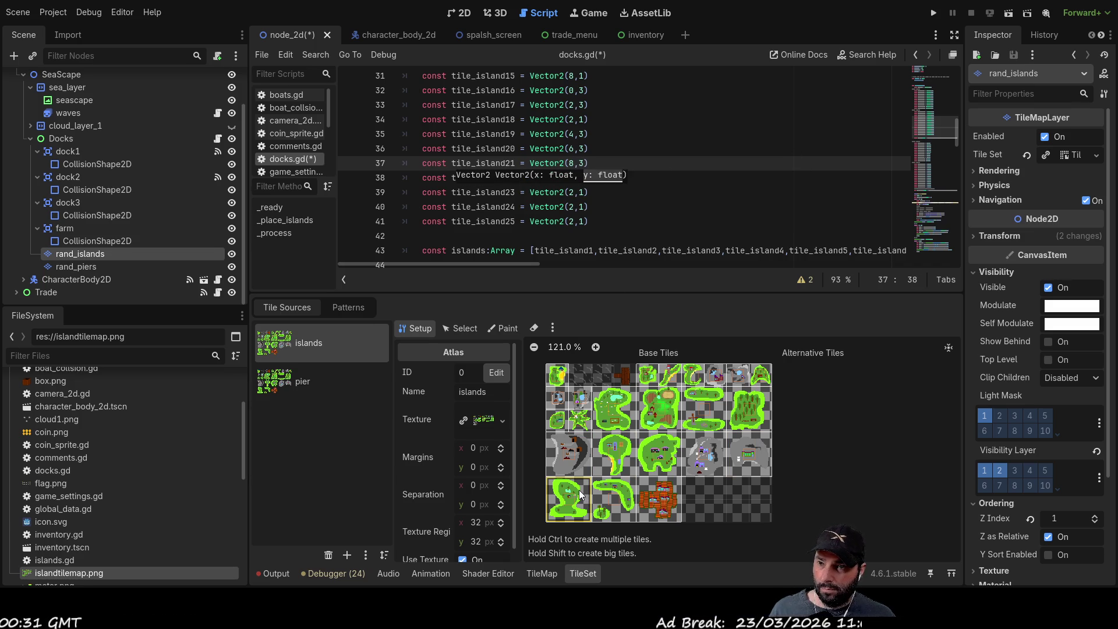
Set tile_island22's x to 0, tile_island23's y to 5 and tile_island24's x to 4
click(574, 192)
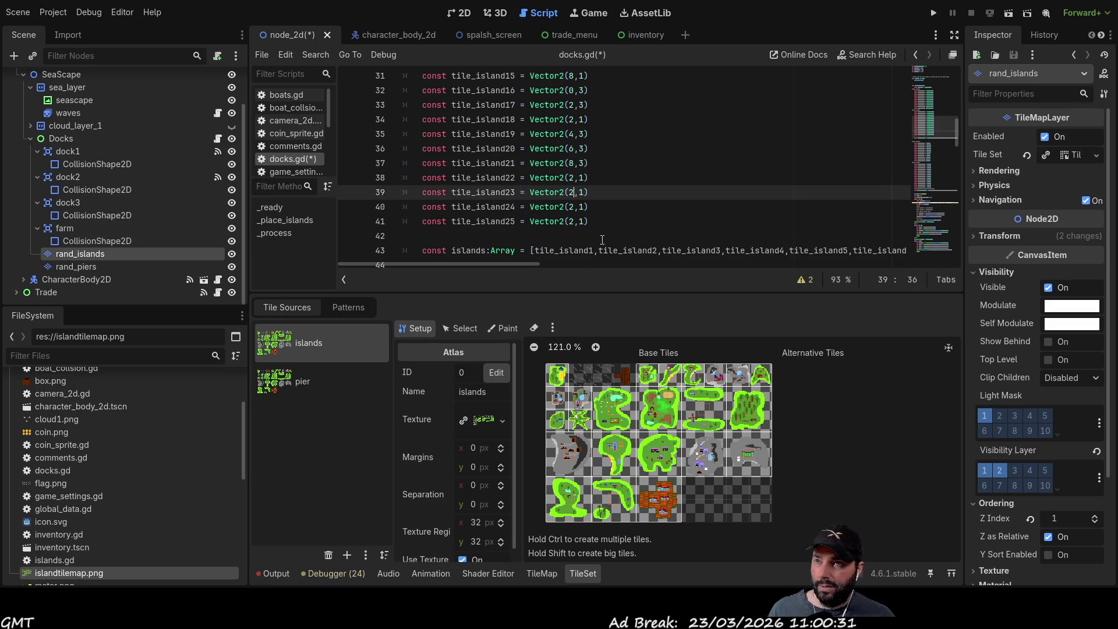
key(Up)
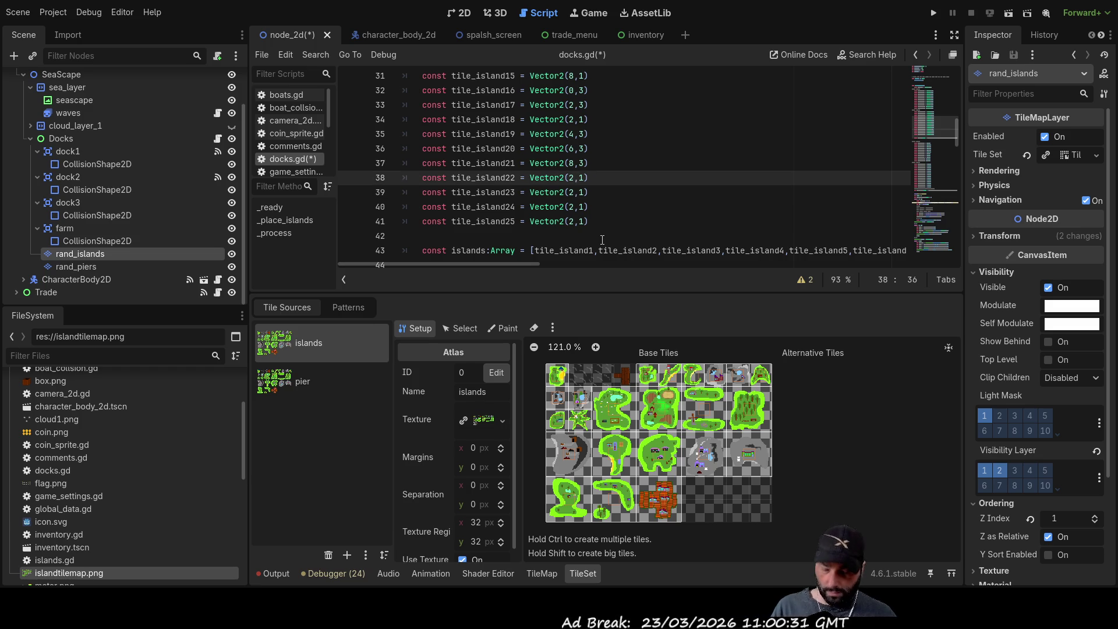
key(BackSpace)
text(0)
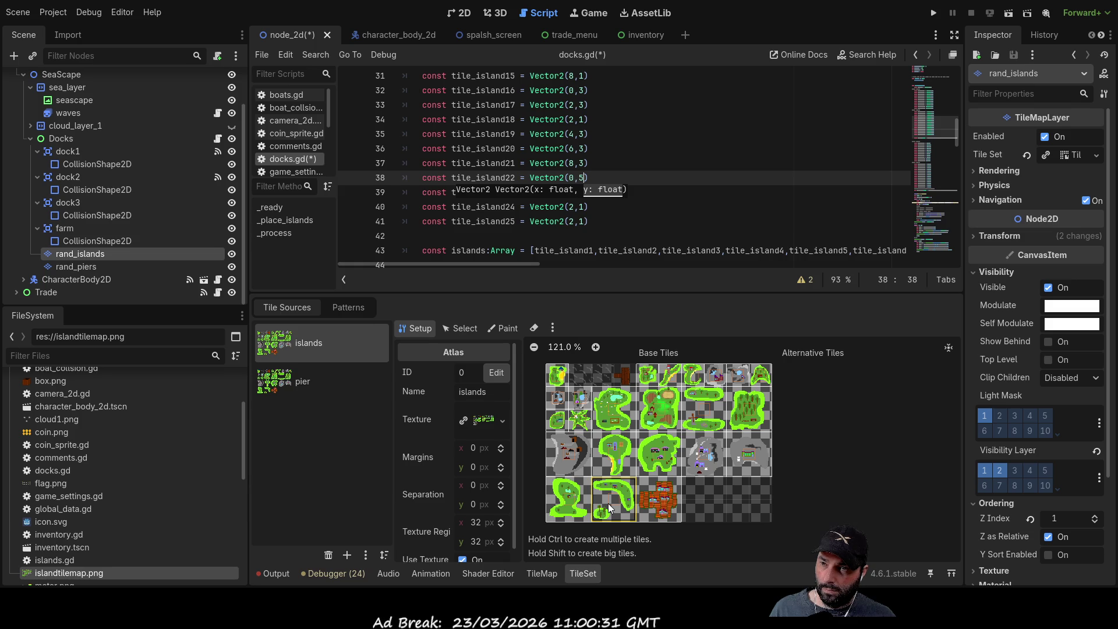
click(574, 206)
double_click(584, 192)
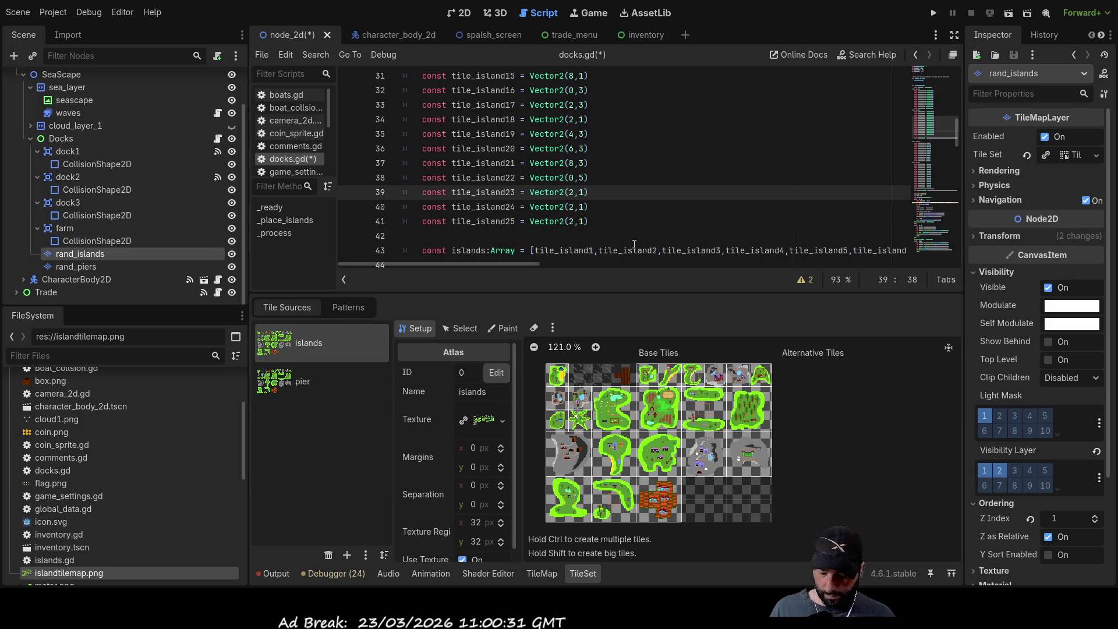
text(5)
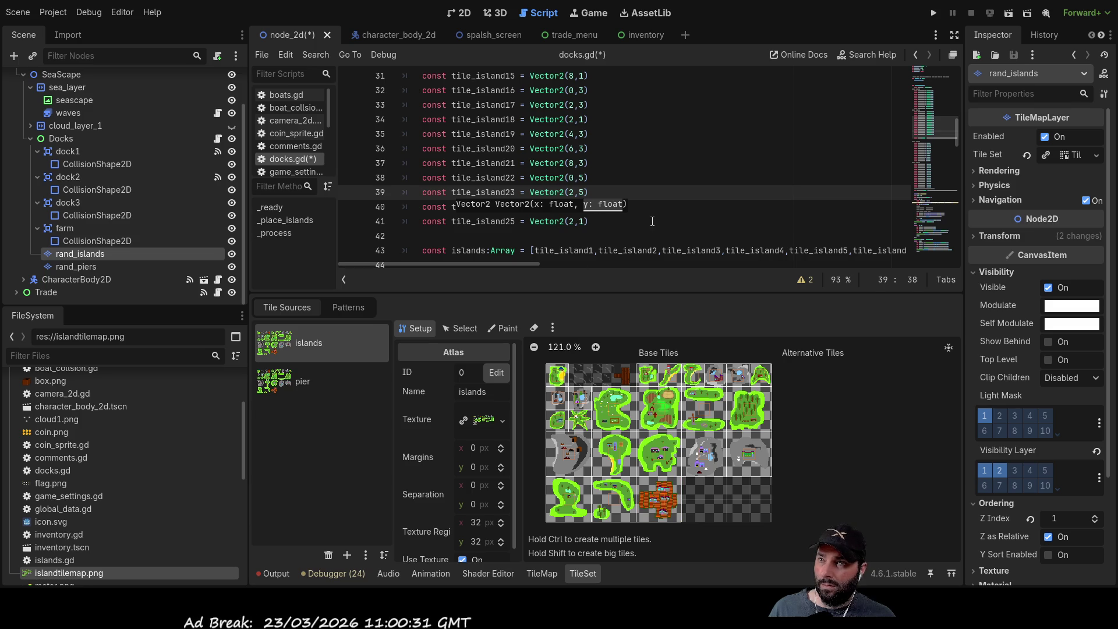
click(573, 206)
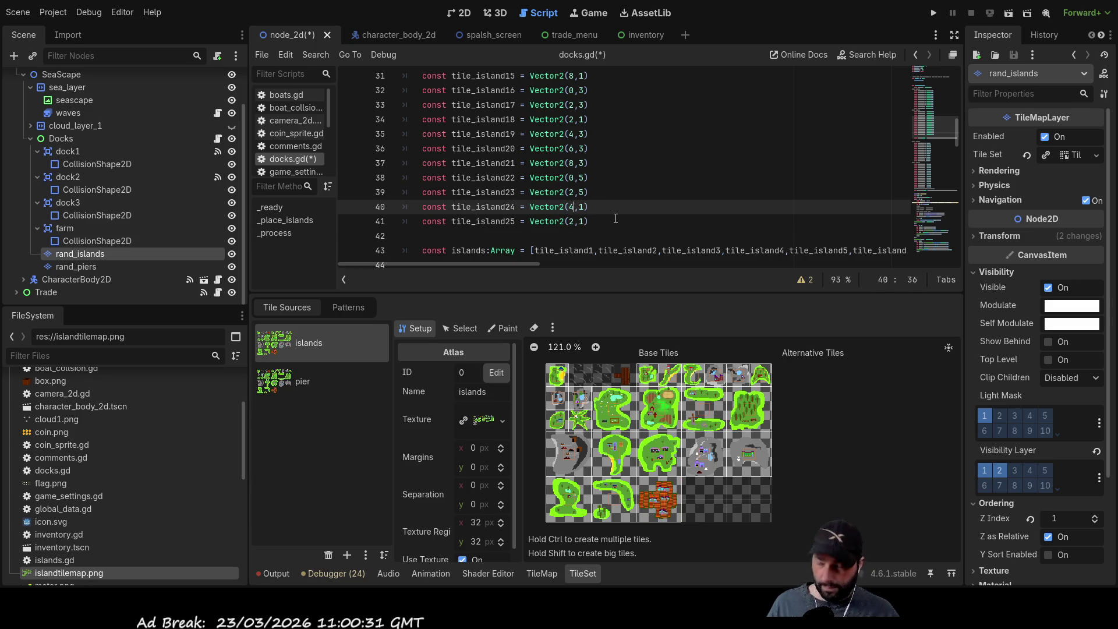
key(BackSpace)
text(4)
key(Right)
key(Right)
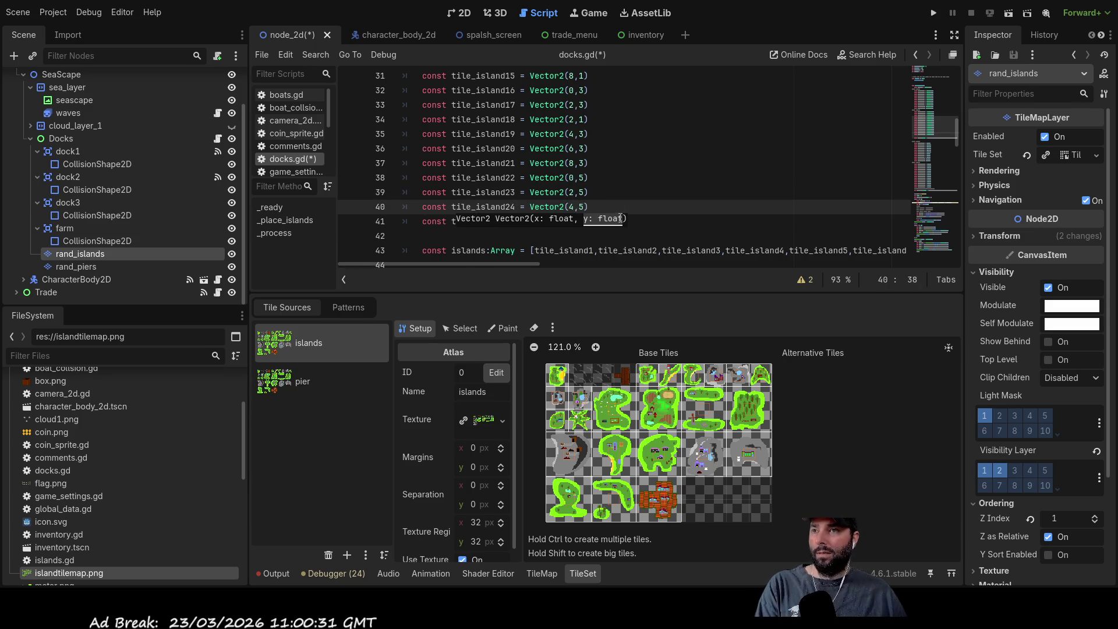
Scroll back over the island constants to review the edited coordinates
scroll(632, 211, up, 2)
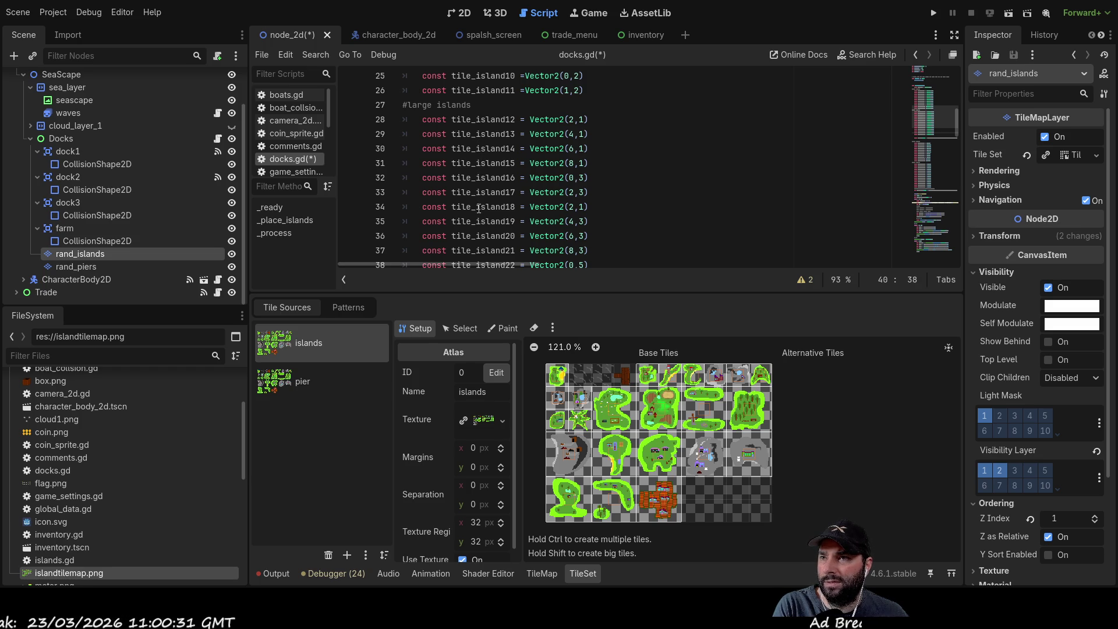
click(486, 235)
click(486, 249)
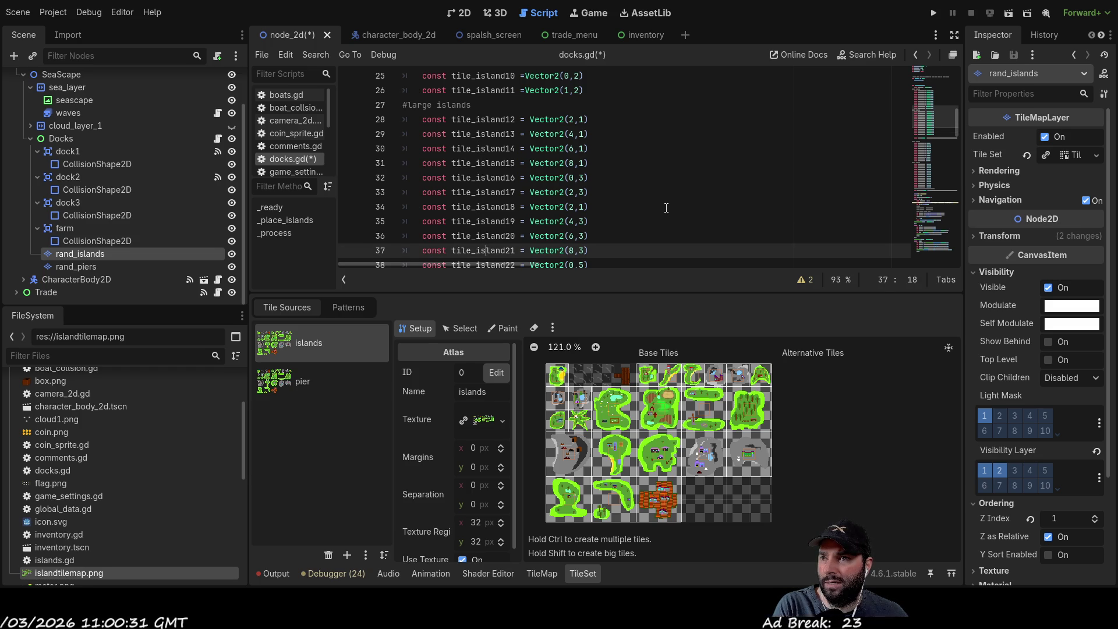
scroll(512, 192, down, 3)
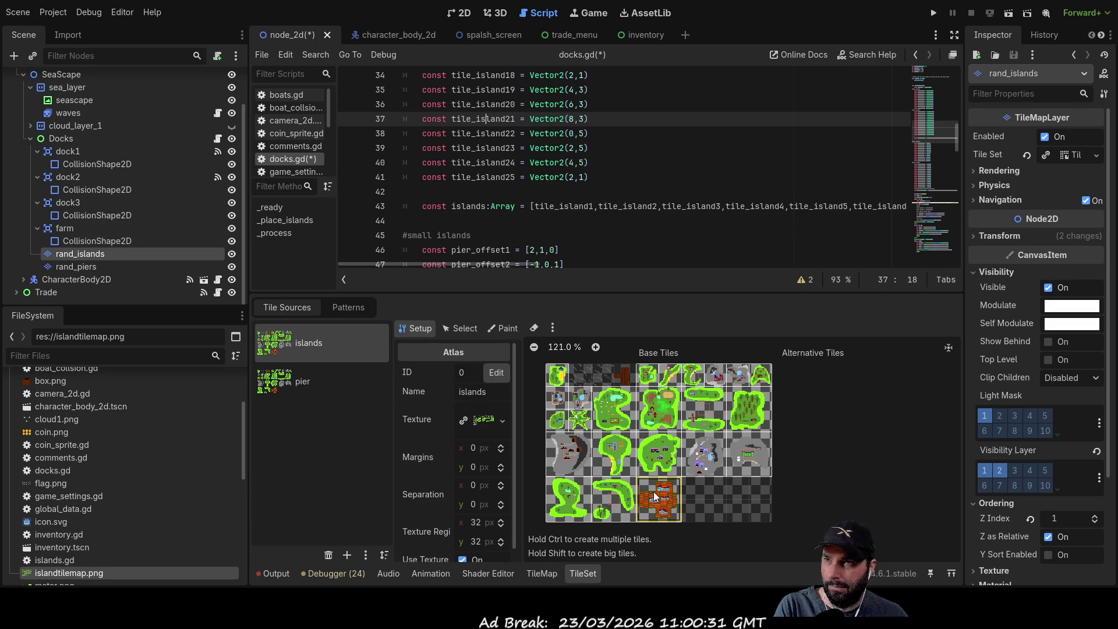
scroll(595, 164, up, 2)
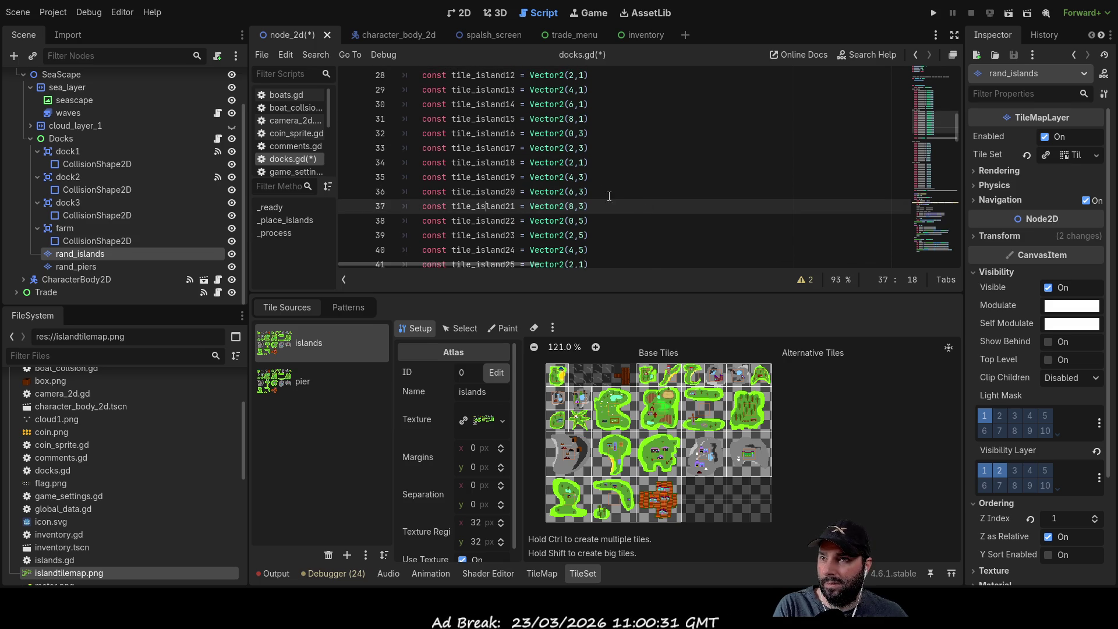
scroll(595, 175, up, 1)
scroll(596, 193, down, 1)
click(599, 163)
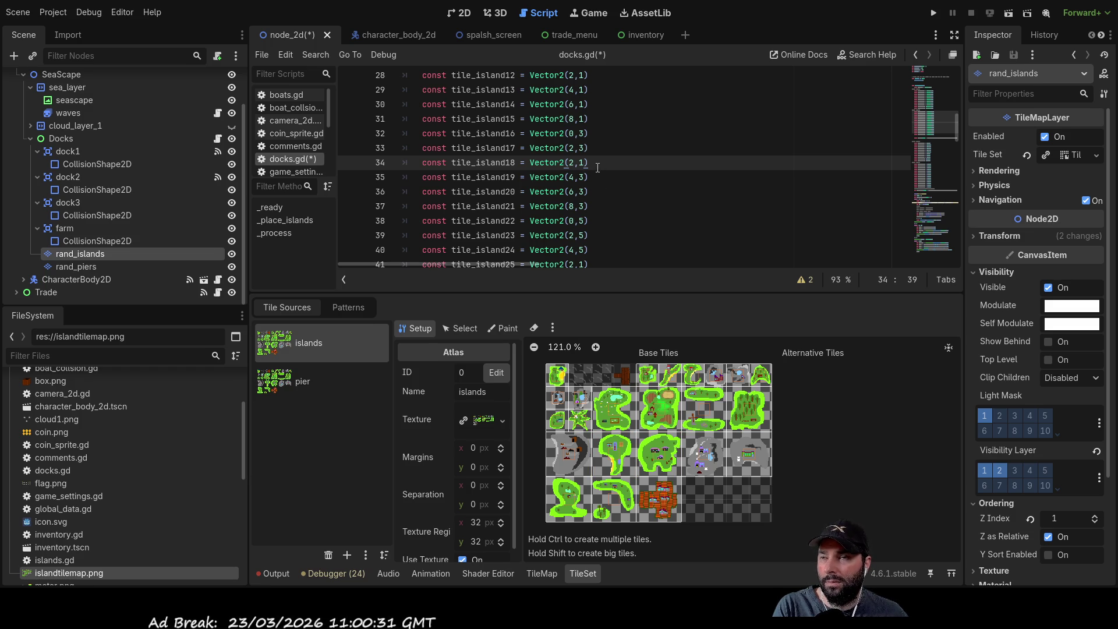
Set tile_island18 to Vector2(4,3)
double_click(572, 162)
text(4)
key(Right)
key(Right)
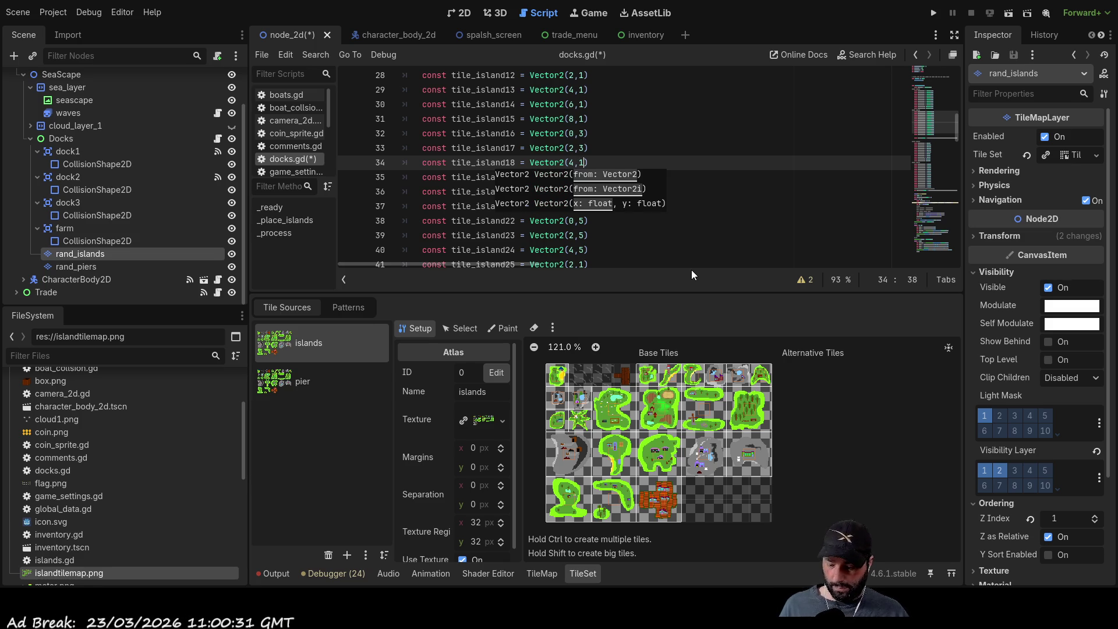
key(BackSpace)
text(3)
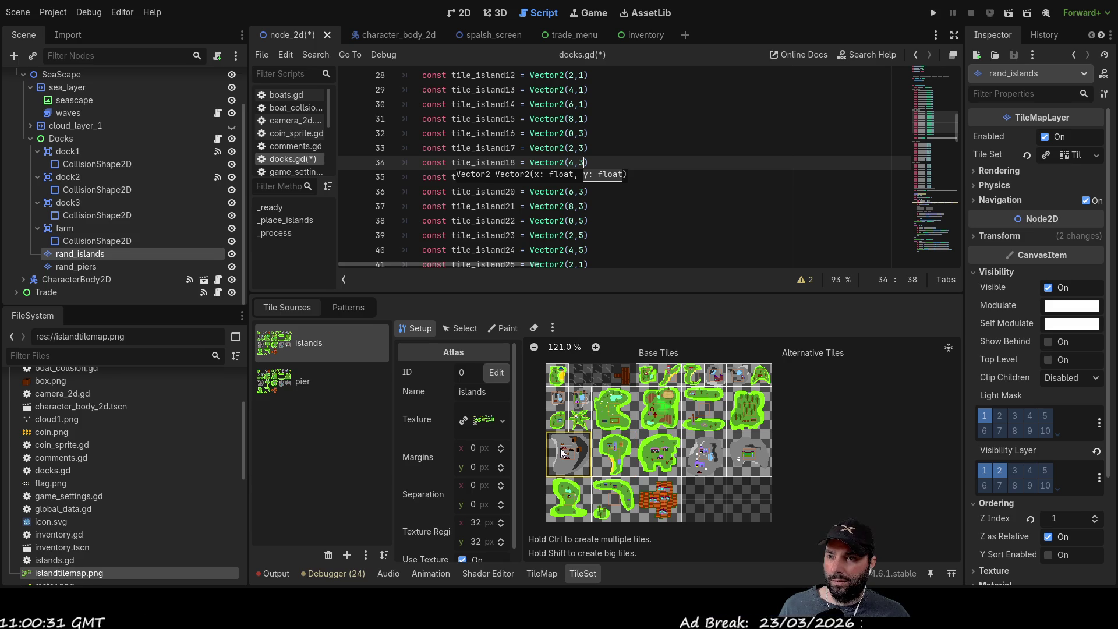
Change tile_island19's x to 6 and tile_island20's x to 8
click(622, 239)
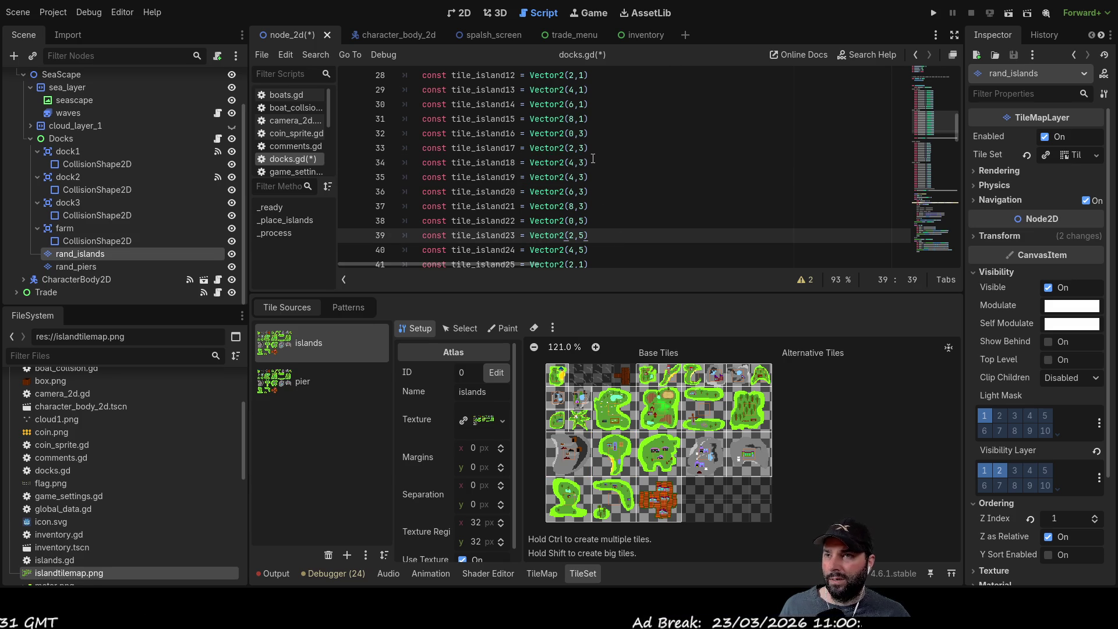
click(574, 176)
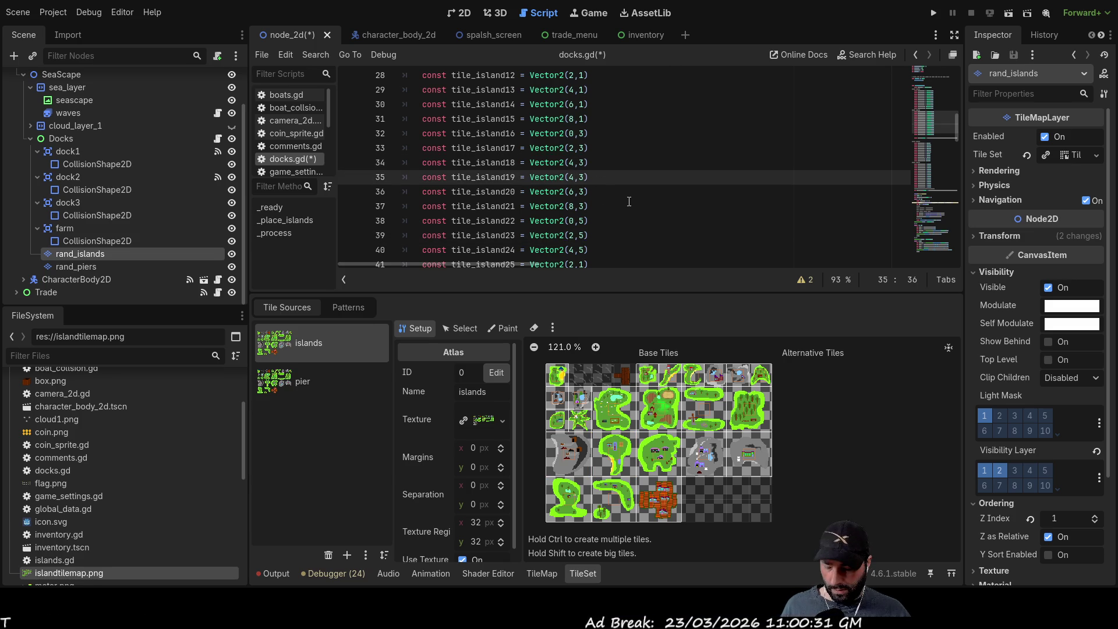
key(BackSpace)
text(6)
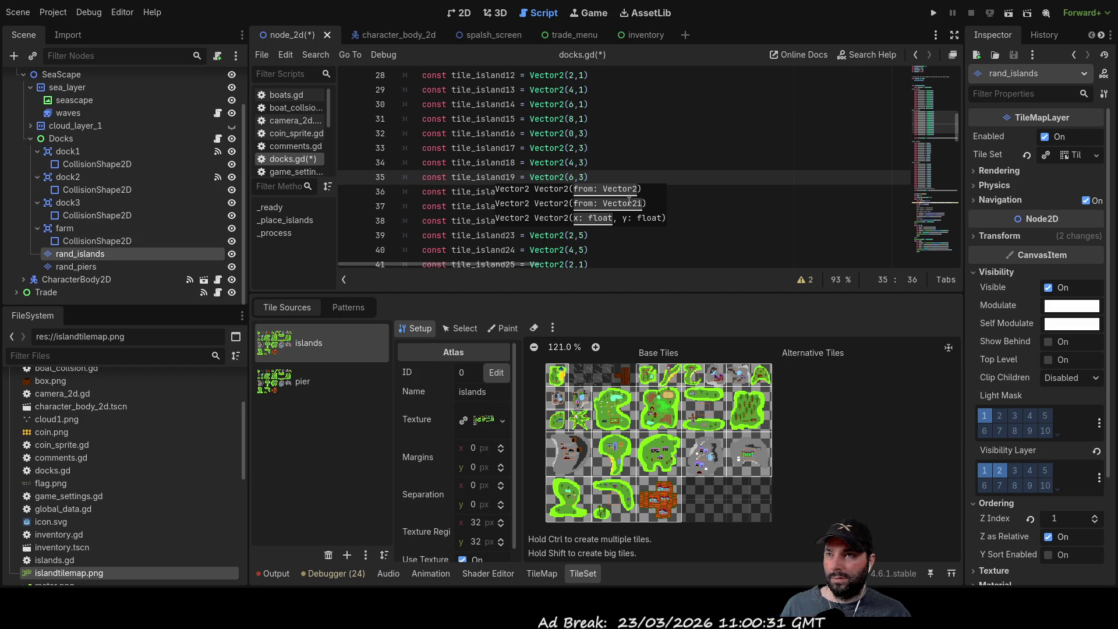
key(End)
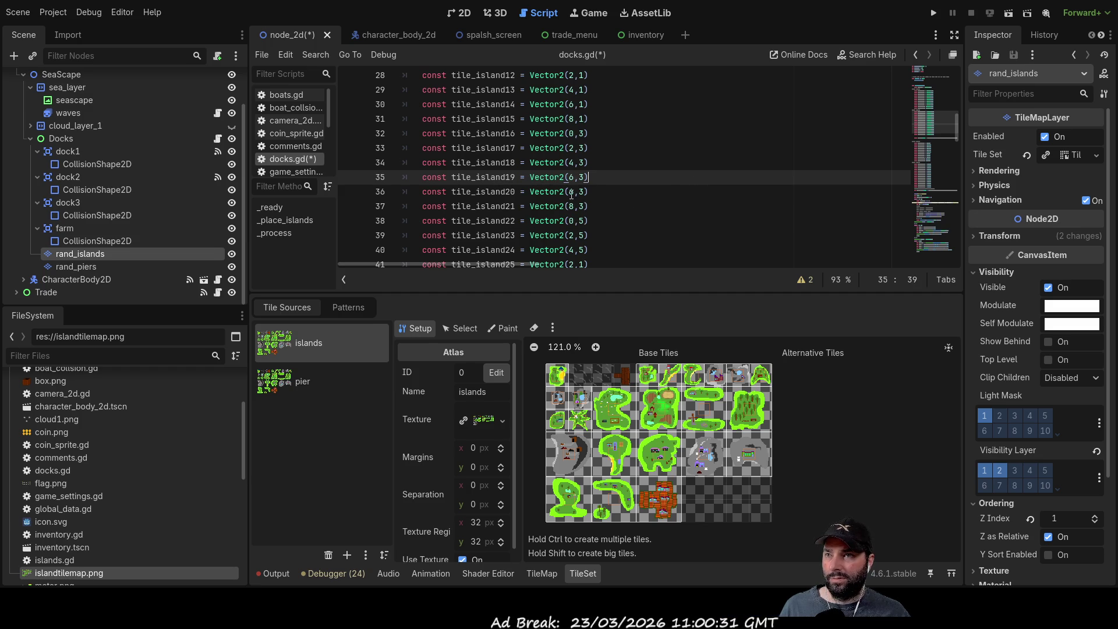
click(573, 192)
key(BackSpace)
text(8)
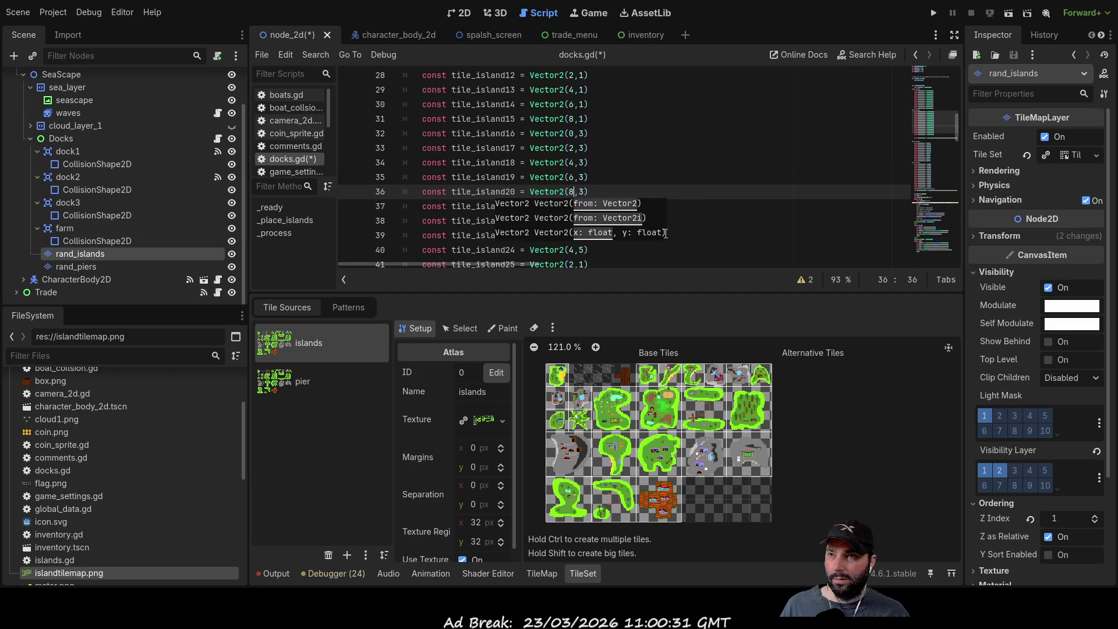
Set tile_island21 to Vector2(0,5)
click(589, 220)
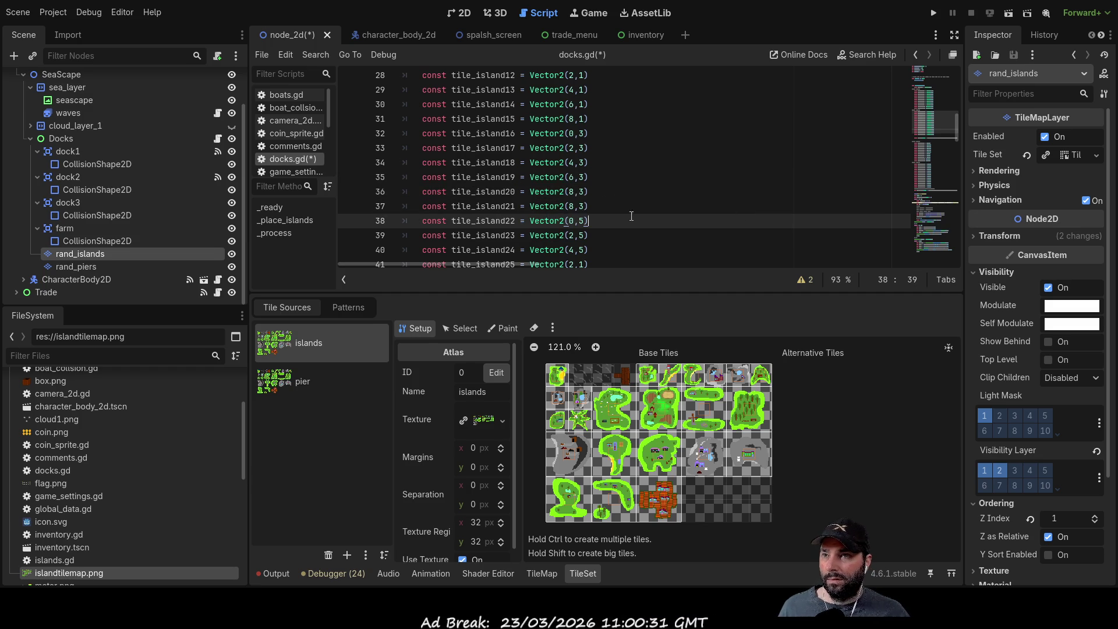
click(573, 206)
key(BackSpace)
text(0)
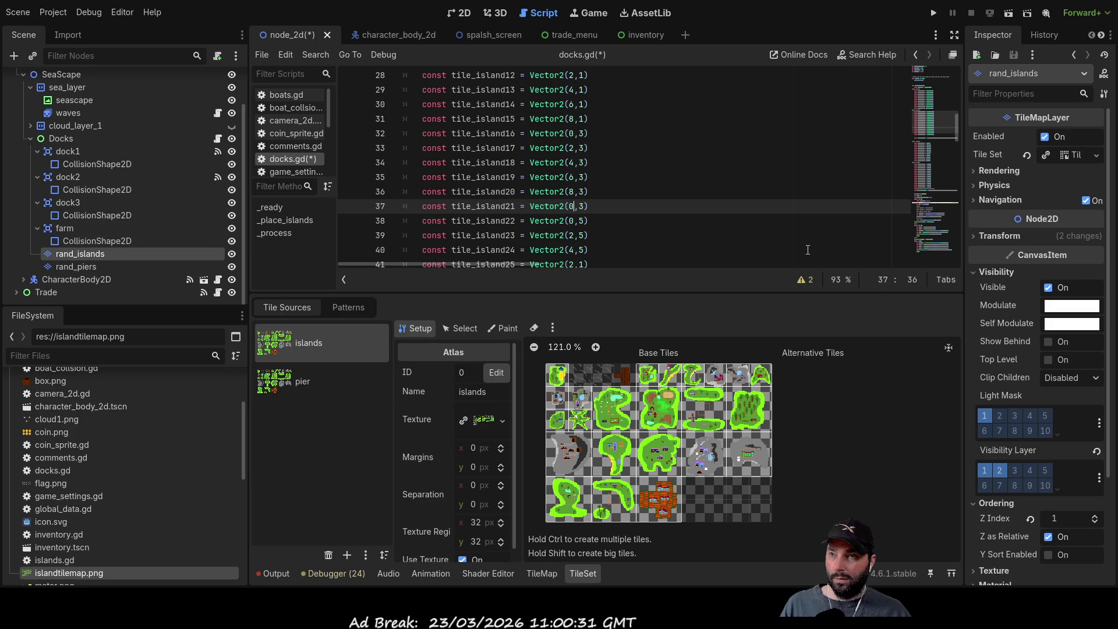
key(Right)
key(Right)
key(BackSpace)
text(5)
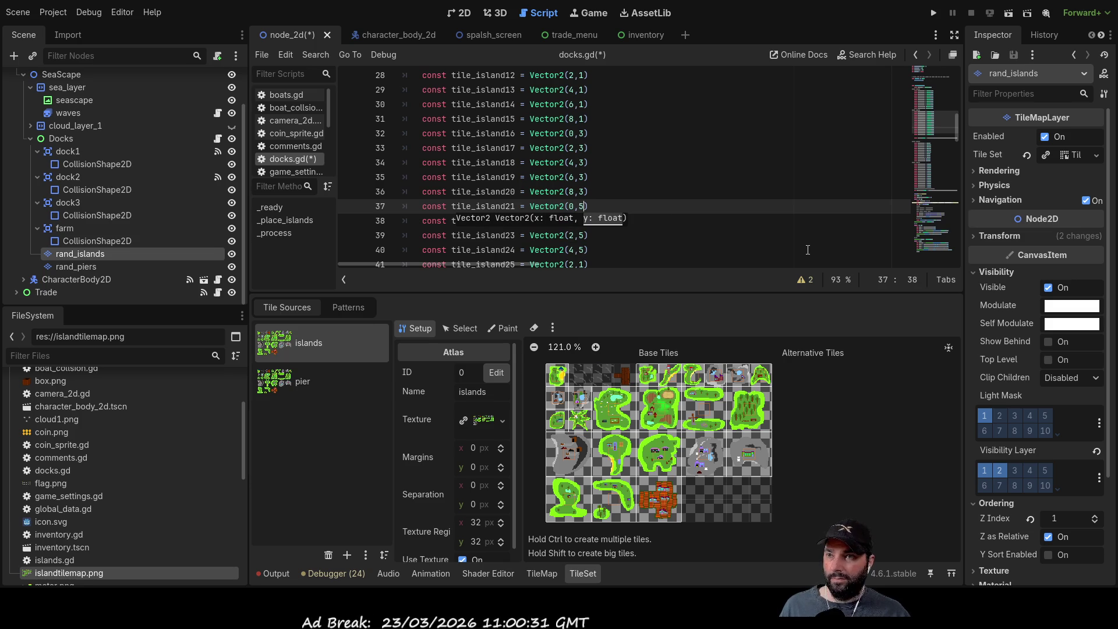
Change tile_island22's x to 2 and tile_island23's x to 4
click(807, 249)
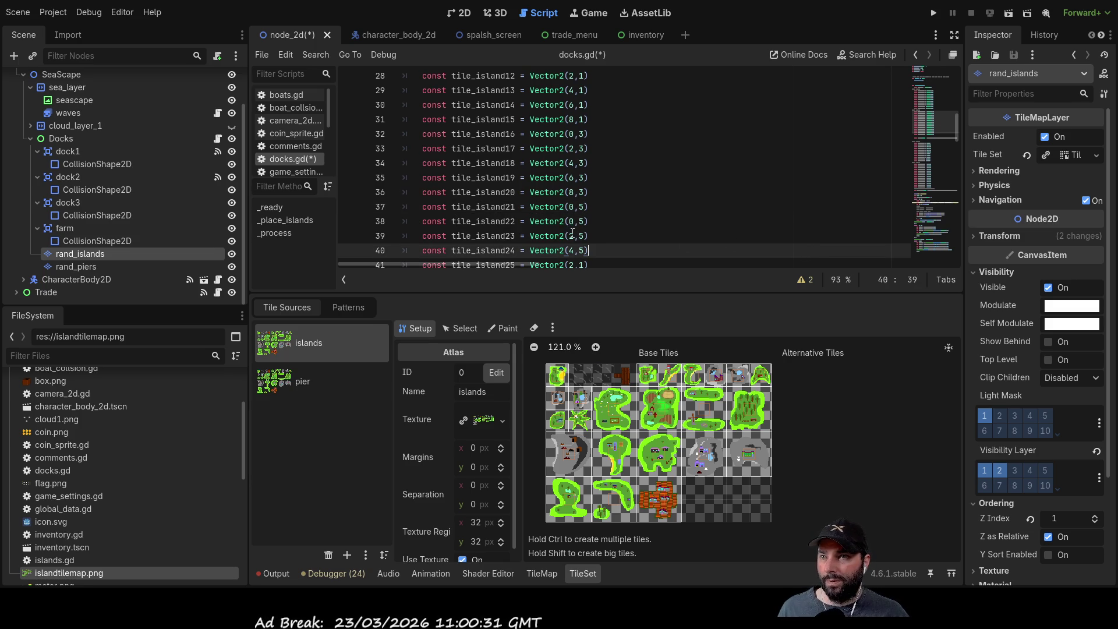
key(Up)
key(Up)
key(Left)
key(Left)
key(Left)
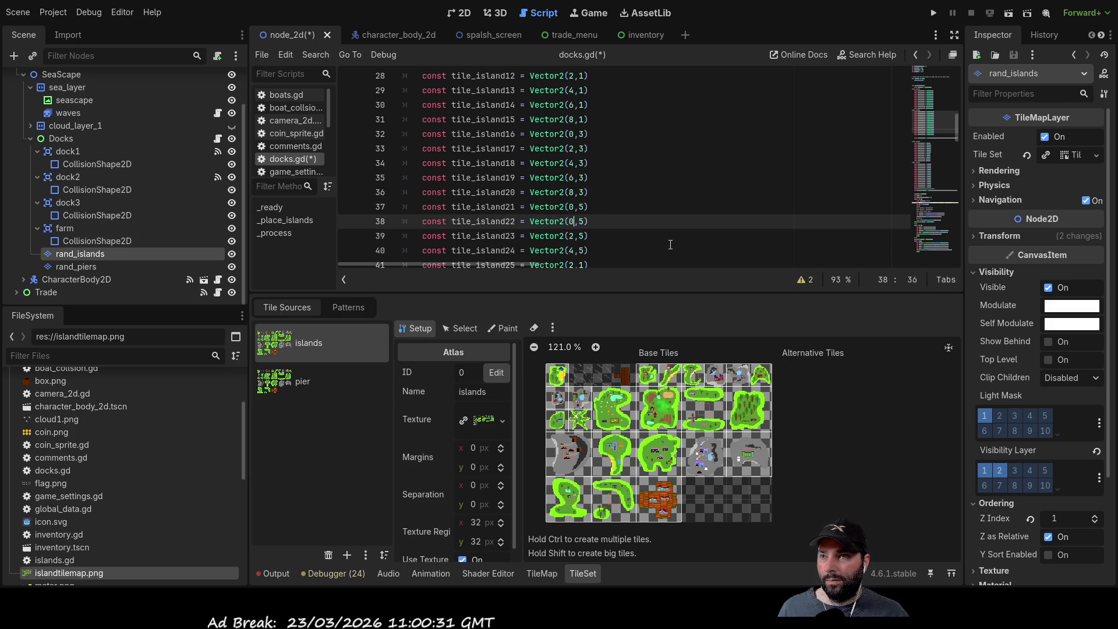
key(BackSpace)
text(2)
click(670, 245)
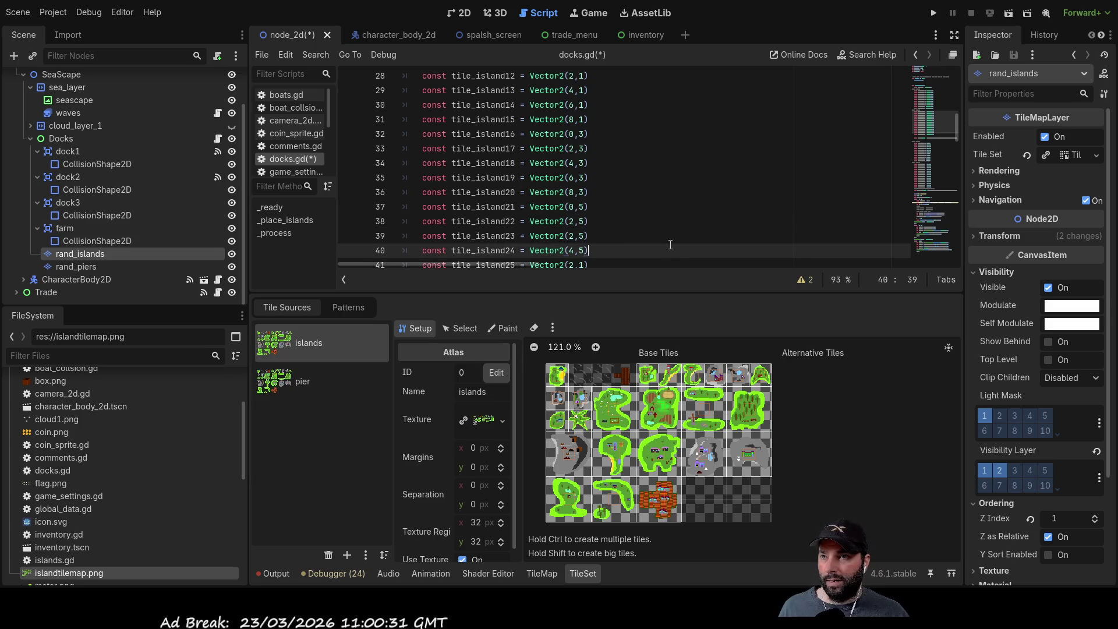
key(Up)
key(Left)
key(Left)
key(Left)
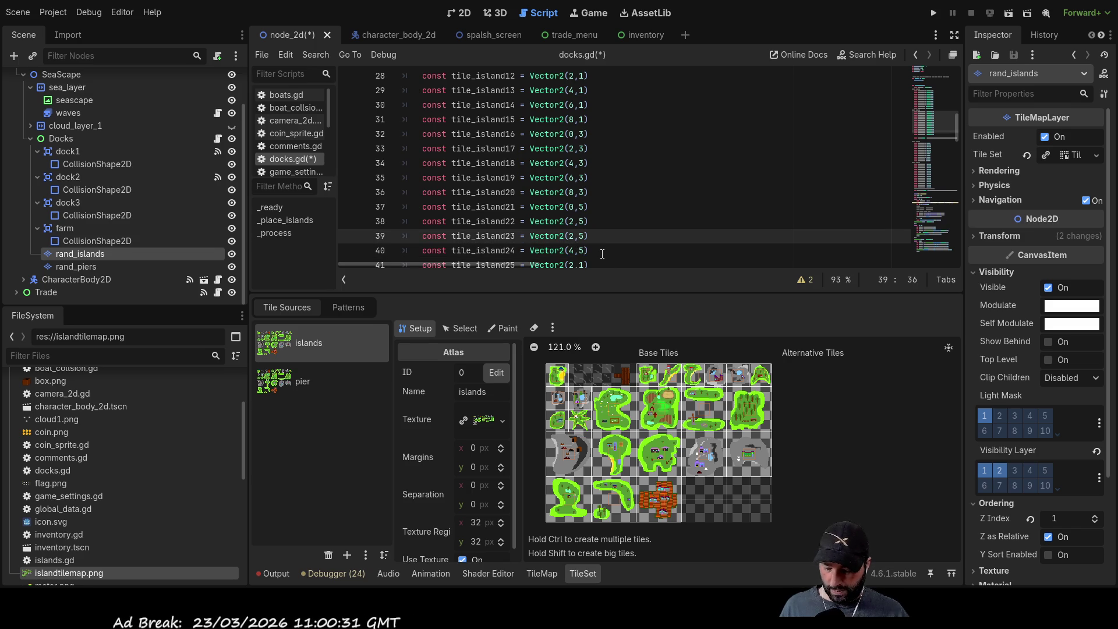
key(BackSpace)
text(4)
scroll(687, 173, down, 3)
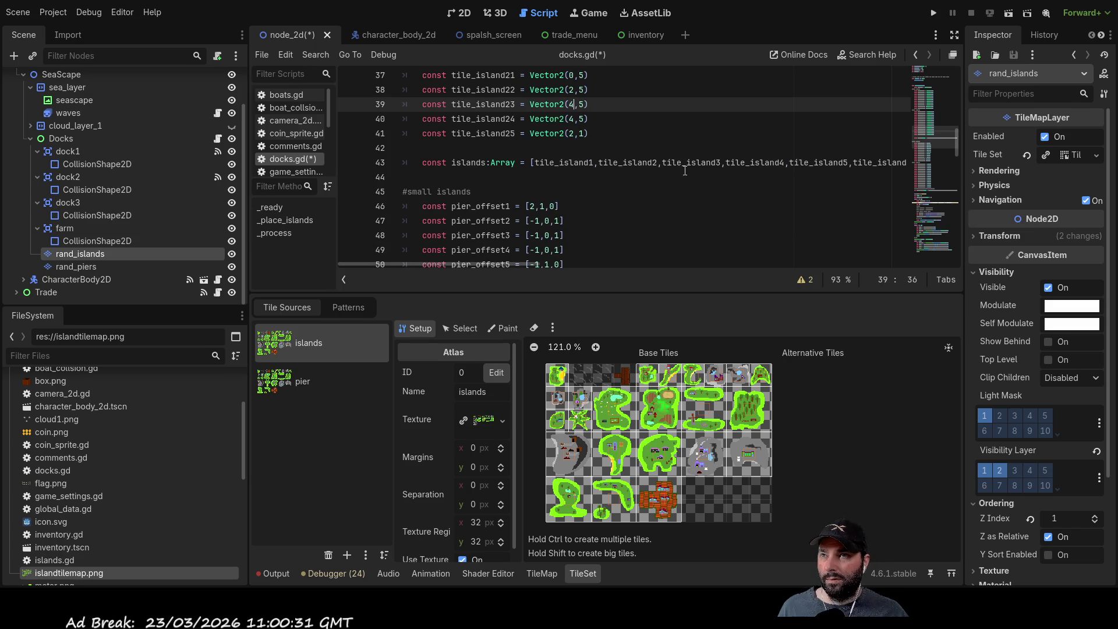
scroll(599, 161, up, 1)
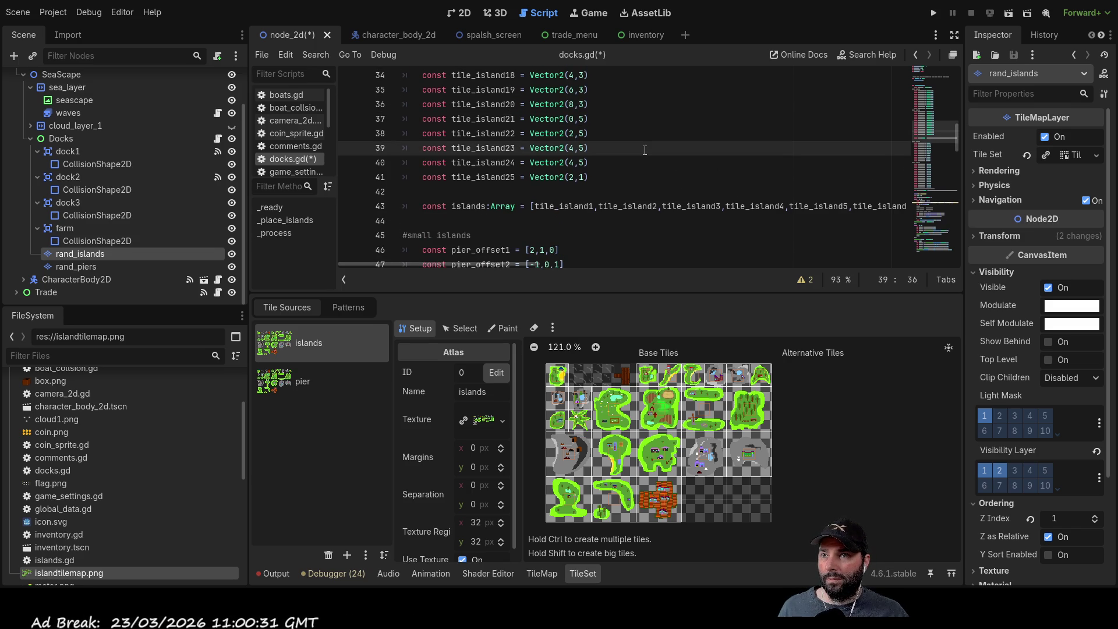
Place the caret at the ends of the tile_island24 and tile_island25 lines
click(599, 161)
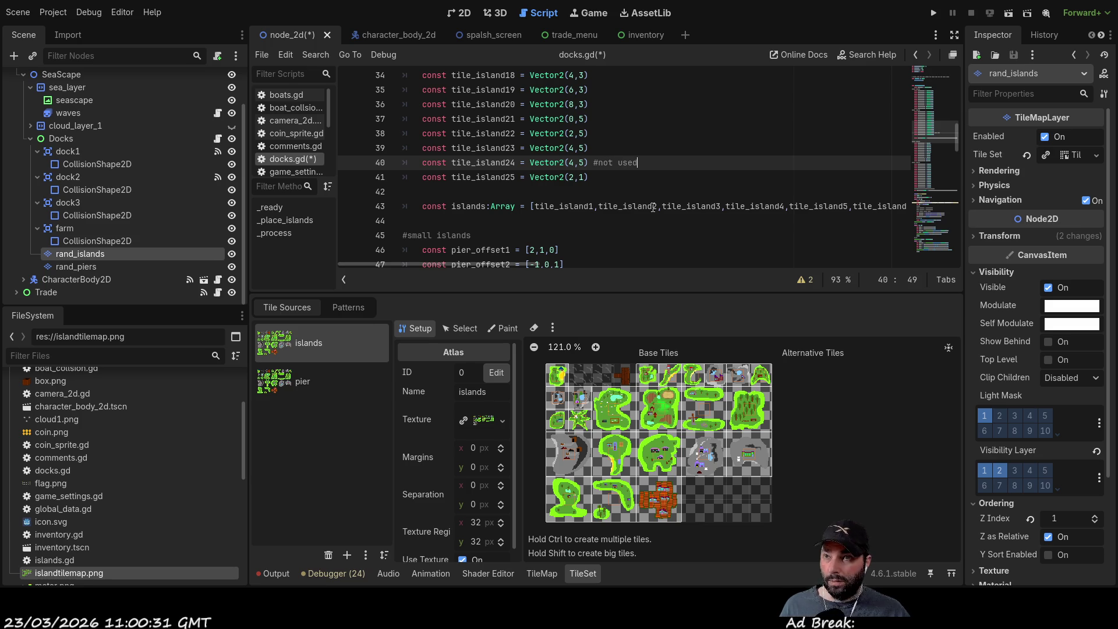
key(Down)
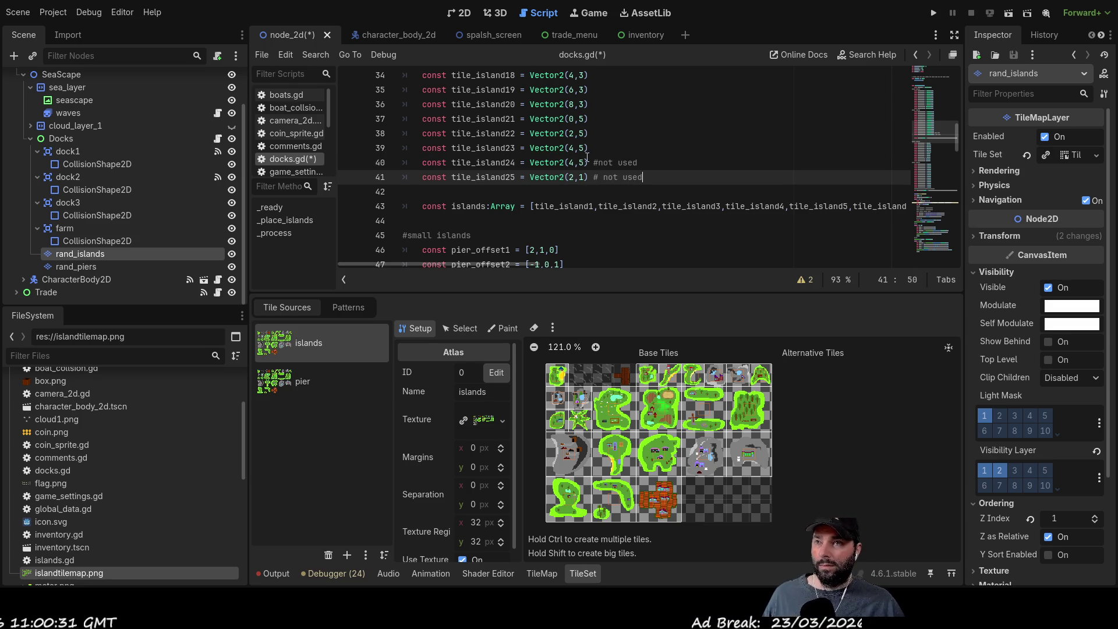
scroll(672, 207, up, 6)
scroll(669, 210, down, 6)
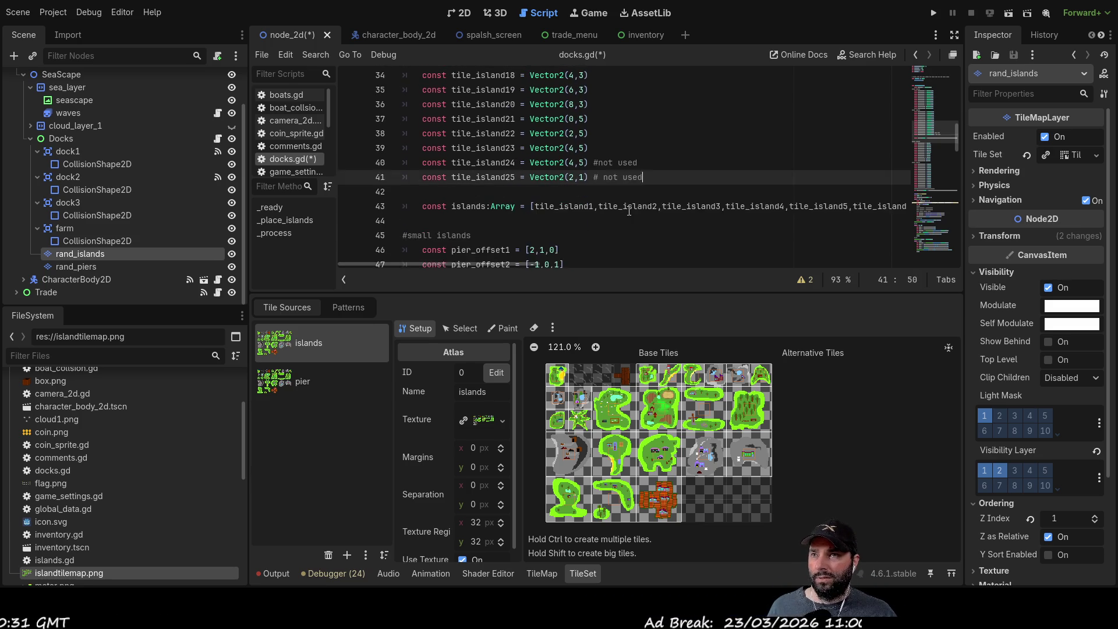
scroll(629, 211, up, 2)
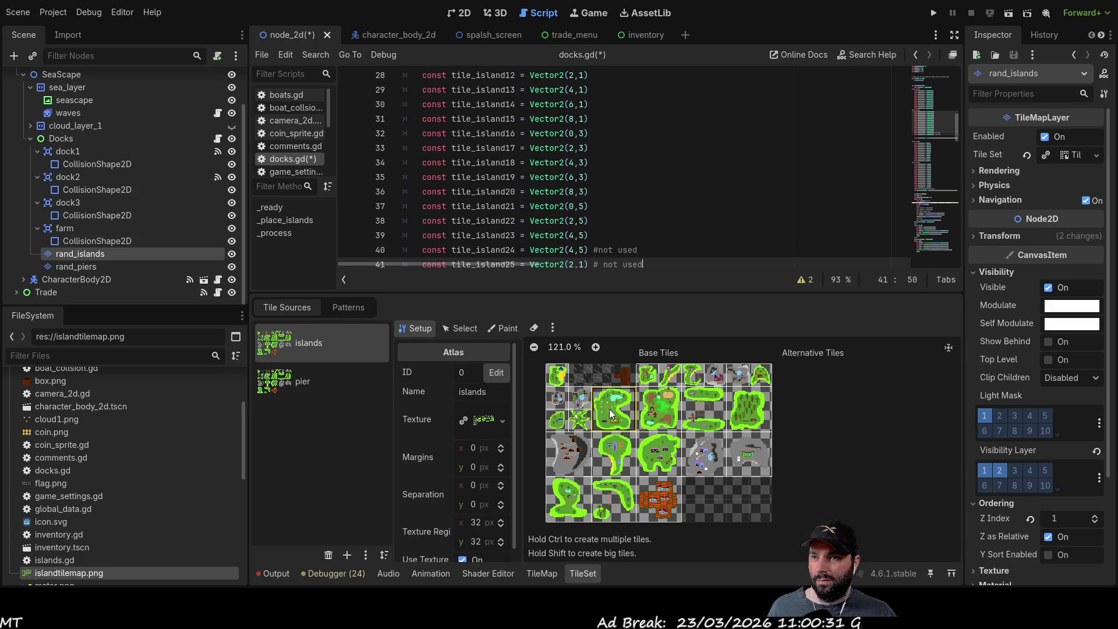
scroll(582, 210, down, 3)
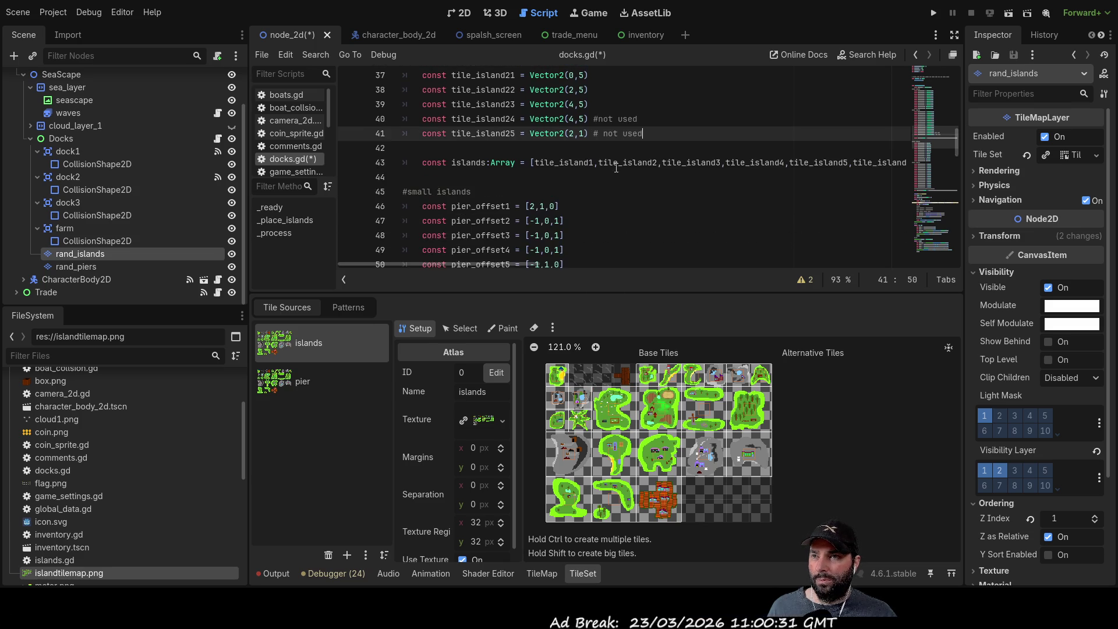
scroll(582, 210, up, 2)
Replace tile_island24's coordinates with Vector2(2,1)
click(572, 206)
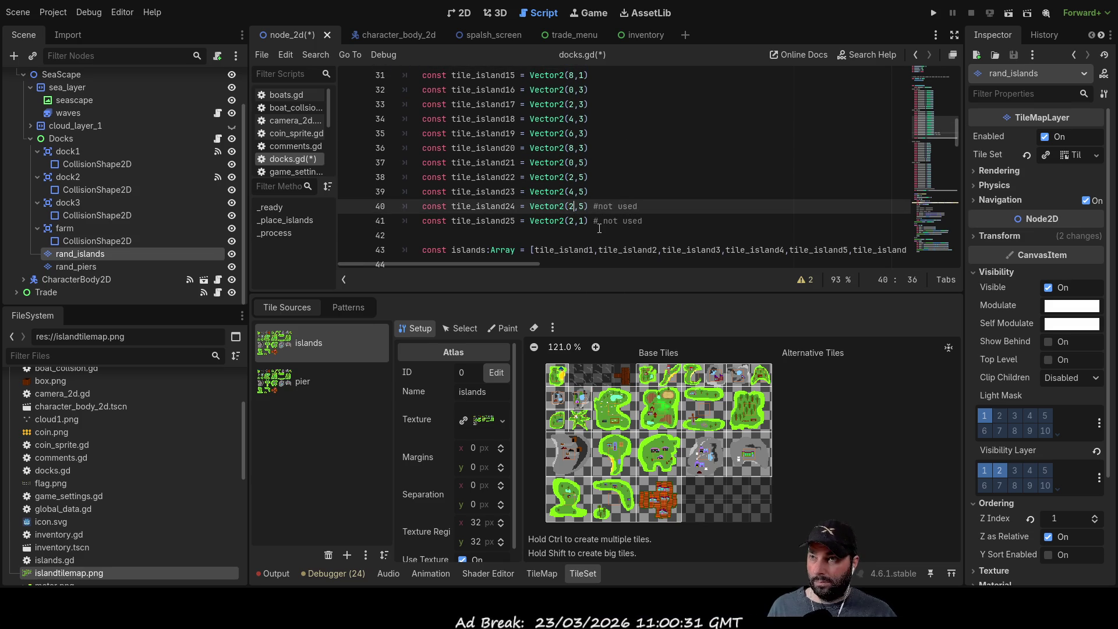
key(BackSpace)
key(Delete)
key(Delete)
text(2,1)
scroll(606, 165, down, 8)
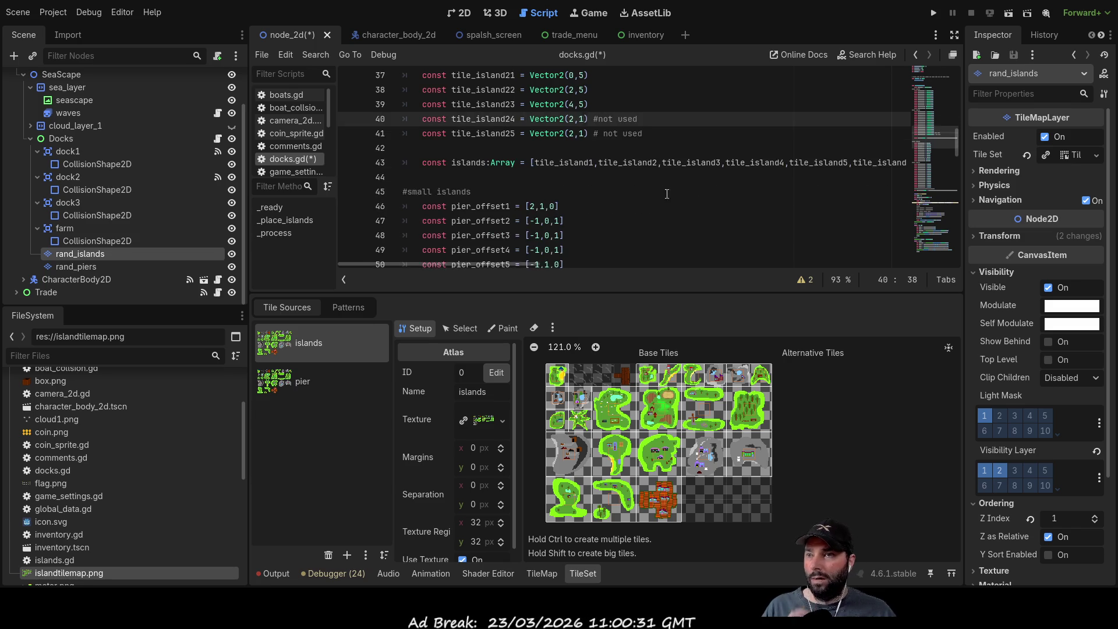
scroll(606, 165, down, 8)
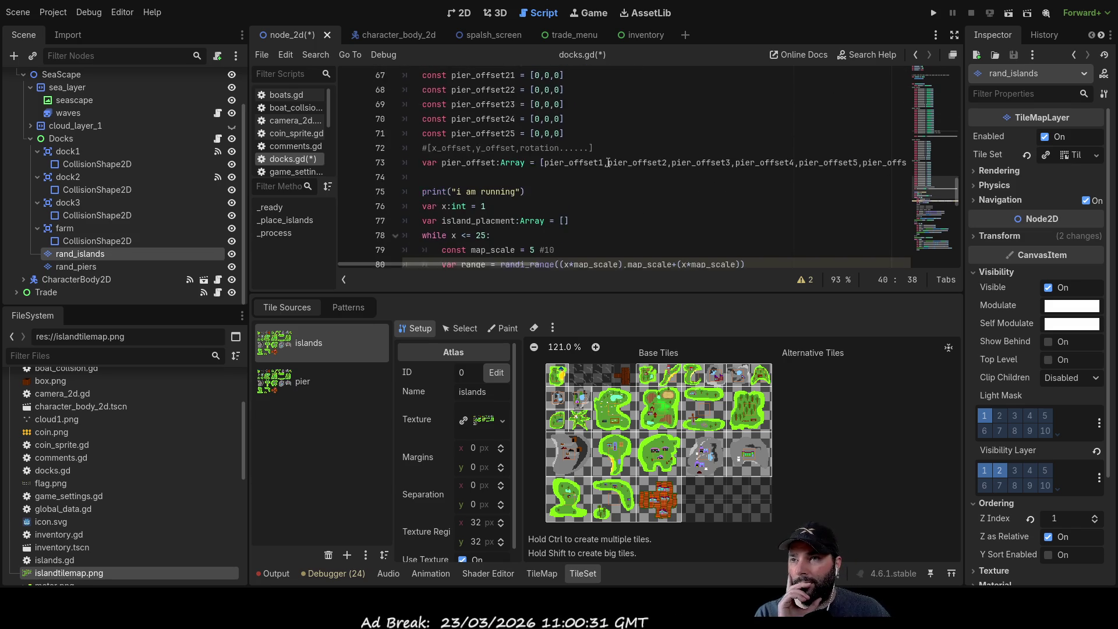
Check the first loop's limit of 25, then change the island loop to 'while x <= 22:'
scroll(517, 166, up, 2)
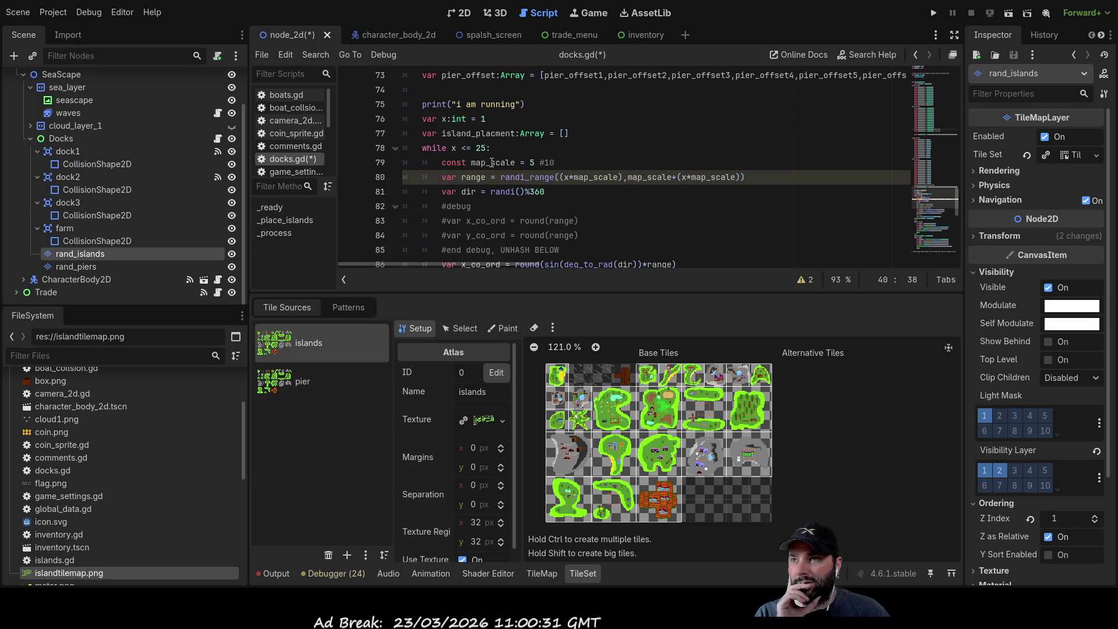
click(524, 148)
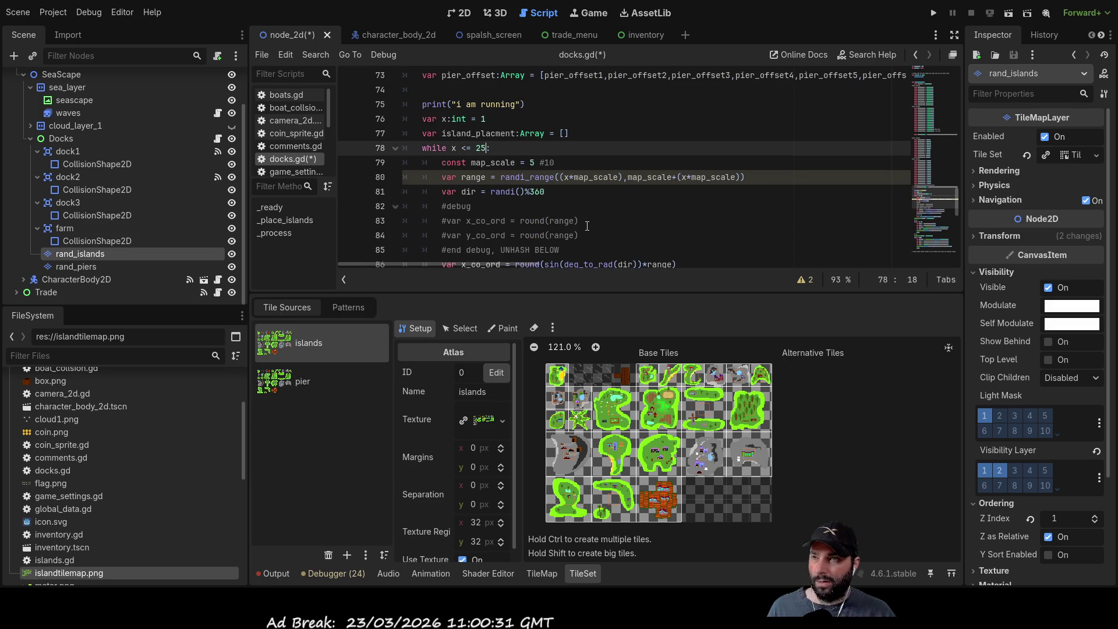
text(3)
scroll(586, 170, down, 3)
scroll(585, 170, down, 1)
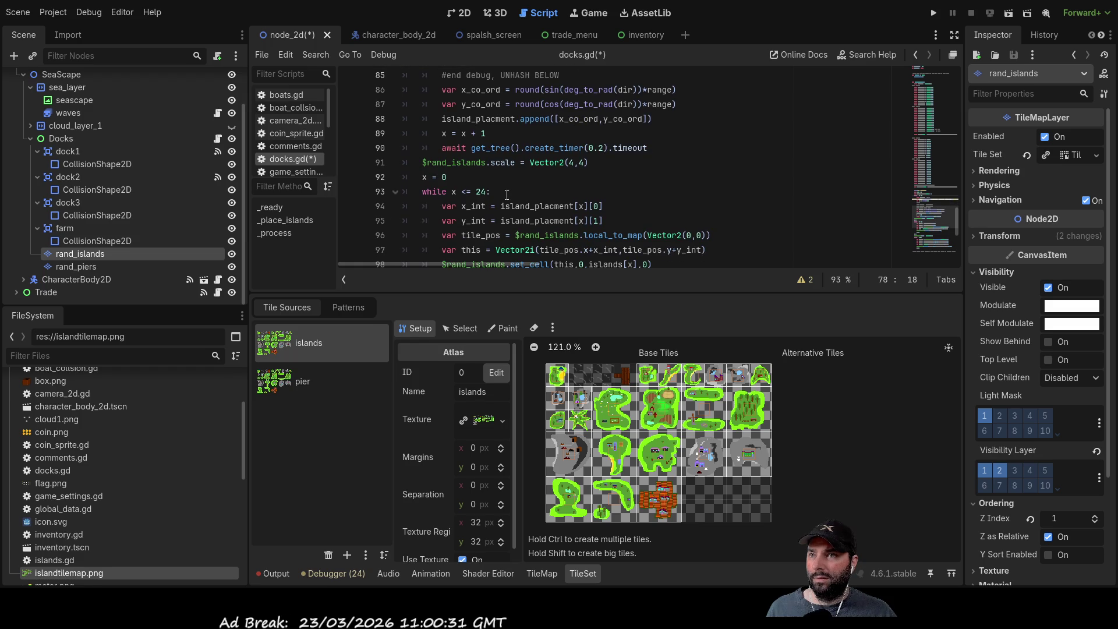
click(488, 192)
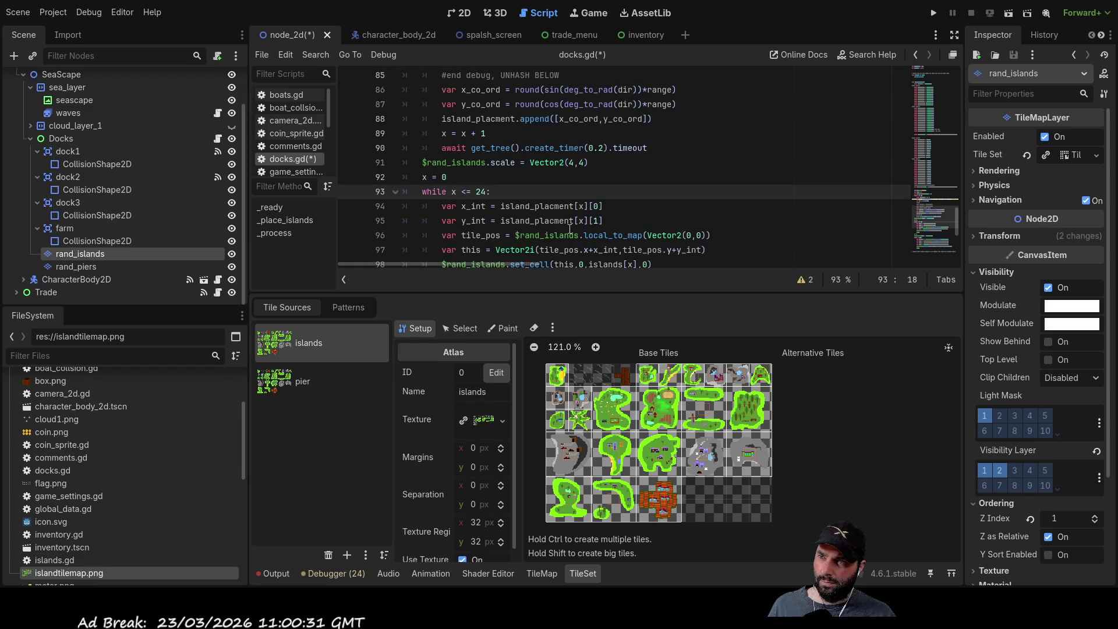
key(BackSpace)
text(2)
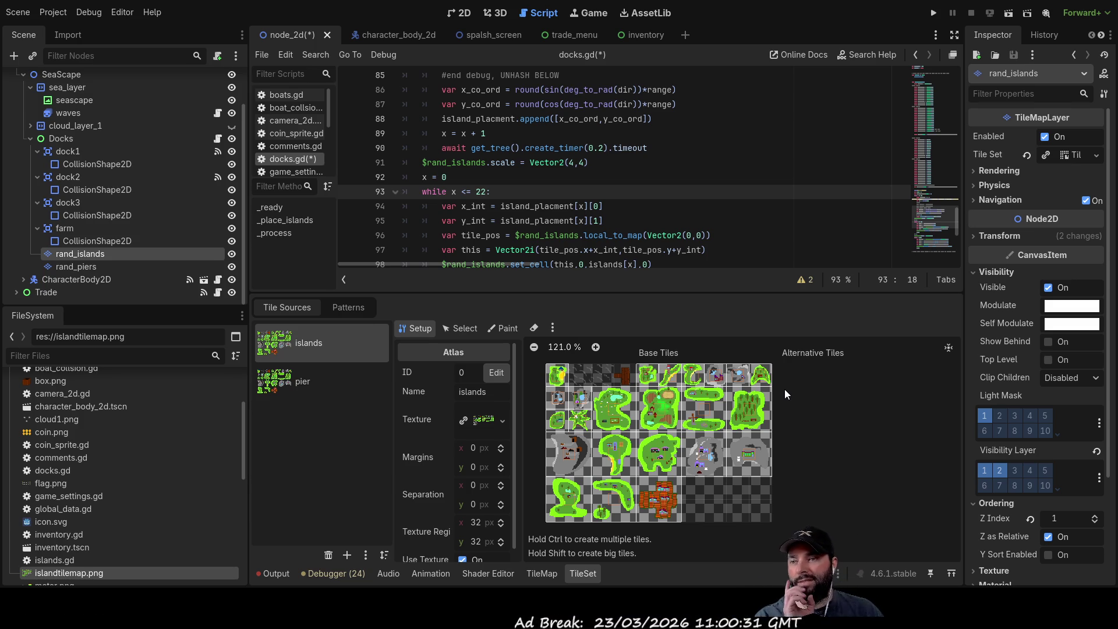
Launch the boat game, start play, and zoom out until it breaks on the index '23' error
click(926, 13)
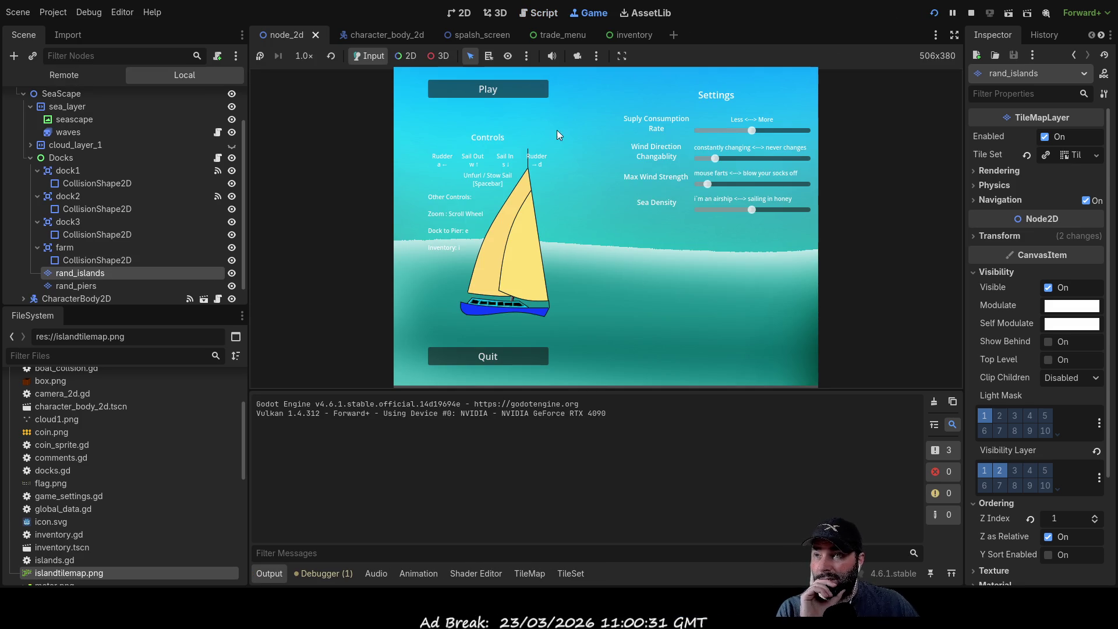
click(511, 91)
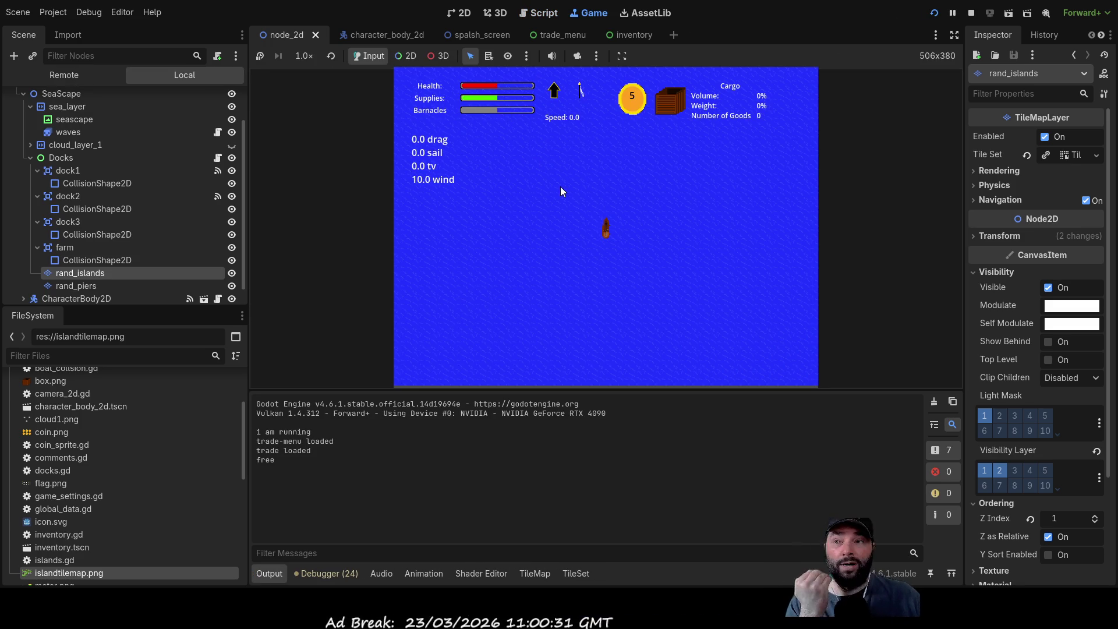
scroll(609, 239, down, 5)
scroll(627, 261, down, 2)
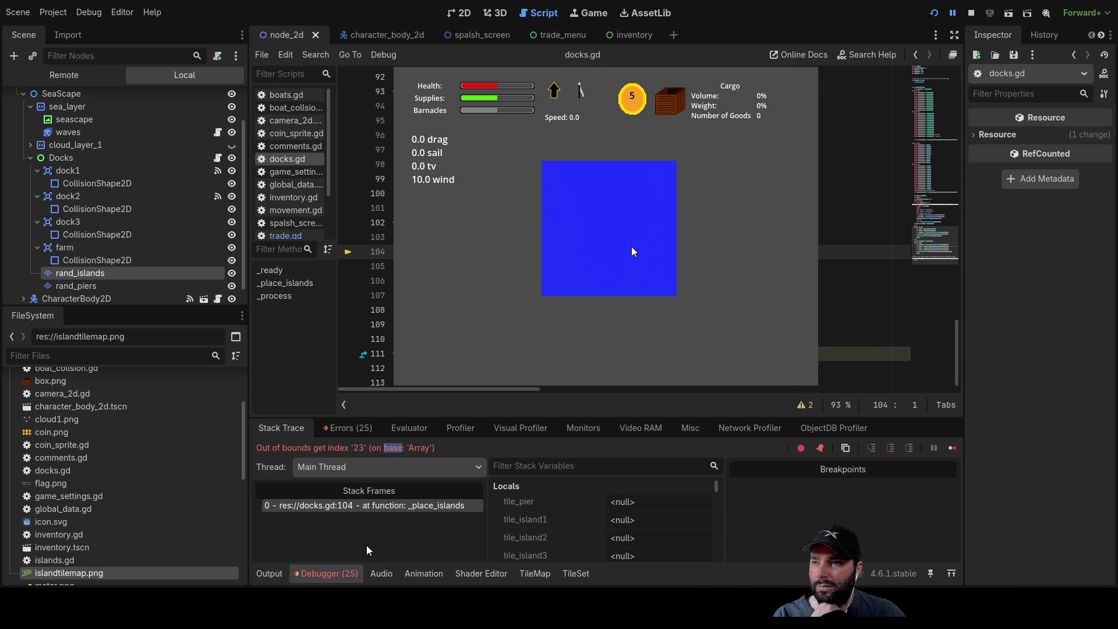
click(357, 429)
scroll(514, 506, down, 5)
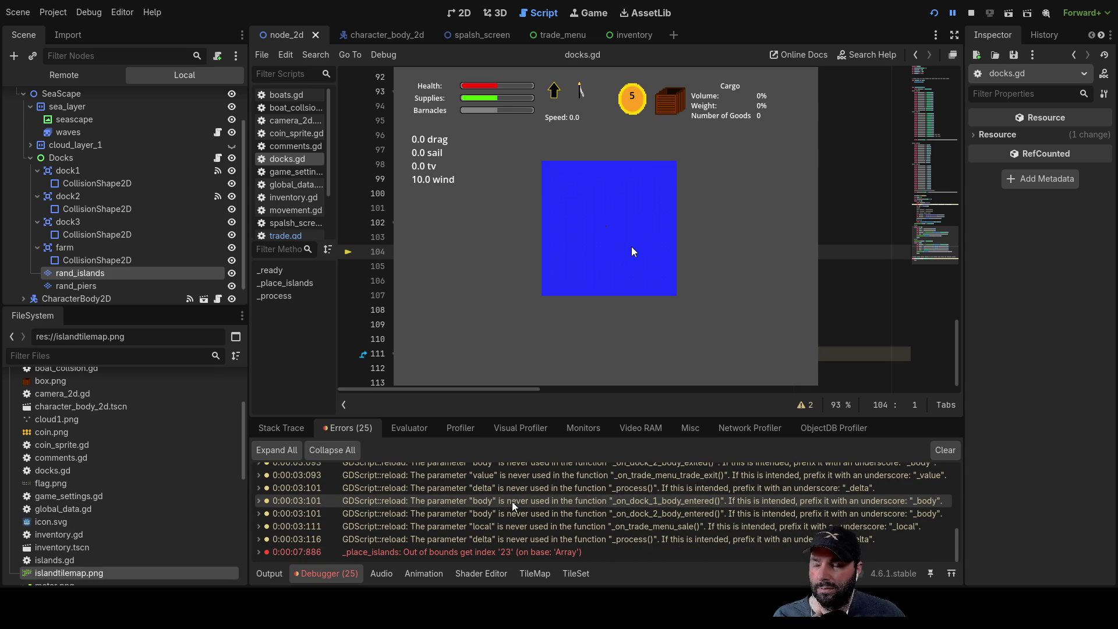
click(418, 549)
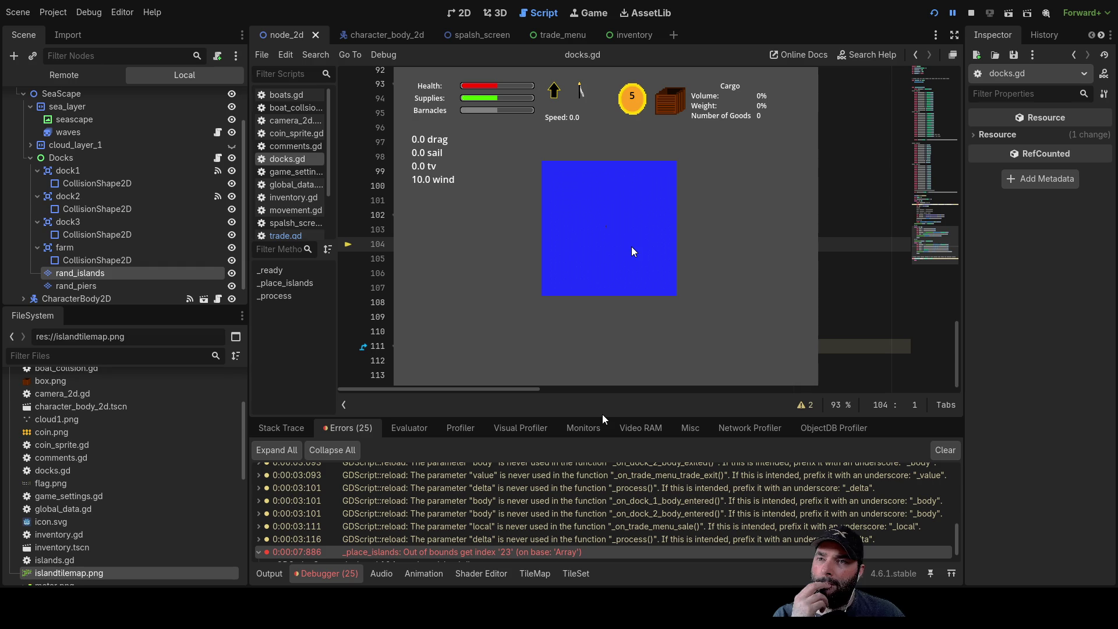
scroll(861, 262, up, 12)
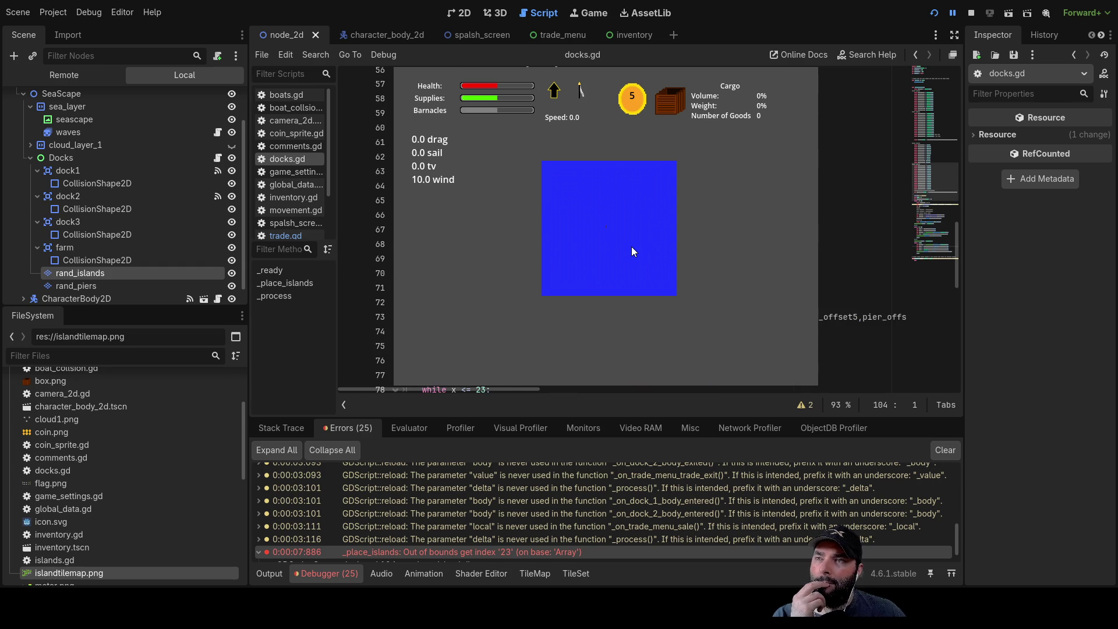
scroll(633, 252, up, 6)
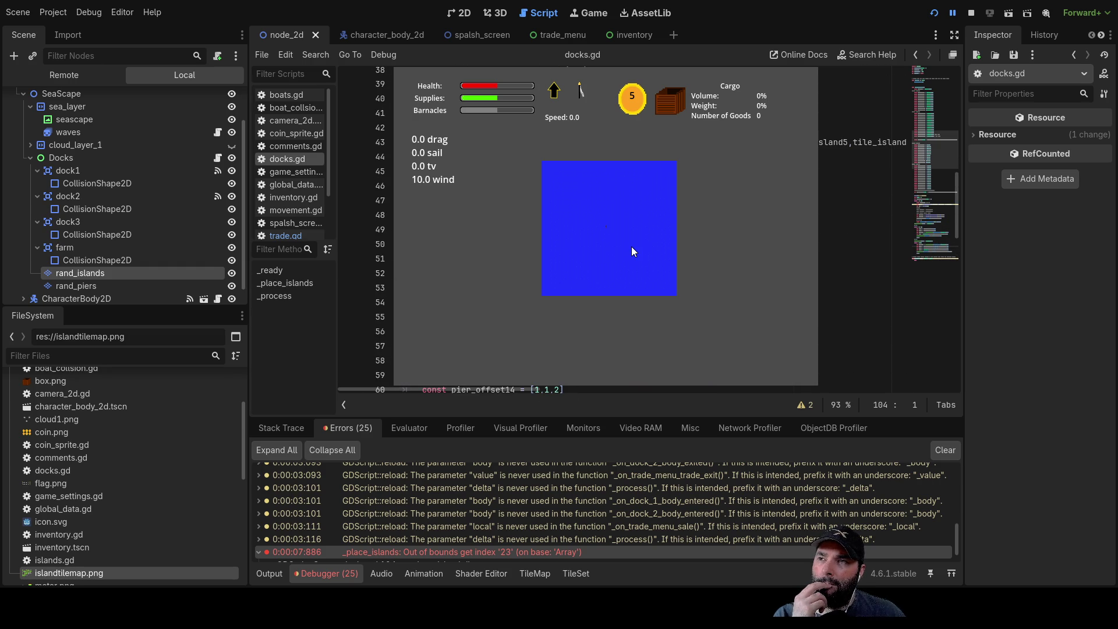
scroll(633, 252, up, 5)
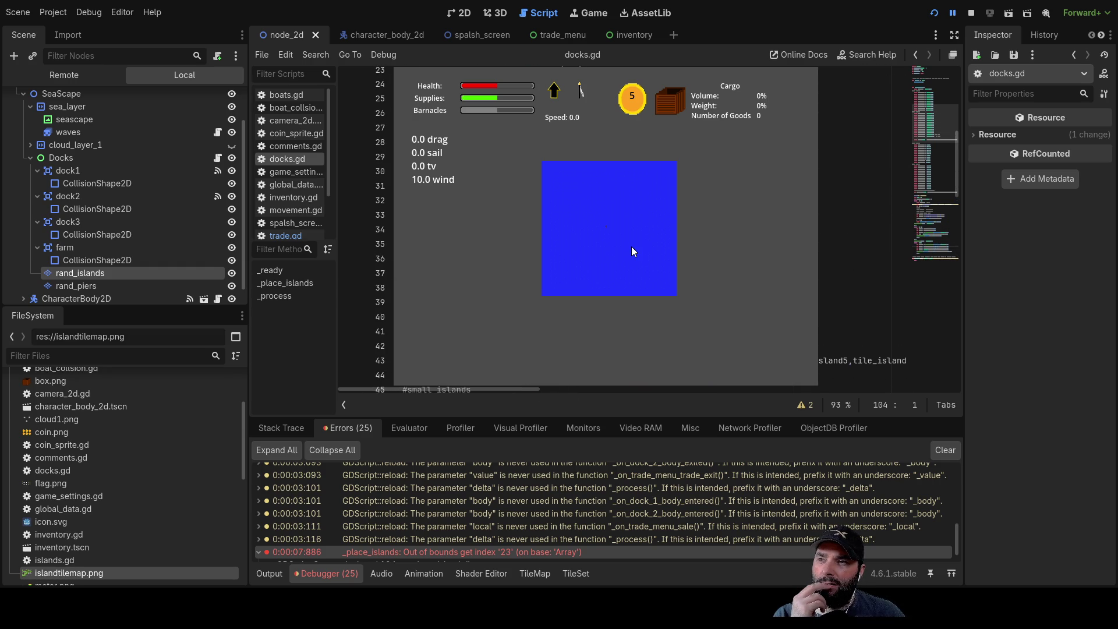
scroll(633, 252, down, 14)
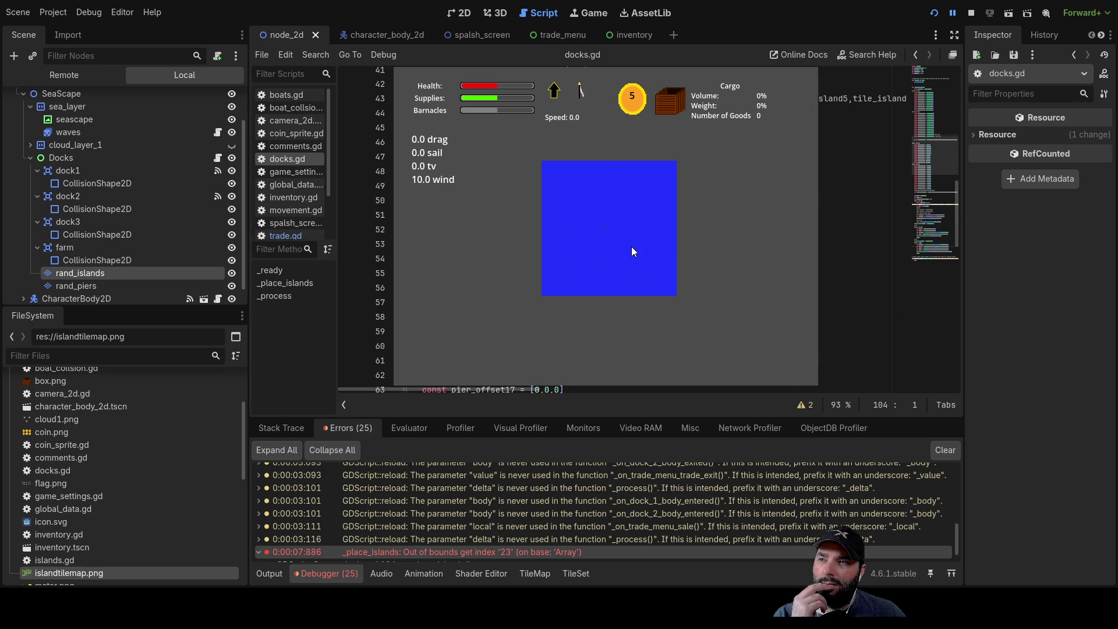
scroll(634, 252, down, 4)
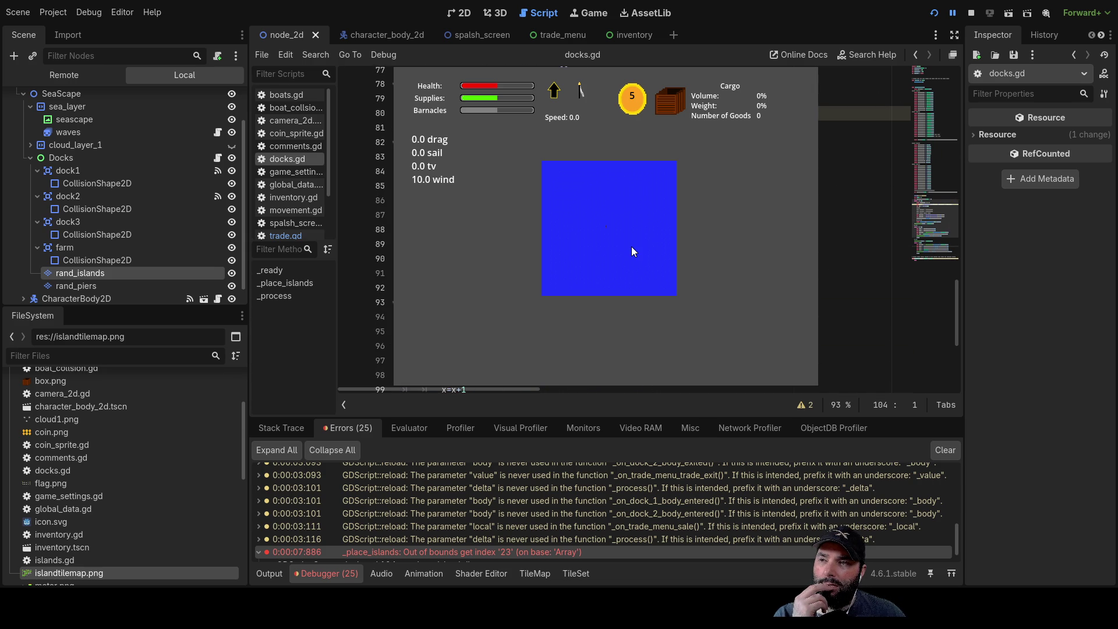
scroll(634, 251, down, 1)
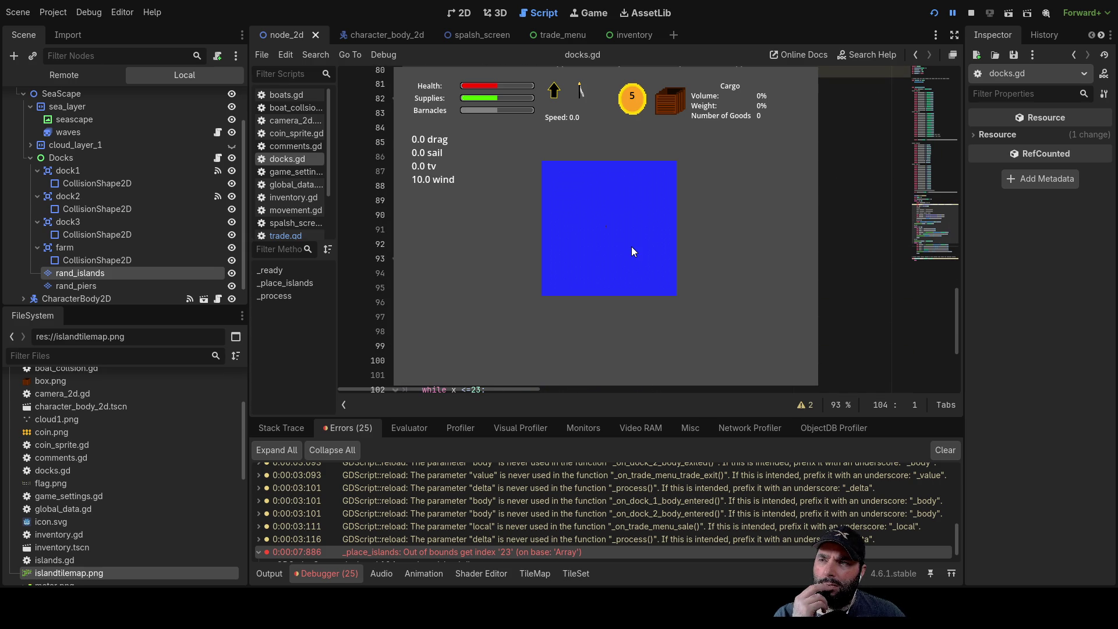
scroll(633, 251, down, 2)
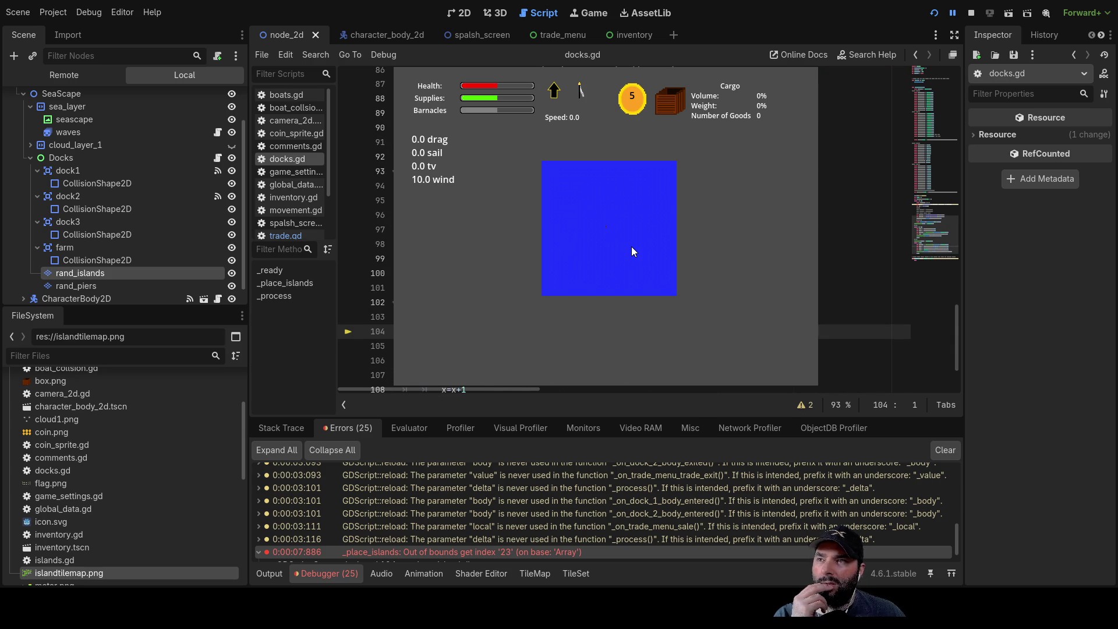
scroll(634, 251, up, 4)
scroll(633, 252, up, 5)
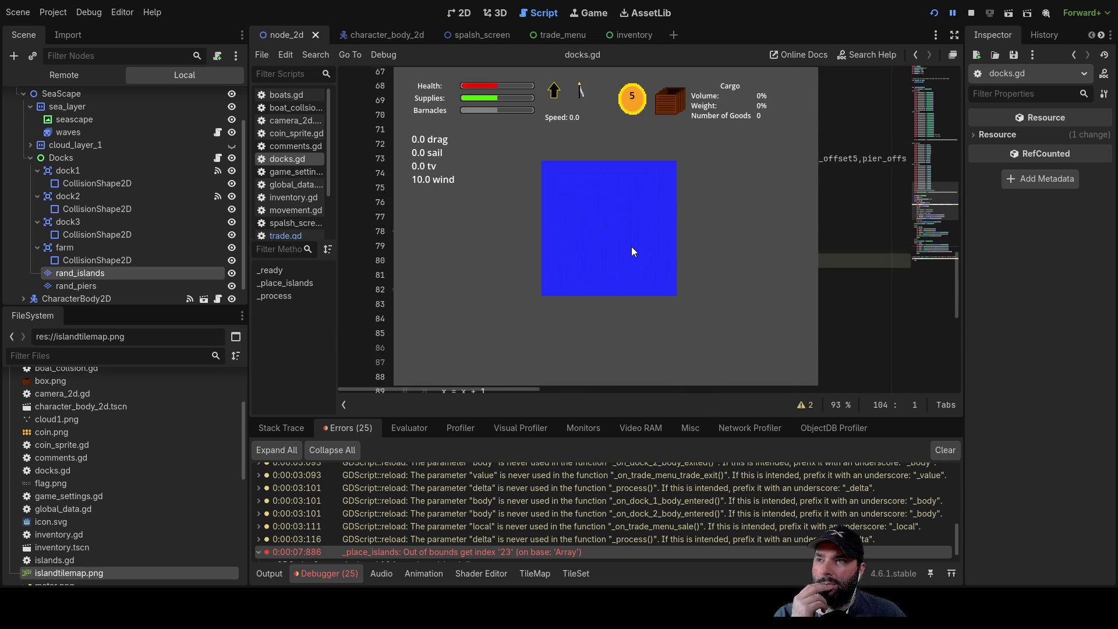
scroll(634, 252, down, 4)
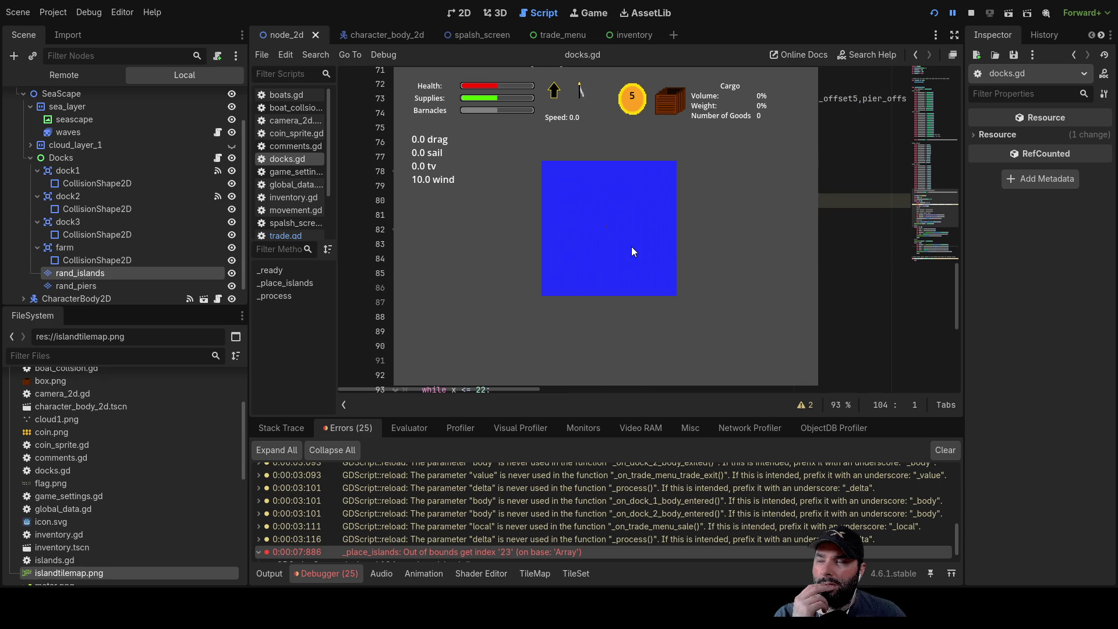
scroll(633, 251, down, 7)
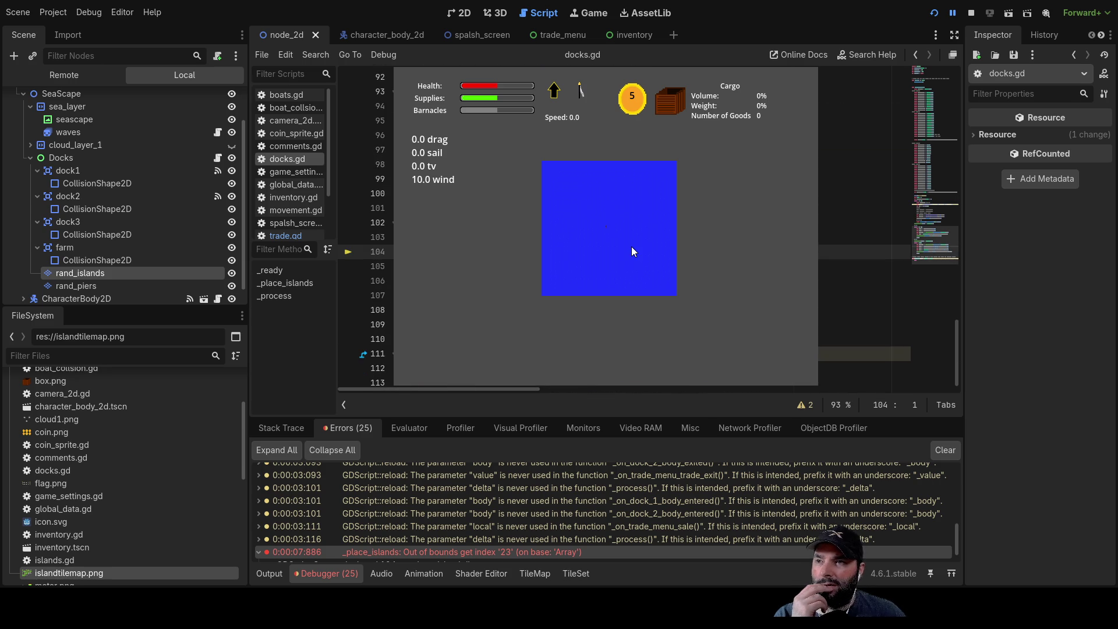
scroll(634, 252, up, 4)
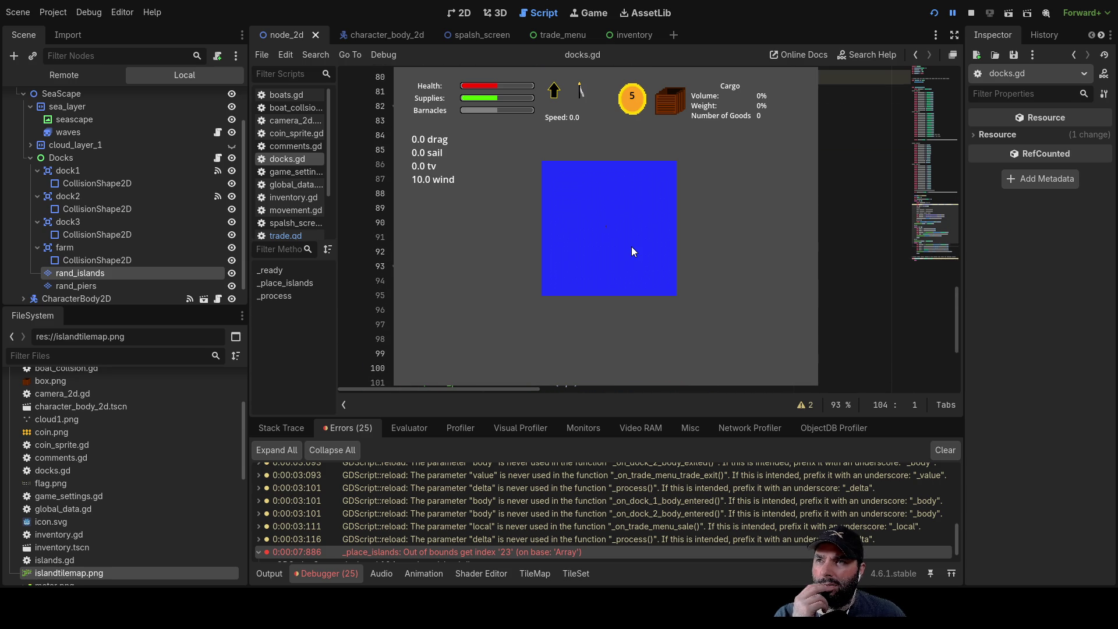
scroll(633, 251, up, 3)
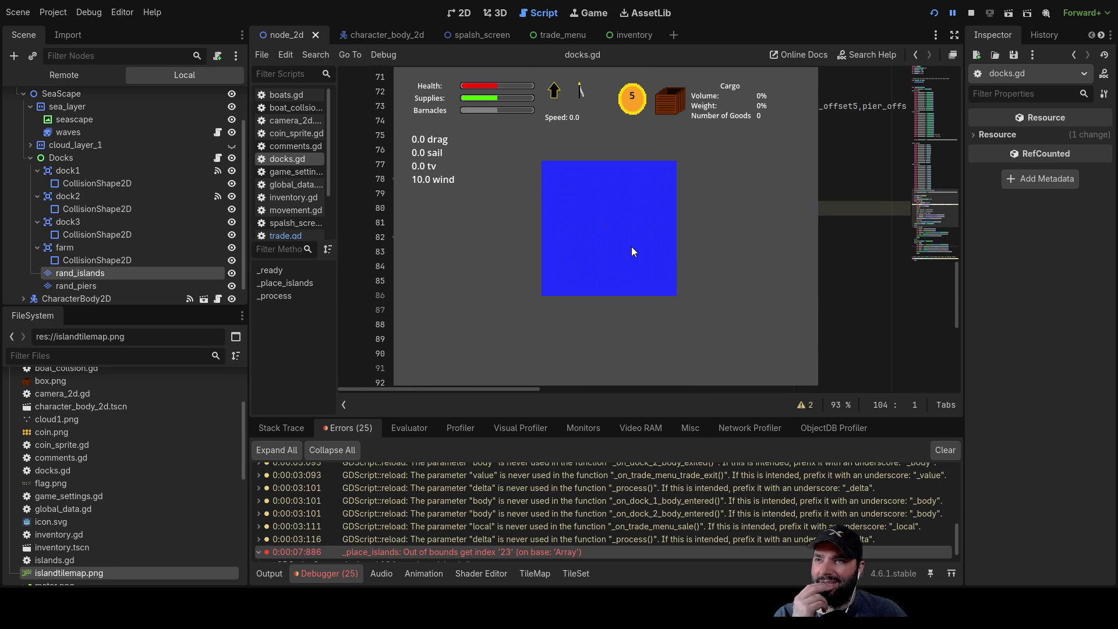
scroll(634, 252, up, 3)
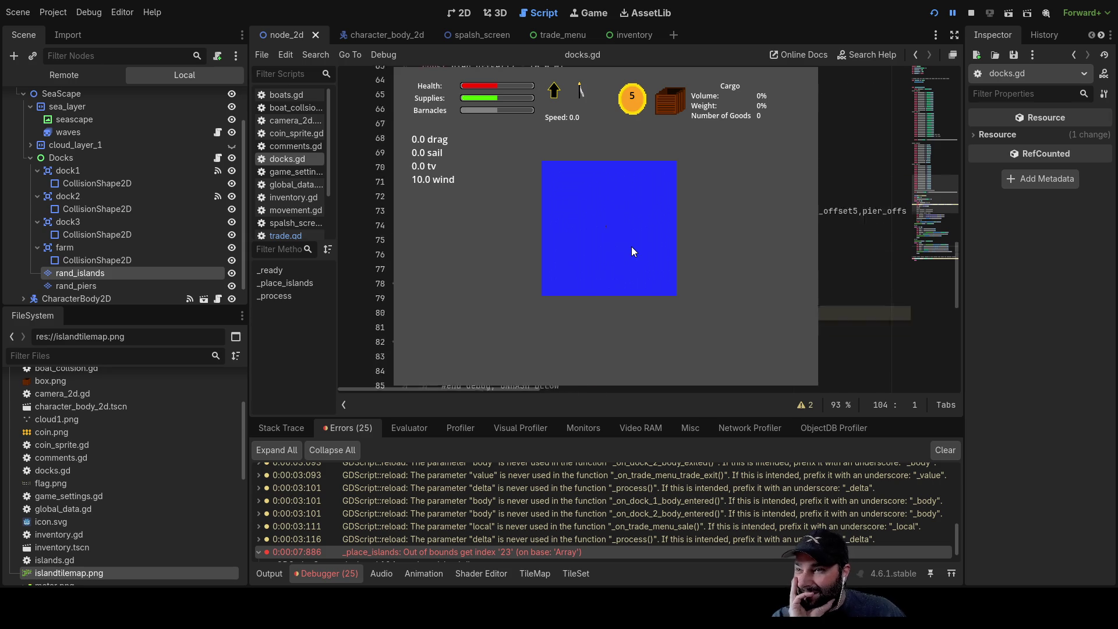
scroll(634, 251, down, 4)
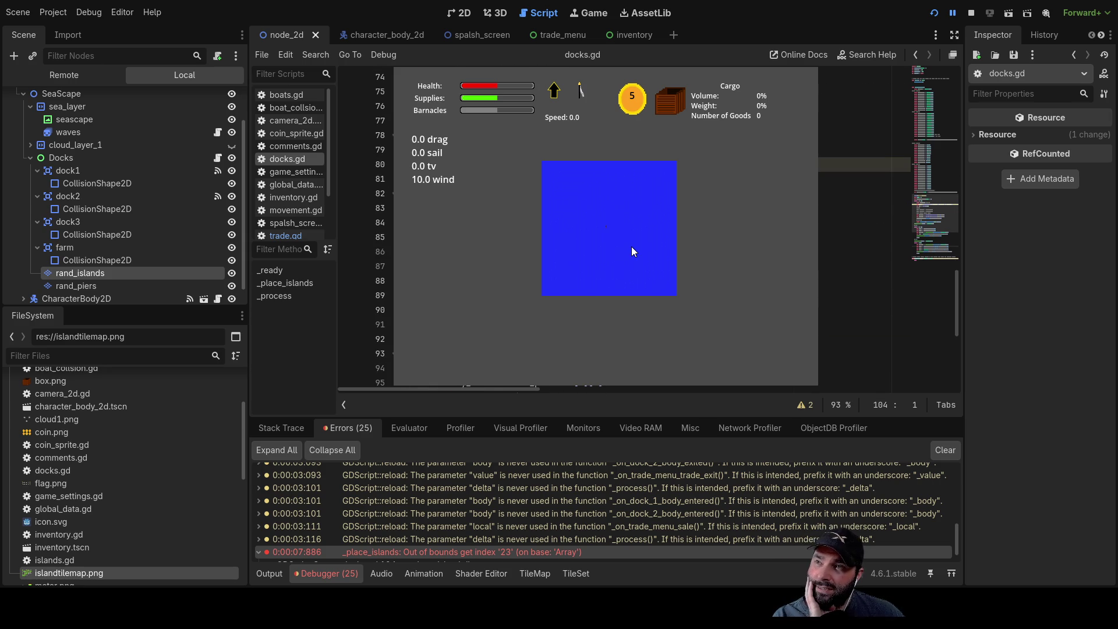
scroll(633, 251, up, 6)
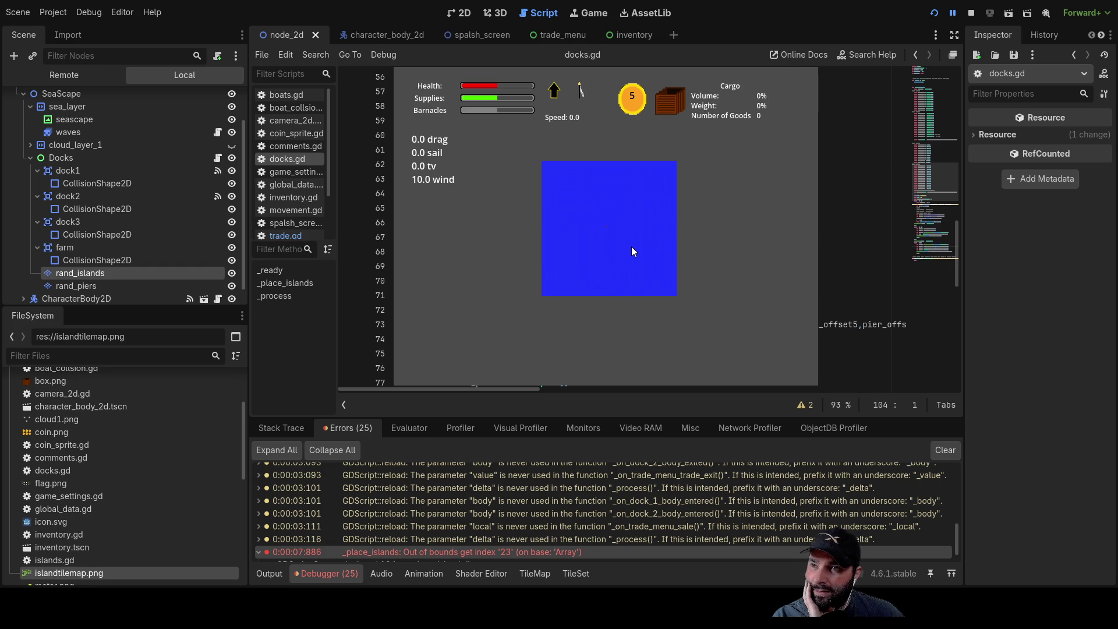
scroll(634, 252, up, 11)
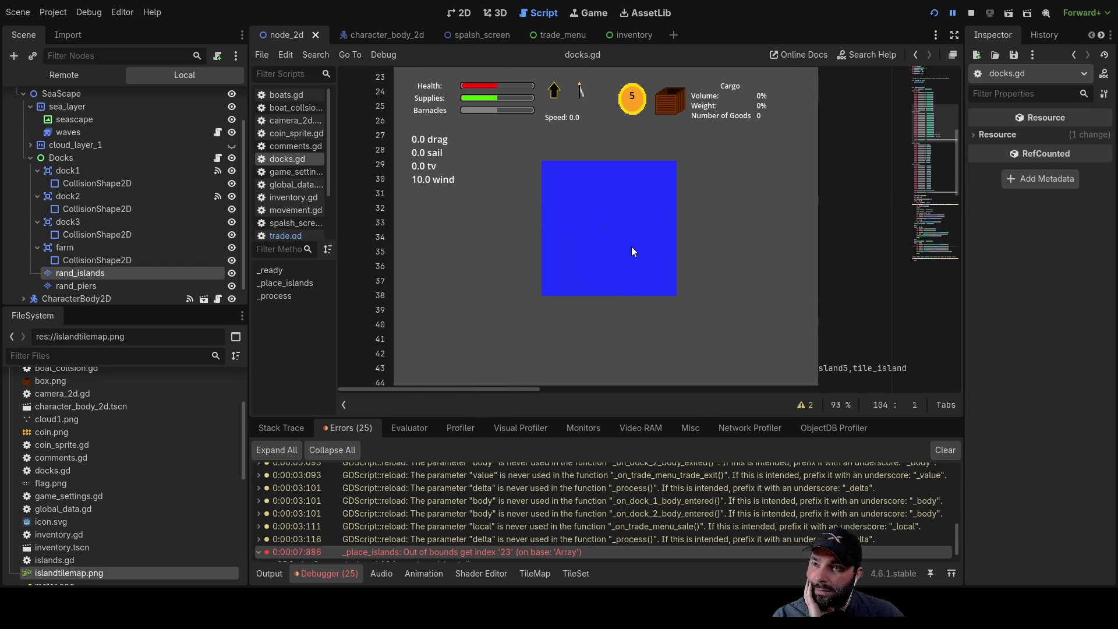
click(862, 309)
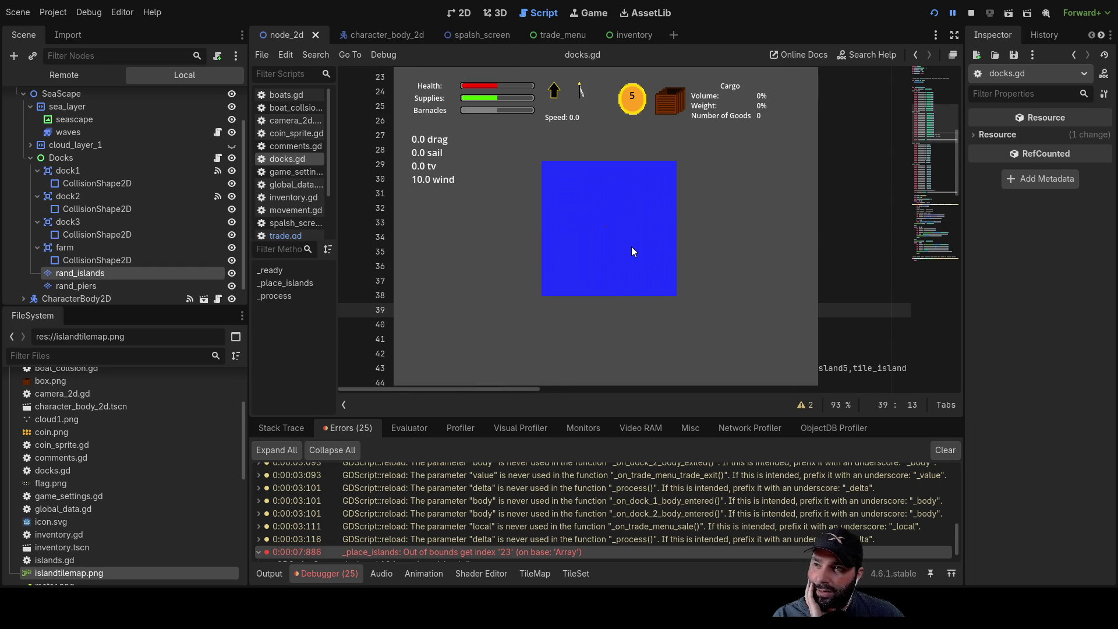
scroll(633, 252, down, 16)
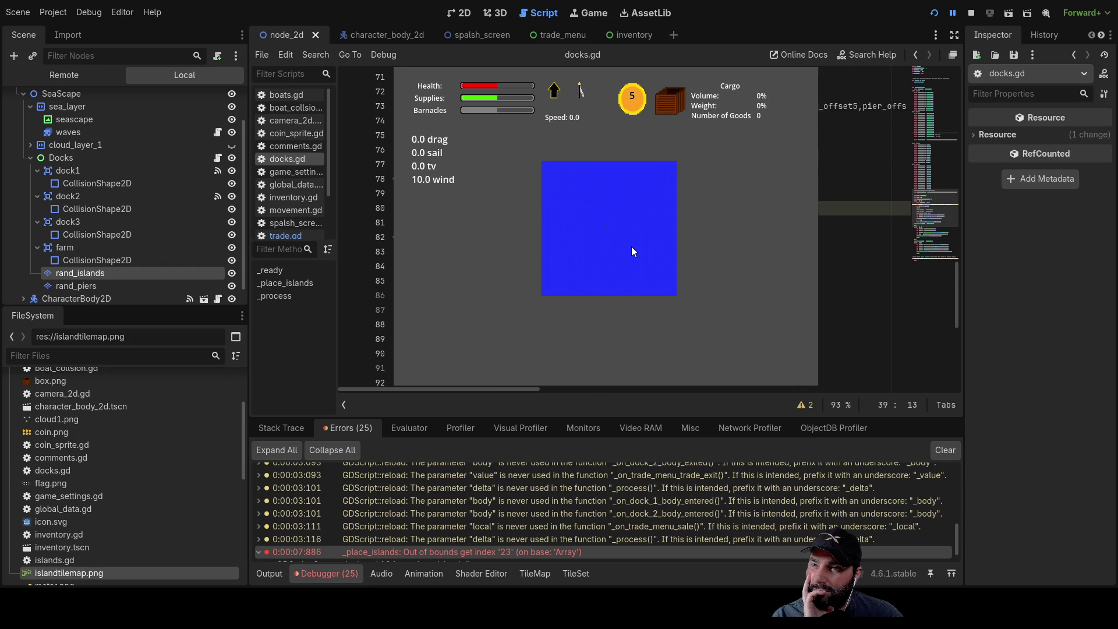
scroll(634, 252, down, 2)
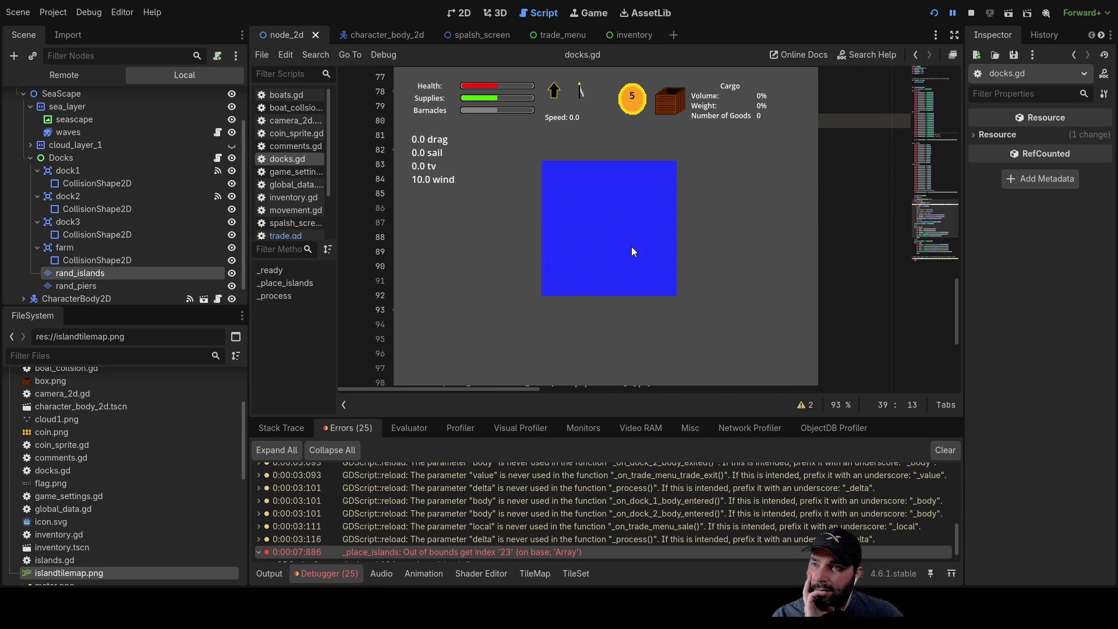
scroll(634, 251, down, 3)
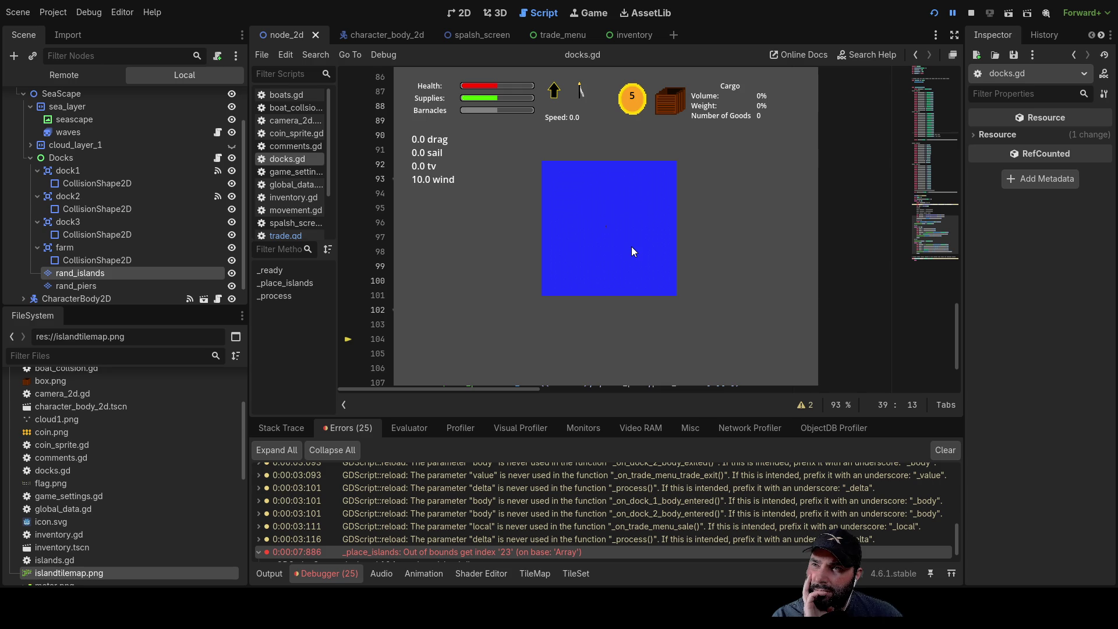
key(F10)
key(F10)
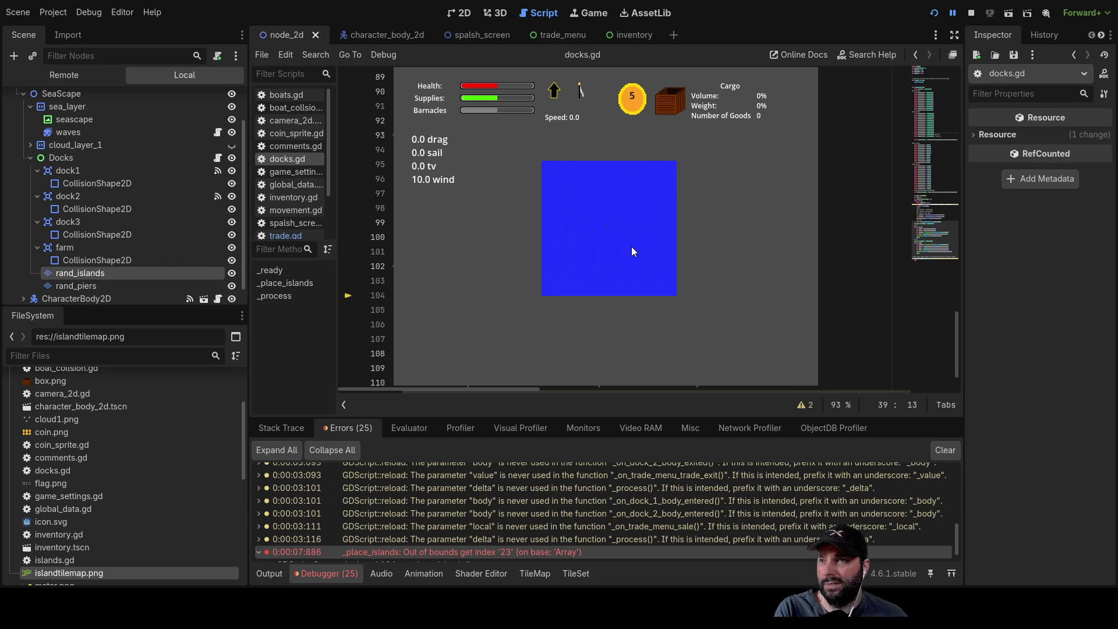
click(862, 266)
Delete a character on line 102 of docks.gd, then stop, rerun the game and press Play
key(Delete)
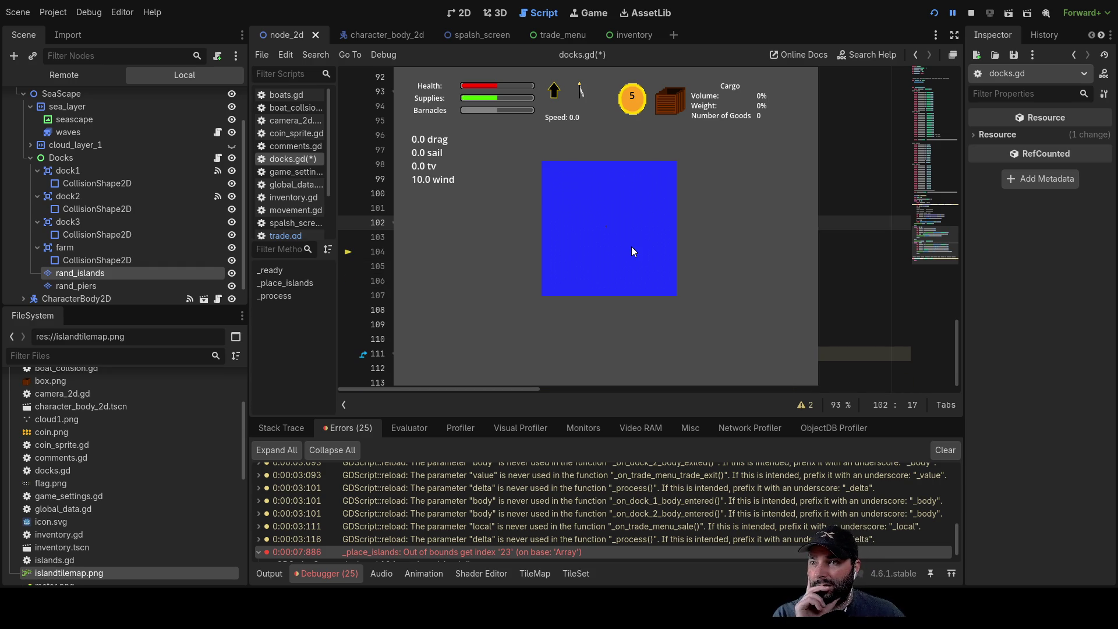
scroll(633, 251, up, 4)
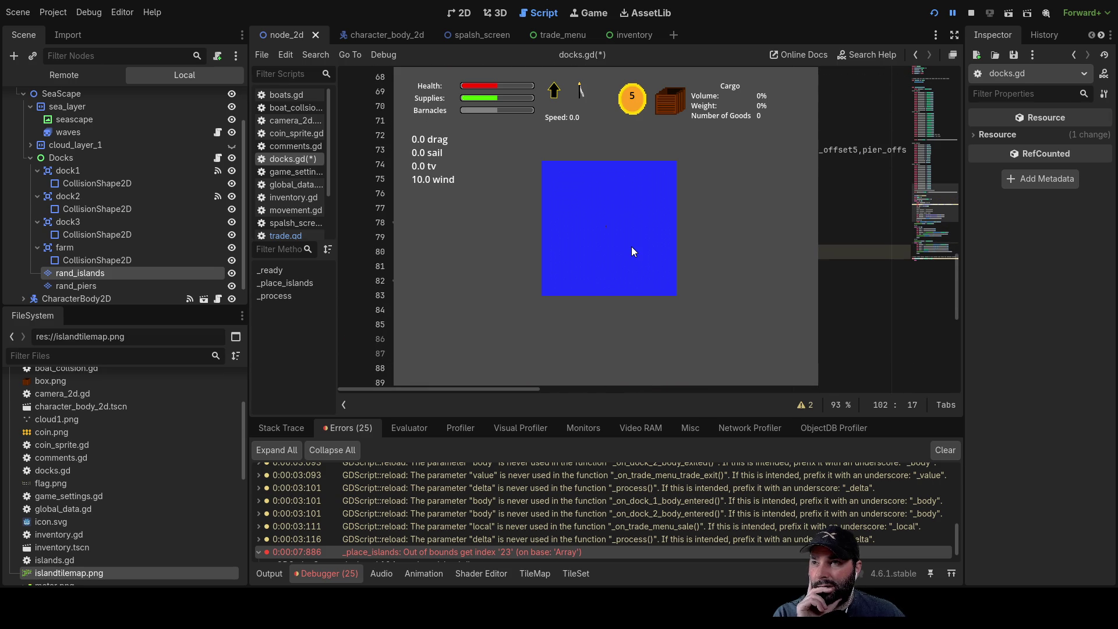
click(970, 12)
click(935, 13)
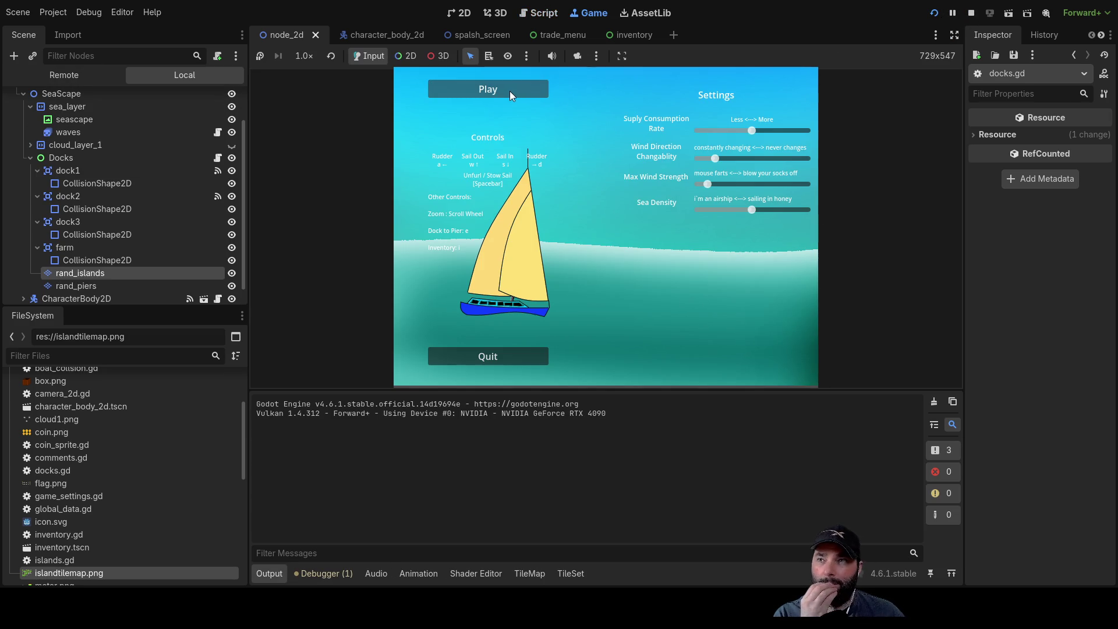
click(510, 90)
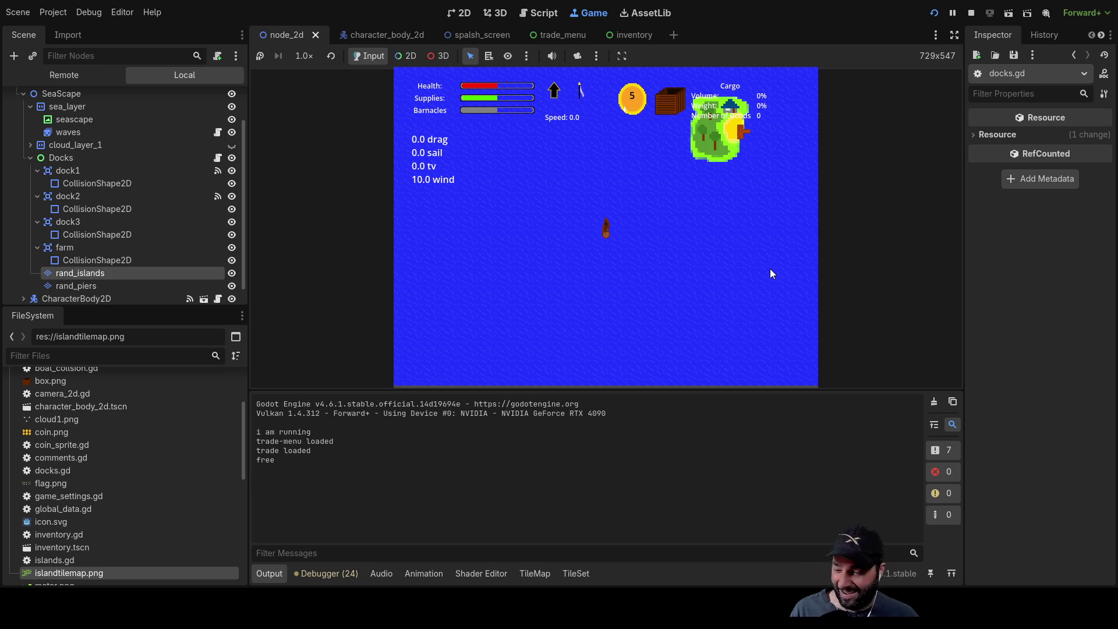
Zoom the running game's camera in and out, then end the session with F8
scroll(682, 266, down, 5)
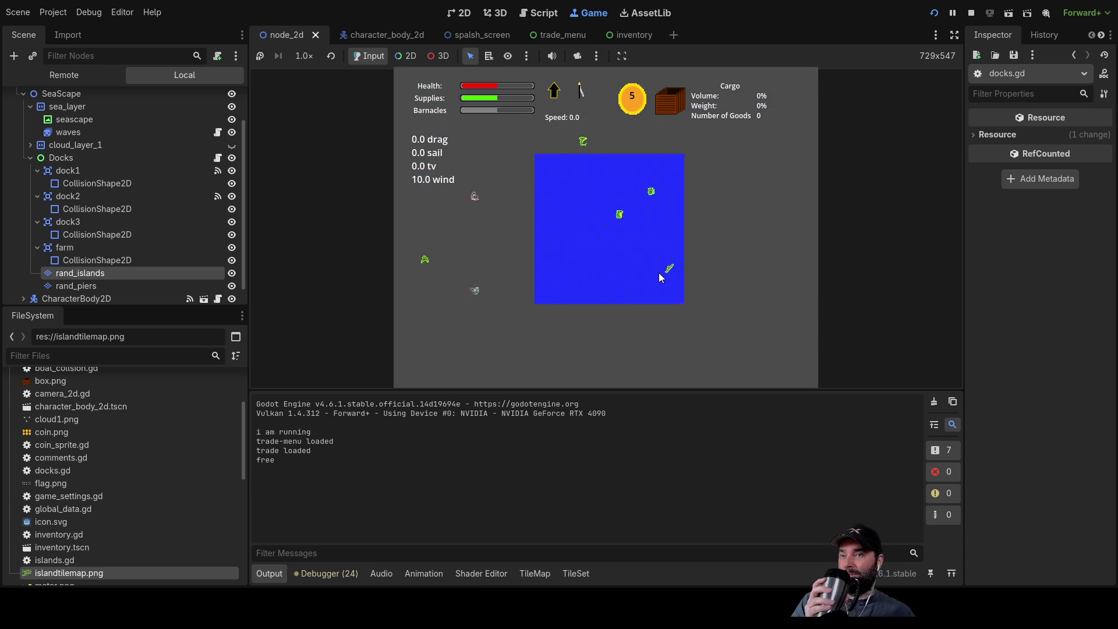
scroll(658, 273, down, 5)
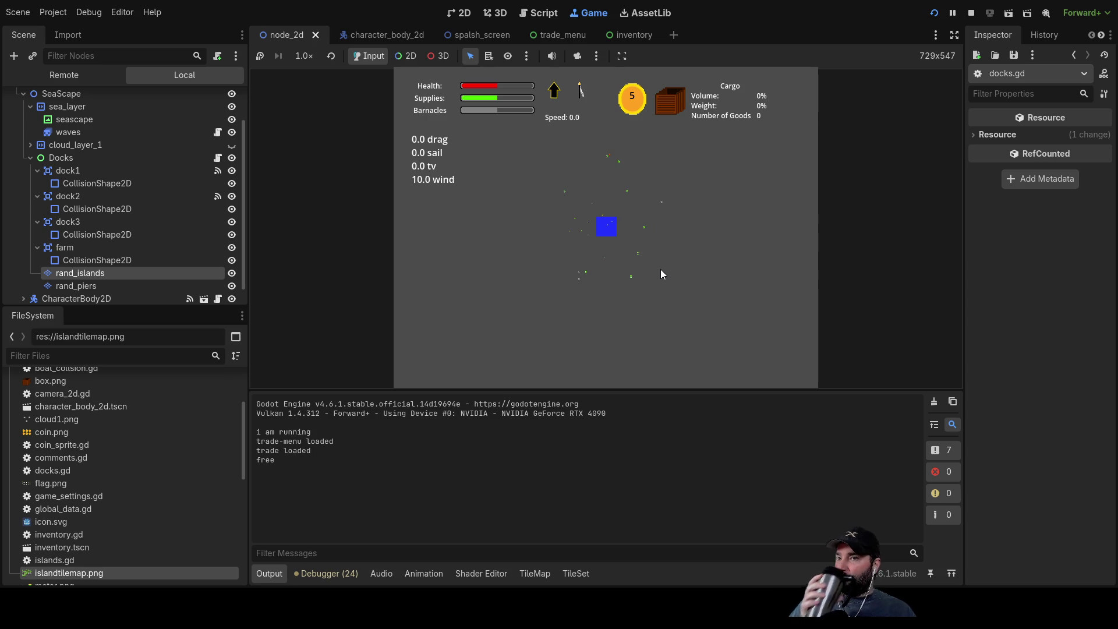
scroll(661, 270, up, 3)
scroll(661, 273, up, 6)
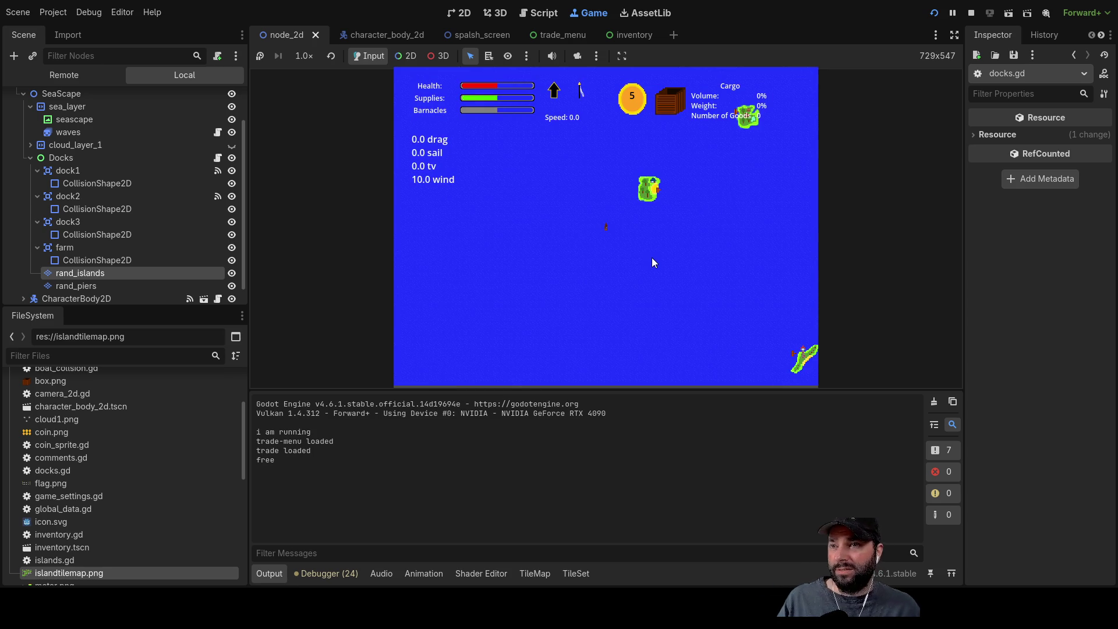
scroll(653, 260, down, 2)
scroll(653, 259, up, 1)
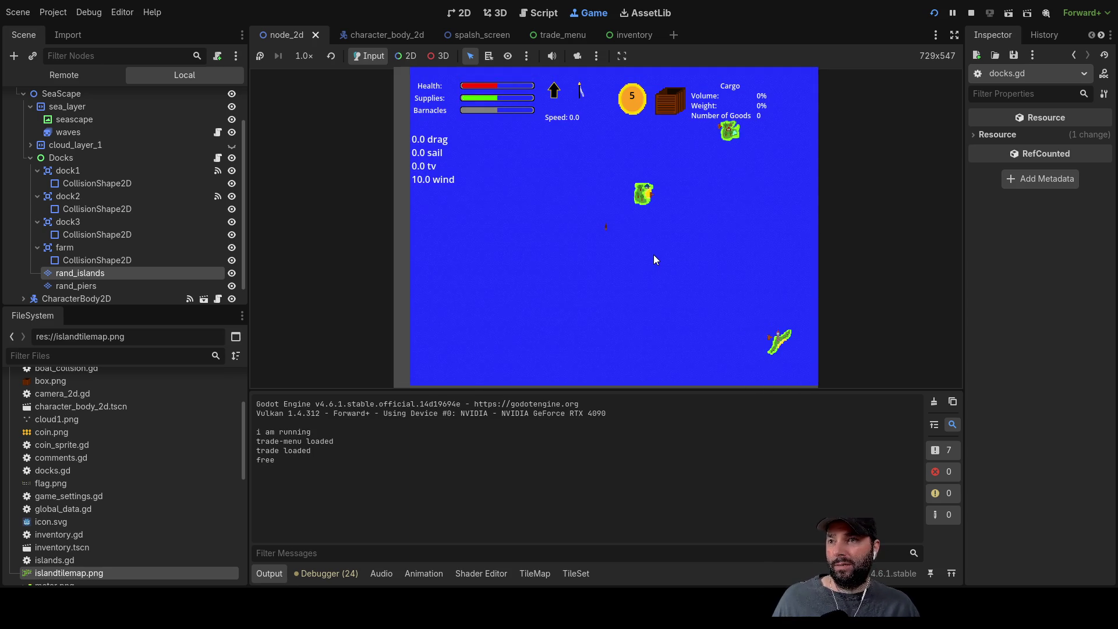
scroll(654, 260, up, 1)
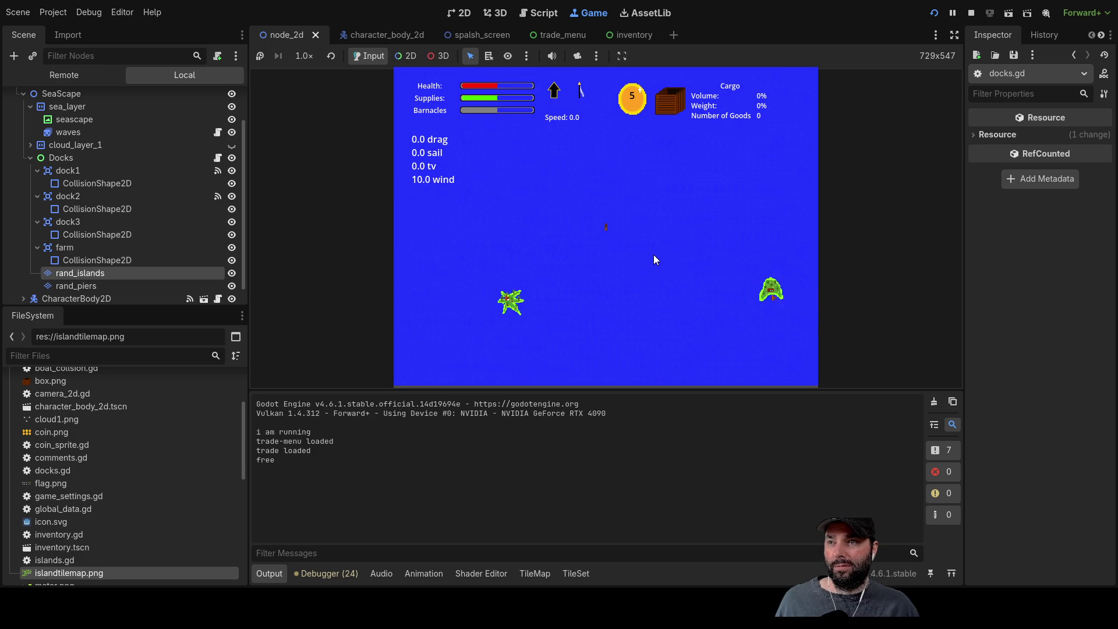
scroll(655, 240, down, 3)
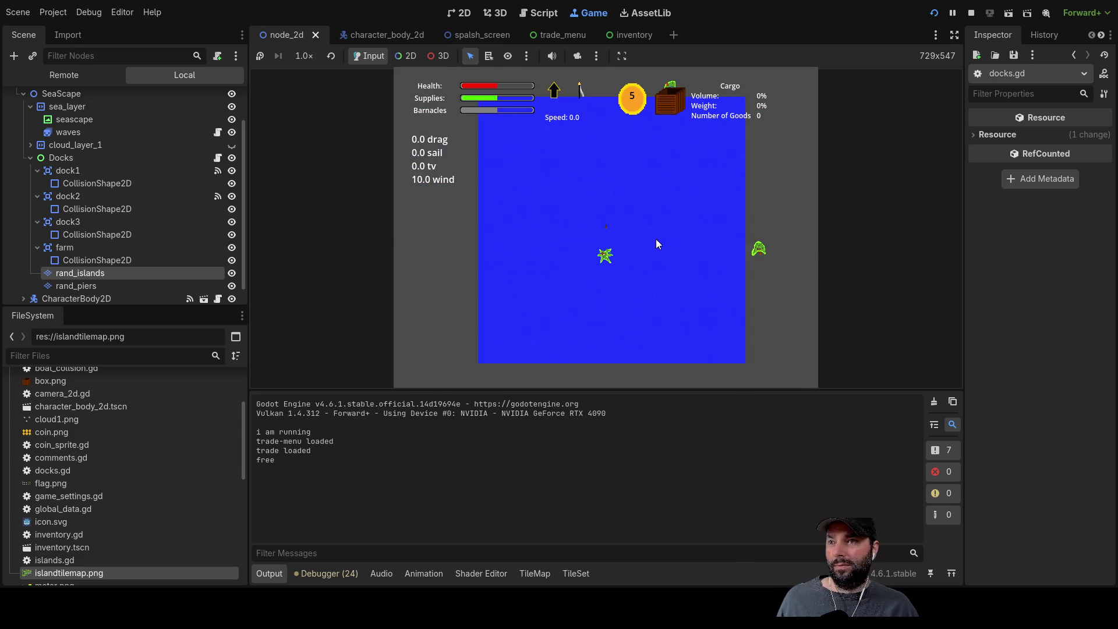
scroll(656, 238, down, 5)
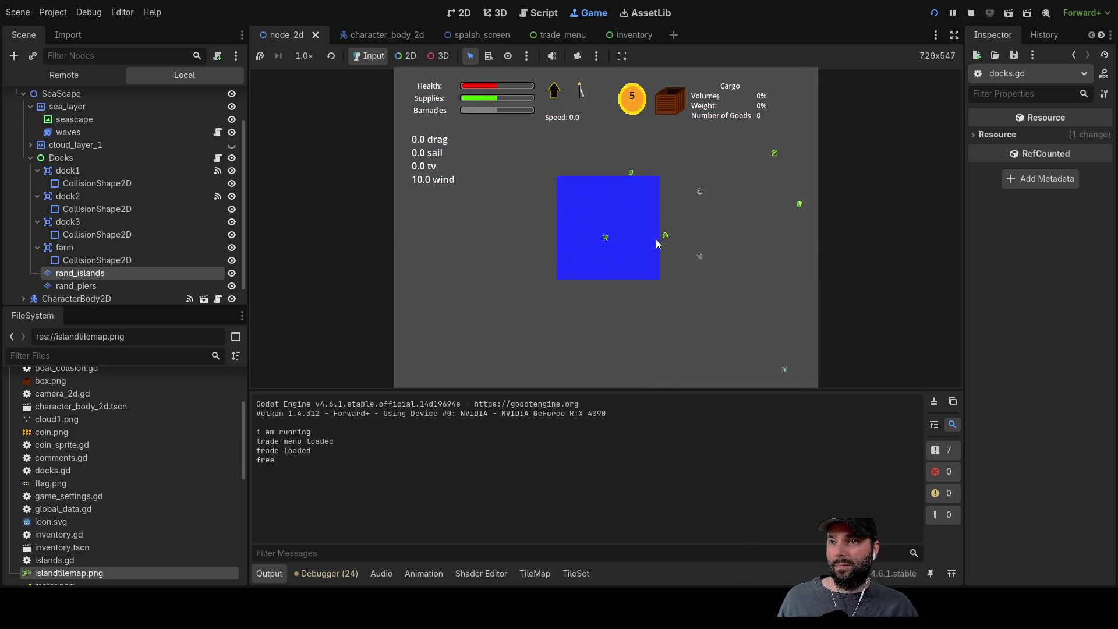
scroll(662, 243, up, 1)
scroll(662, 243, up, 5)
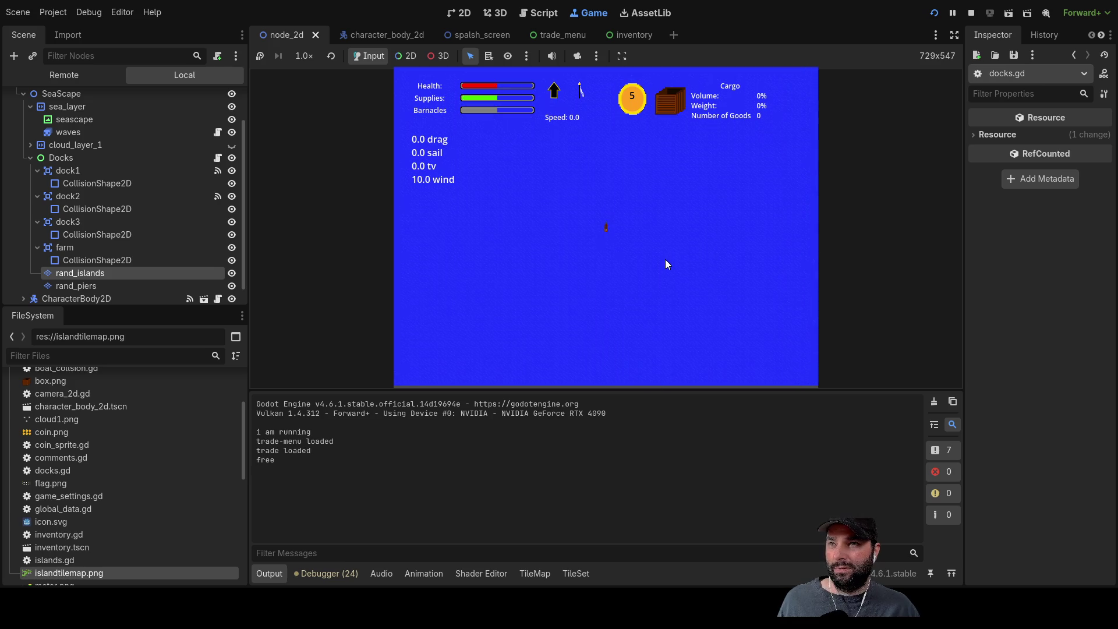
scroll(669, 264, down, 3)
scroll(716, 282, up, 3)
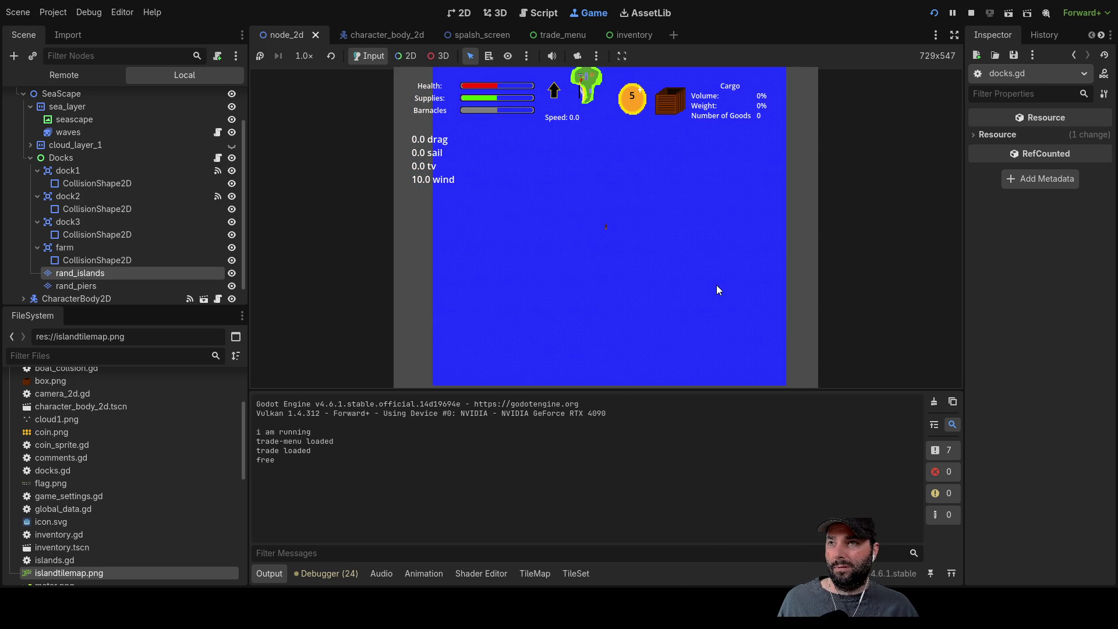
scroll(716, 284, up, 2)
scroll(717, 285, down, 2)
scroll(716, 288, up, 1)
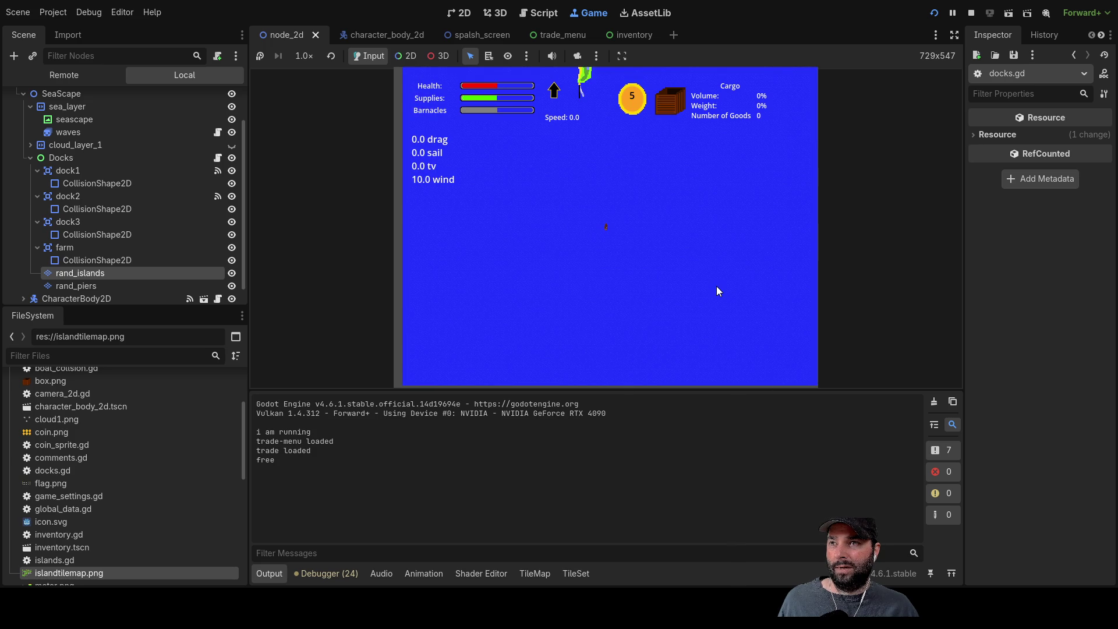
scroll(716, 291, up, 1)
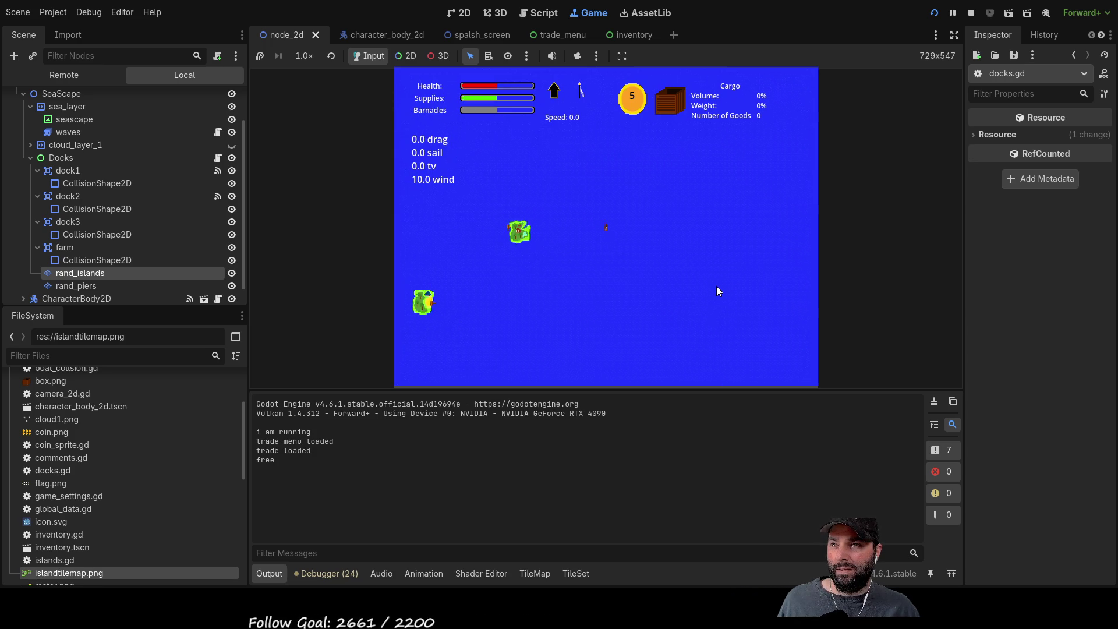
scroll(699, 278, down, 2)
scroll(673, 274, down, 4)
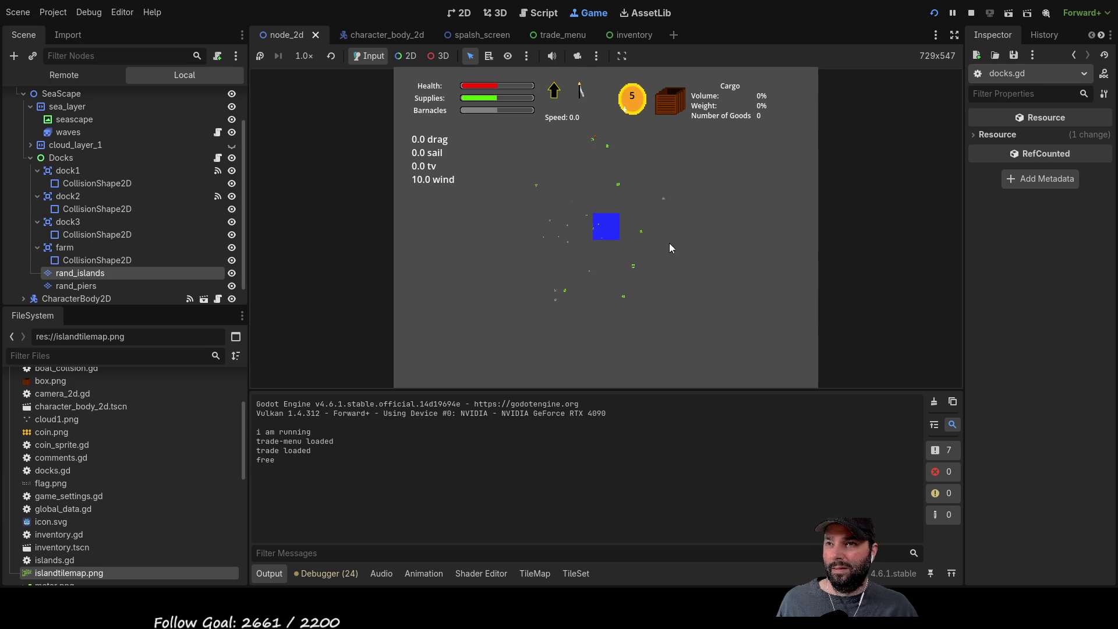
scroll(666, 221, up, 4)
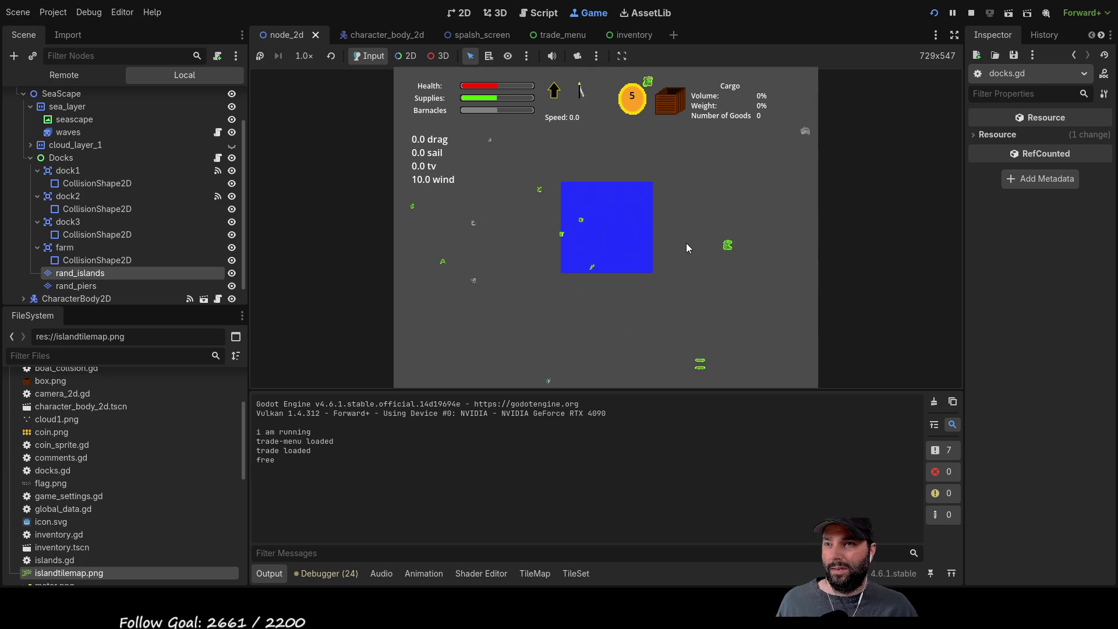
scroll(686, 242, up, 2)
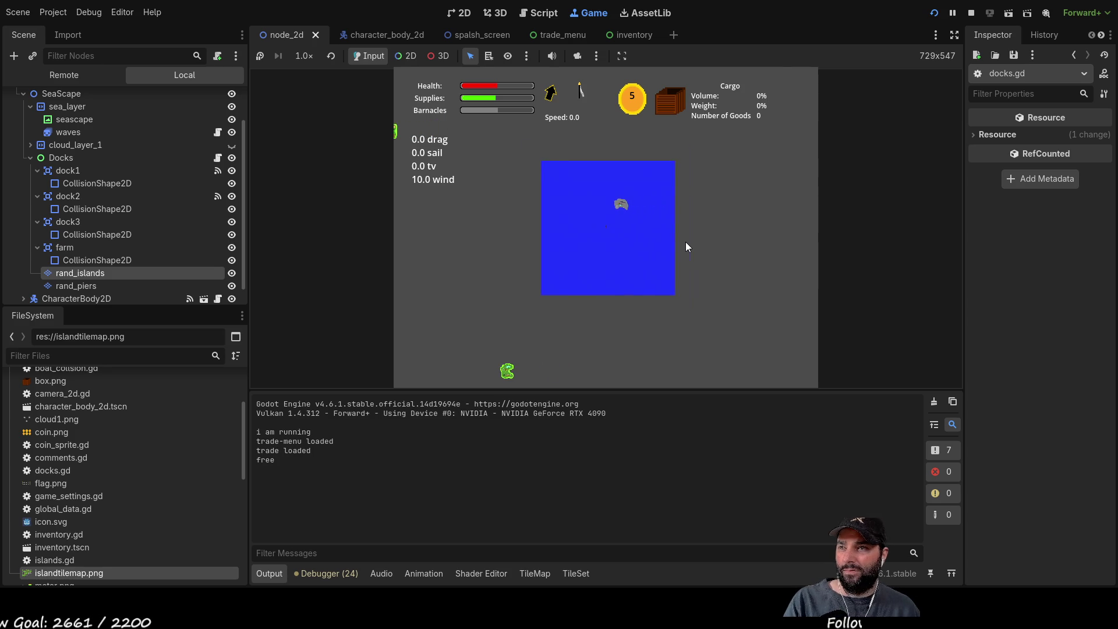
scroll(686, 242, up, 5)
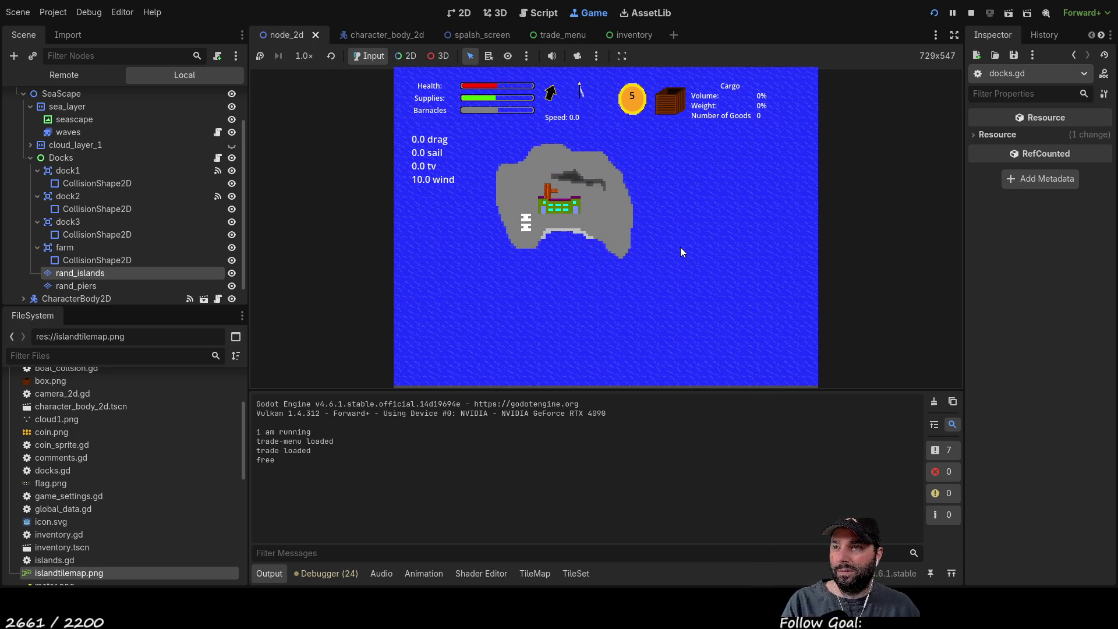
scroll(684, 246, down, 5)
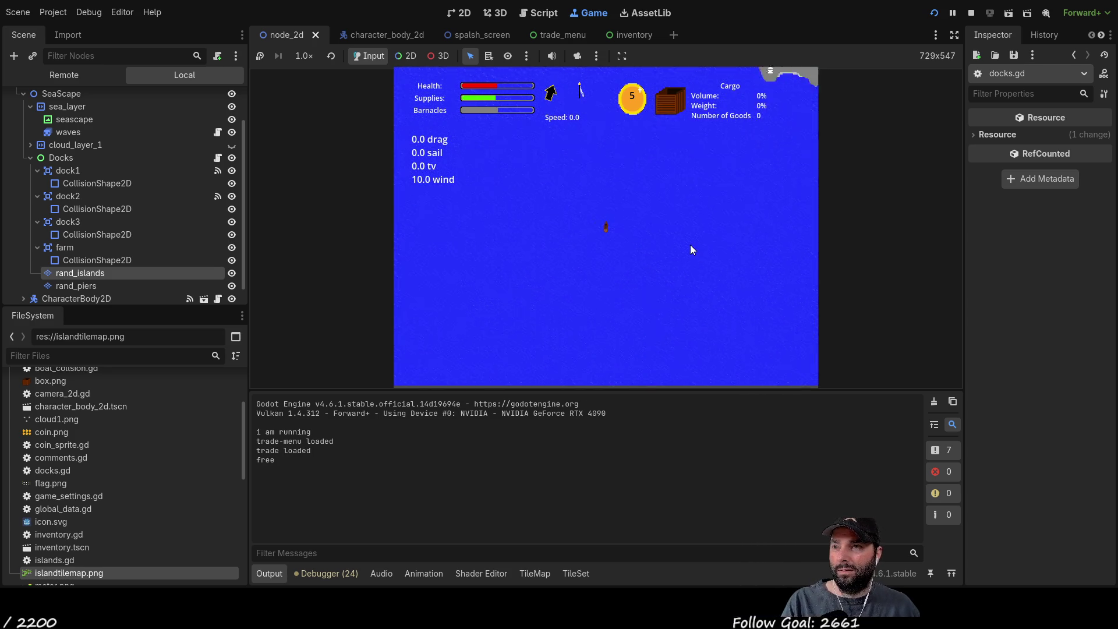
scroll(690, 243, down, 3)
scroll(688, 246, up, 2)
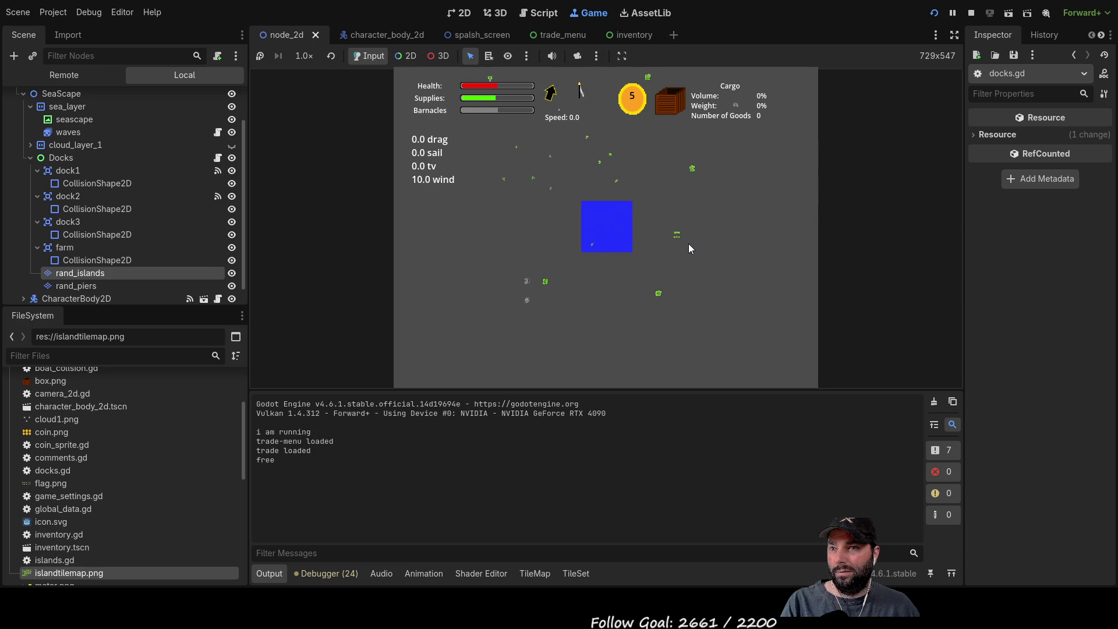
scroll(687, 243, down, 5)
scroll(679, 243, up, 10)
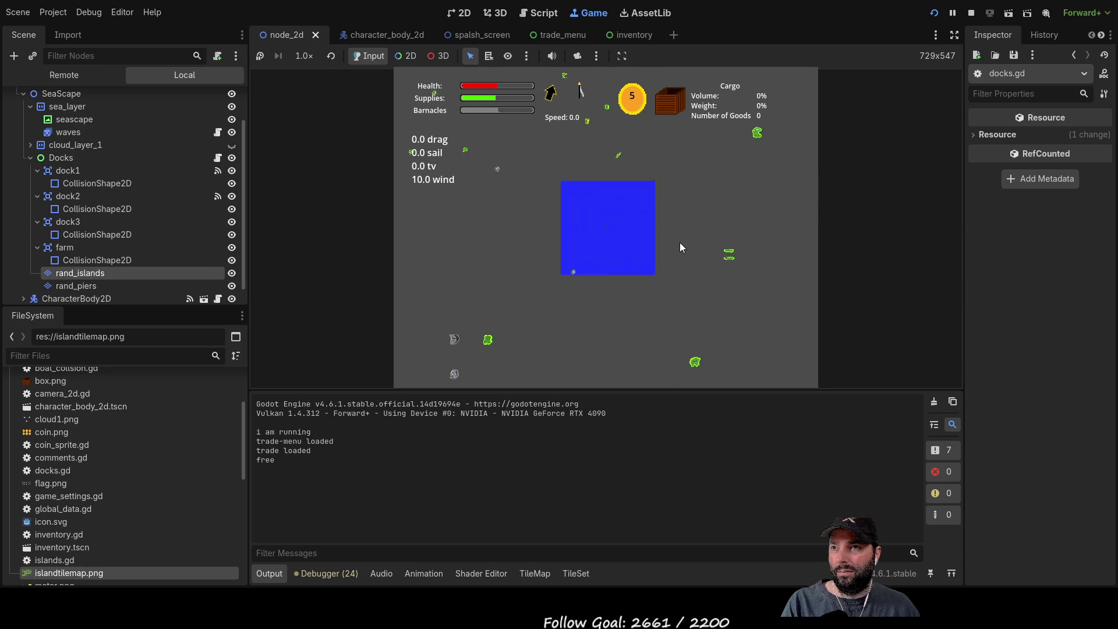
key(F8)
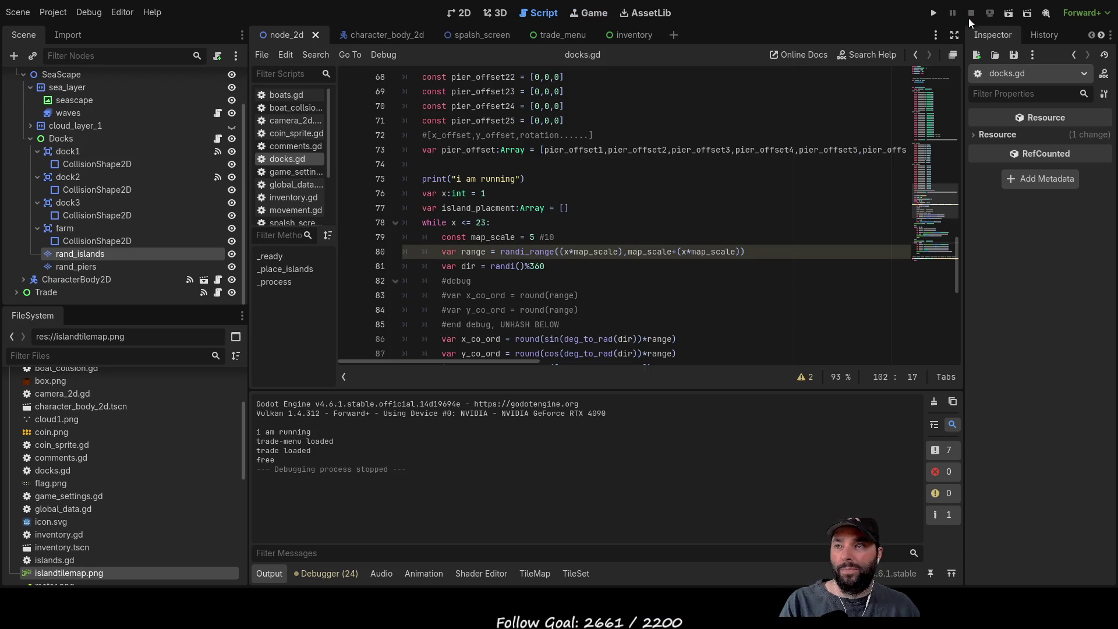
Change map_scale on line 79 of docks.gd from 5 to 4 and run the project
scroll(551, 222, up, 8)
scroll(554, 221, up, 5)
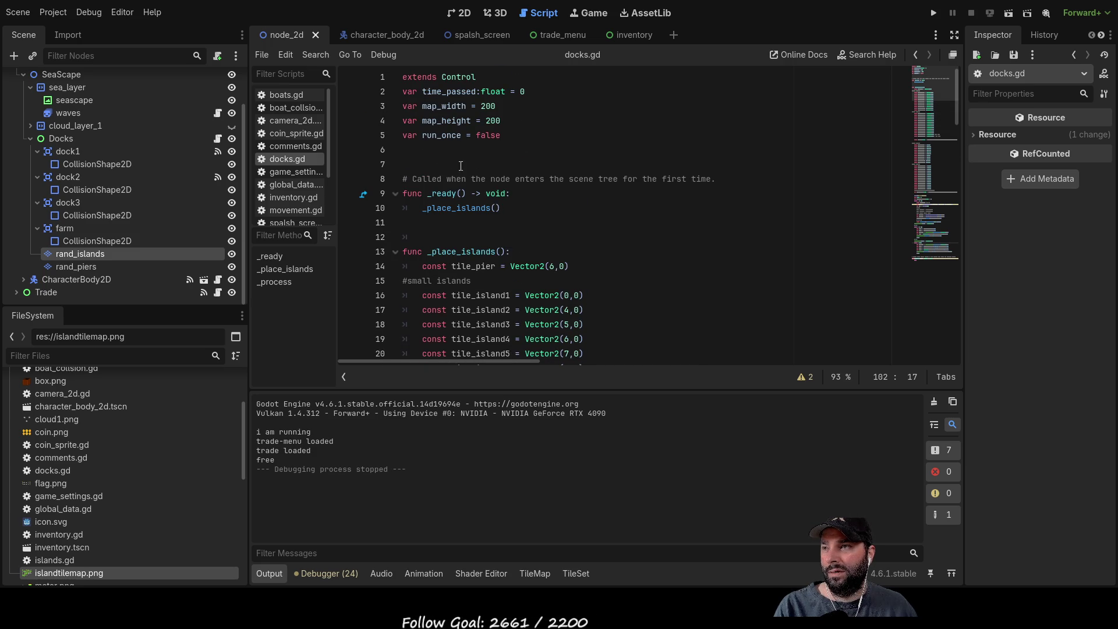
scroll(584, 232, down, 15)
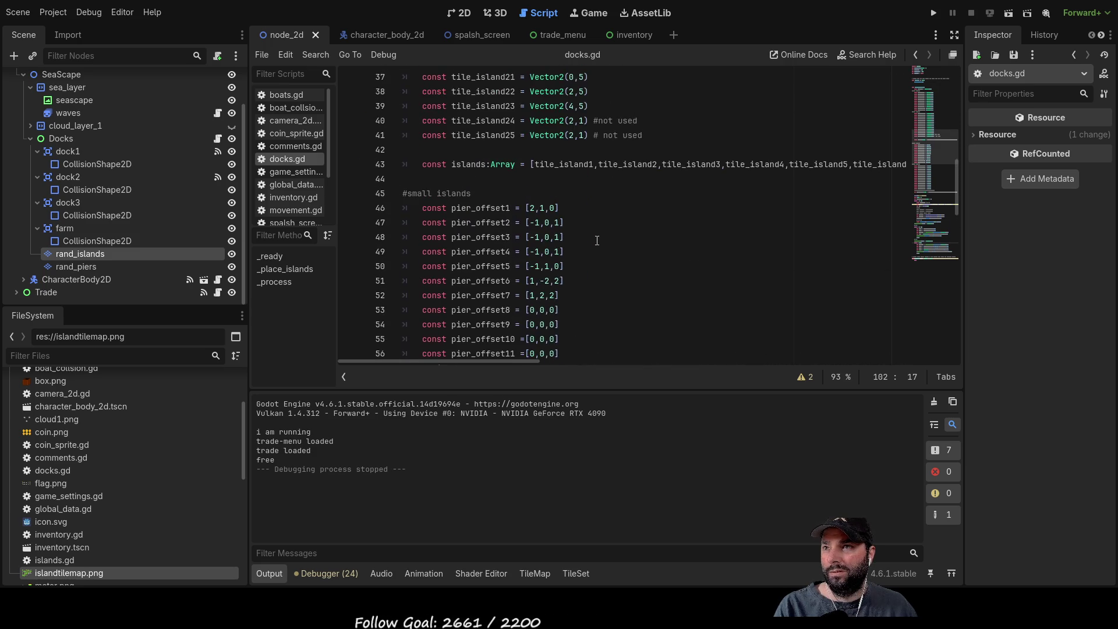
scroll(597, 238, down, 8)
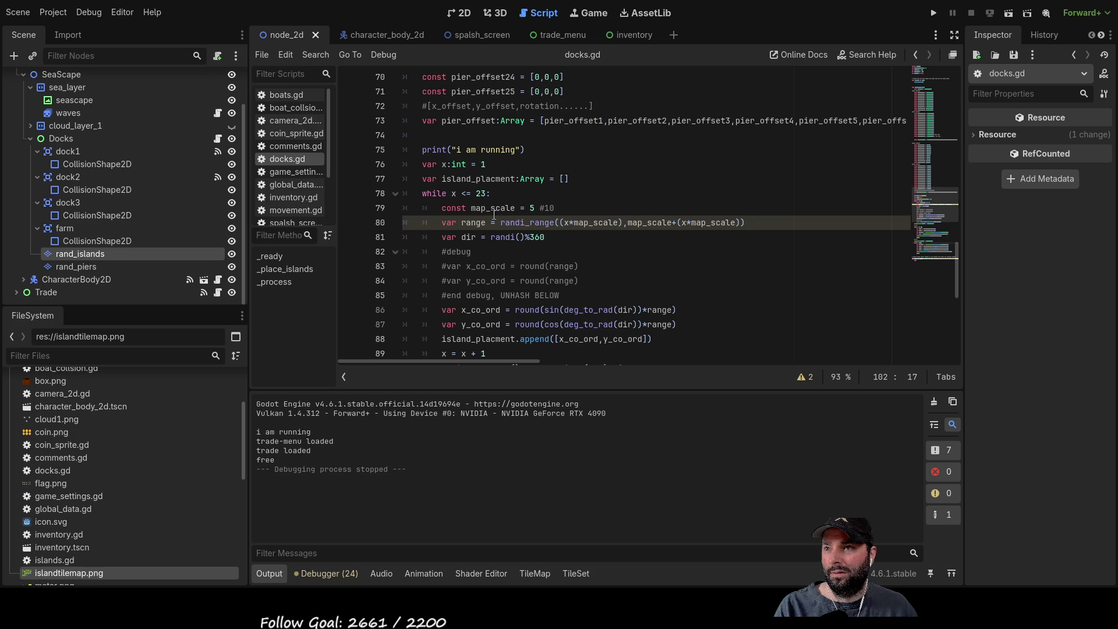
click(534, 208)
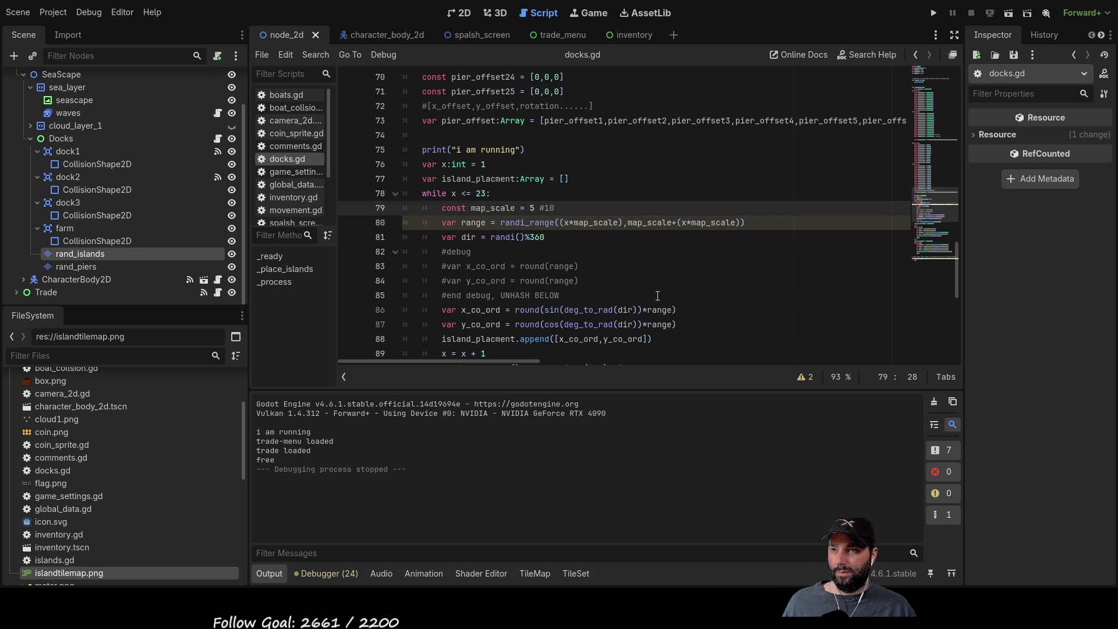
key(BackSpace)
text(4)
click(933, 13)
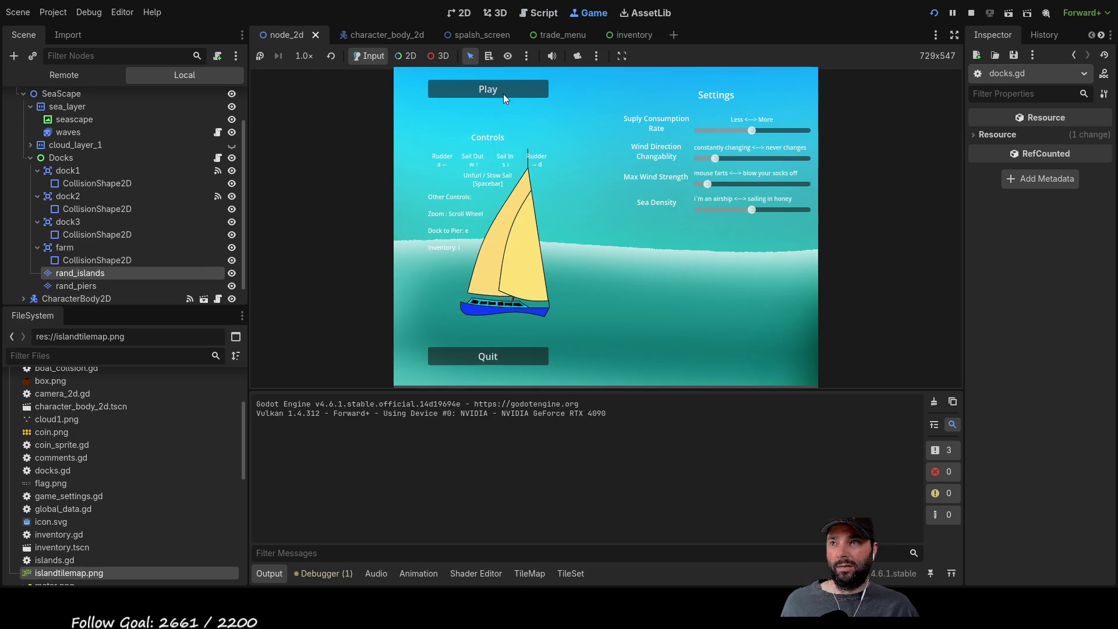
Start sailing, zoom in and out to inspect island spacing at map_scale 4, then stop the game
click(513, 90)
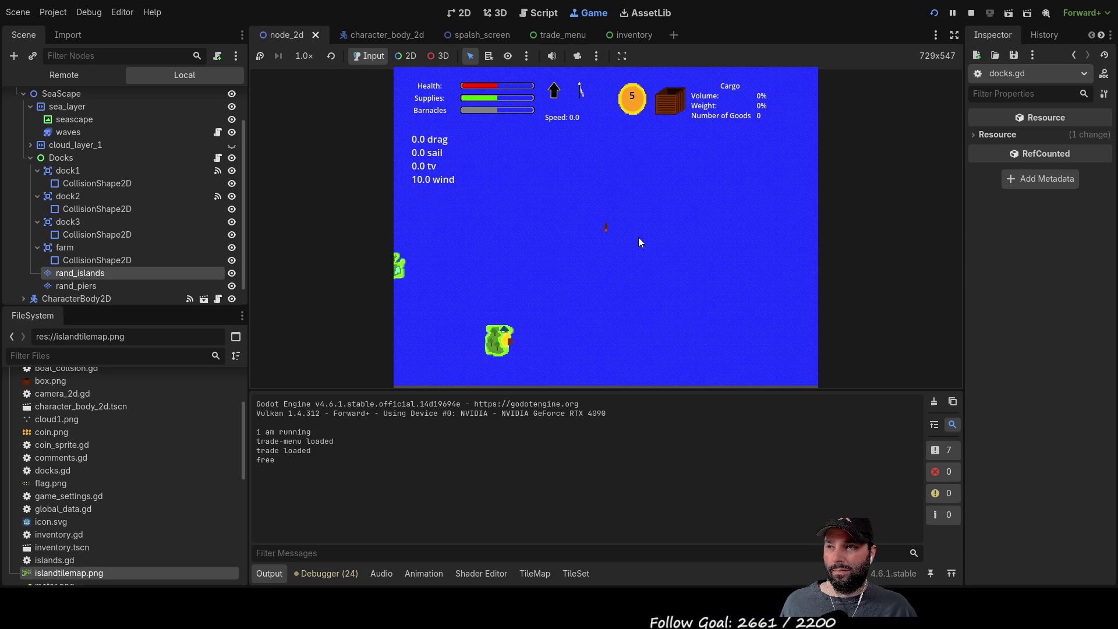
scroll(639, 236, down, 5)
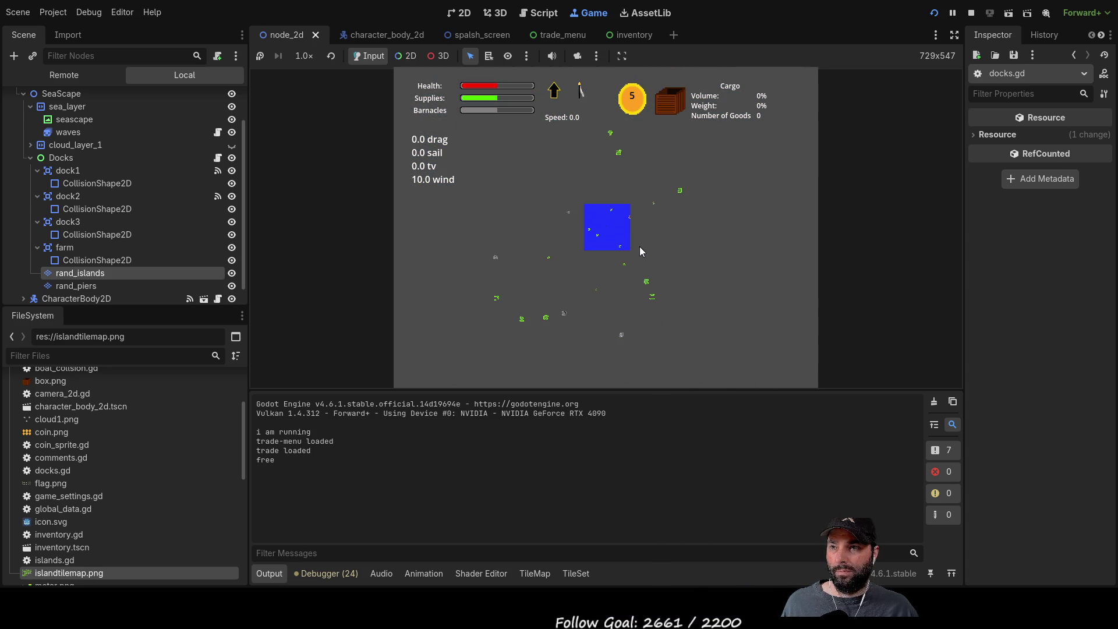
scroll(620, 259, down, 2)
scroll(638, 161, up, 2)
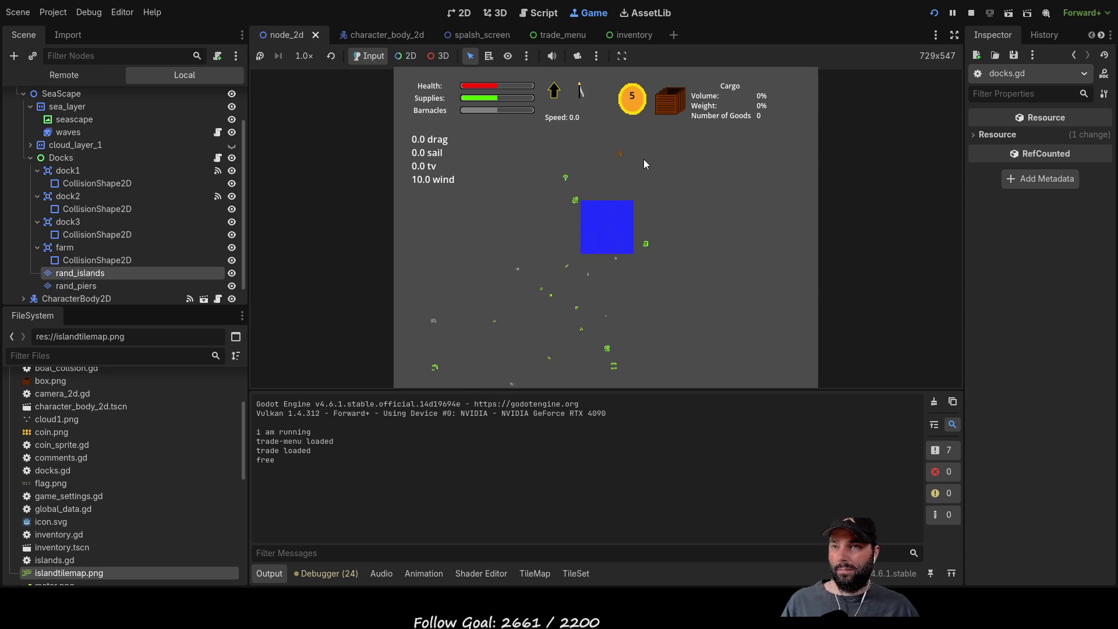
scroll(635, 193, up, 2)
scroll(636, 194, up, 3)
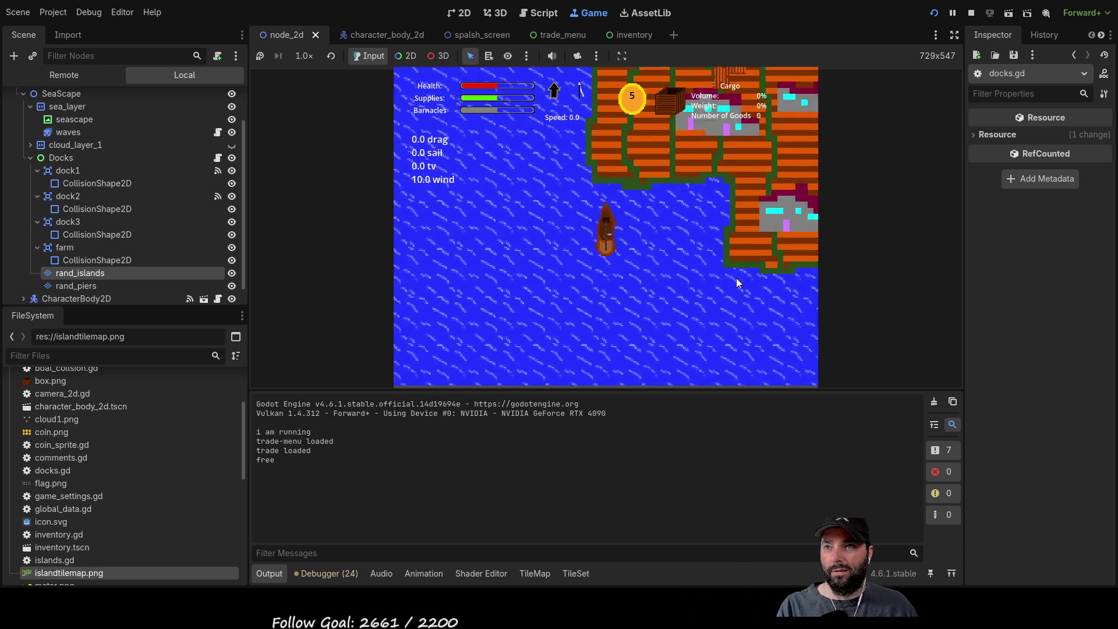
scroll(697, 265, down, 5)
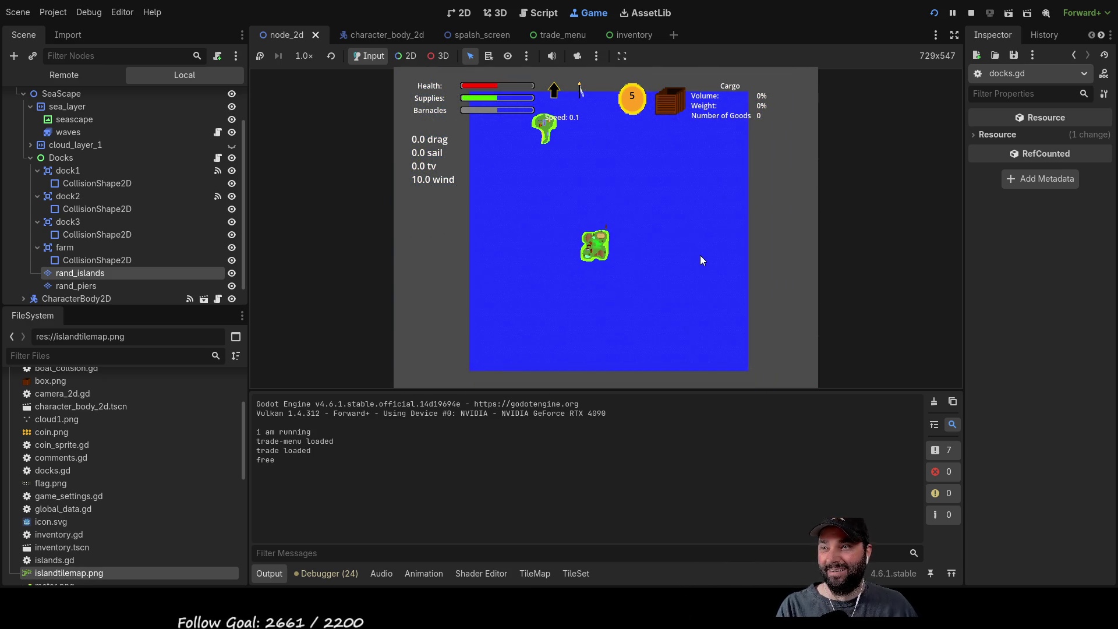
scroll(697, 254, down, 3)
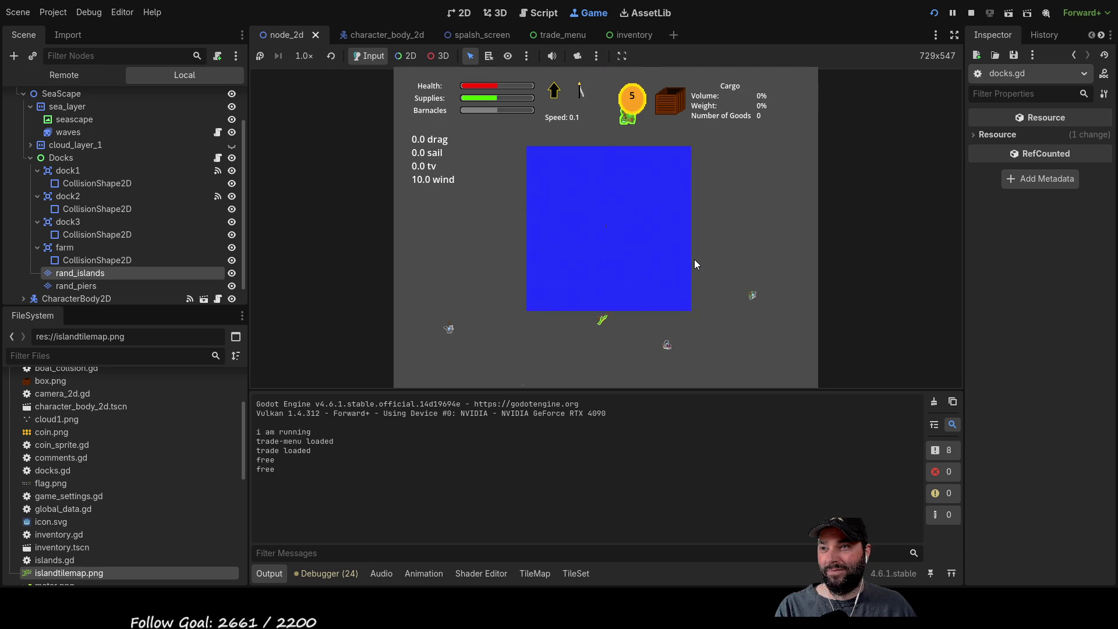
scroll(692, 261, up, 3)
scroll(693, 256, up, 4)
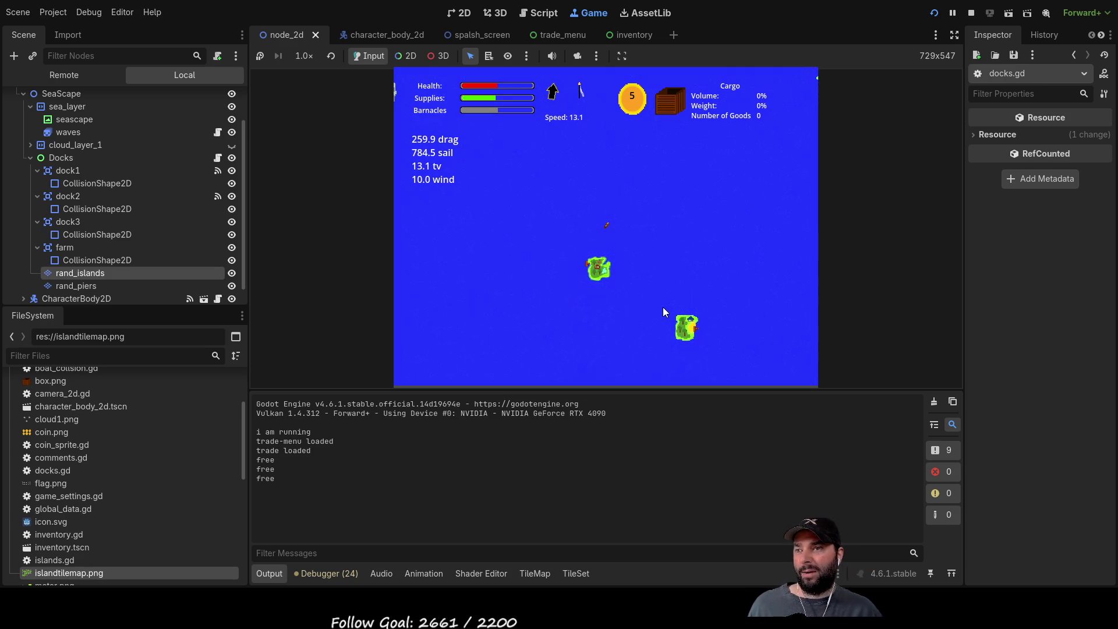
scroll(668, 299, up, 3)
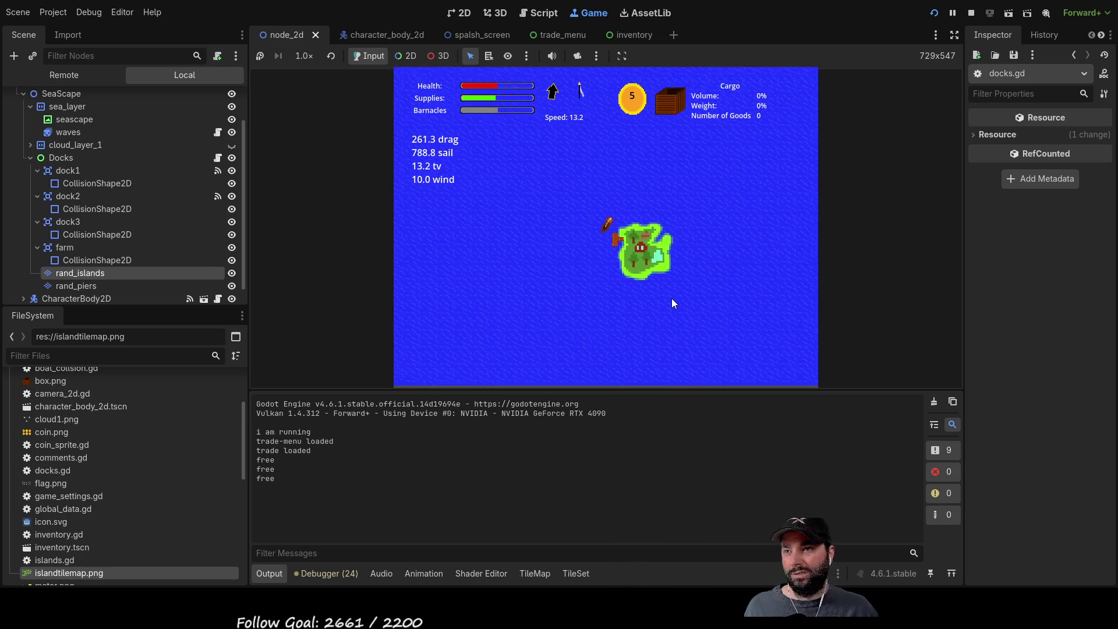
scroll(671, 298, down, 5)
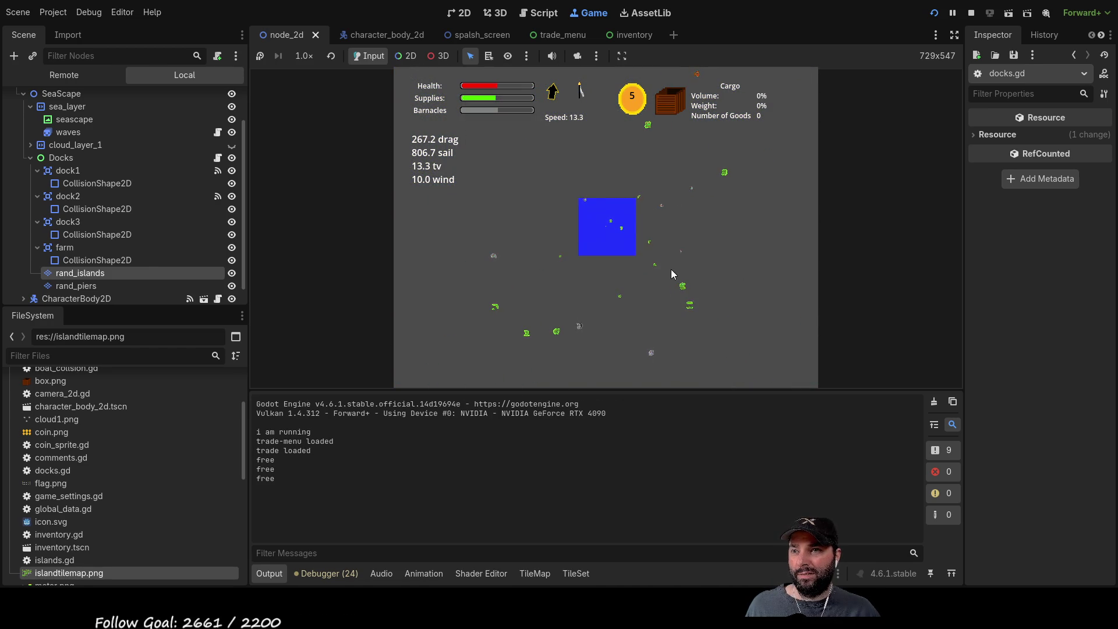
scroll(606, 205, up, 5)
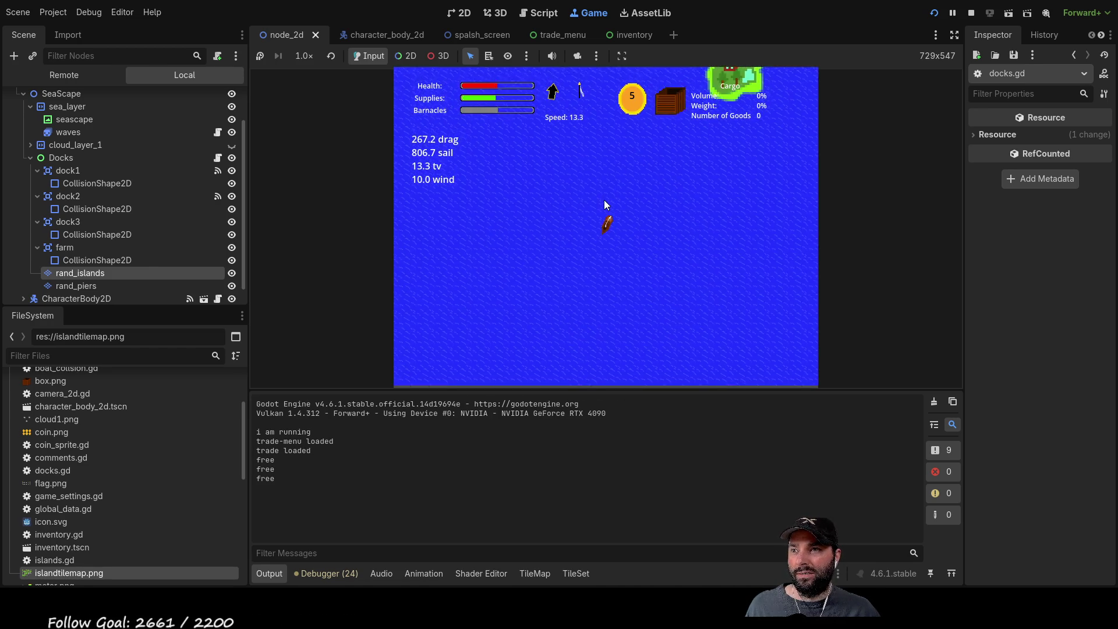
scroll(620, 246, down, 3)
scroll(620, 247, down, 5)
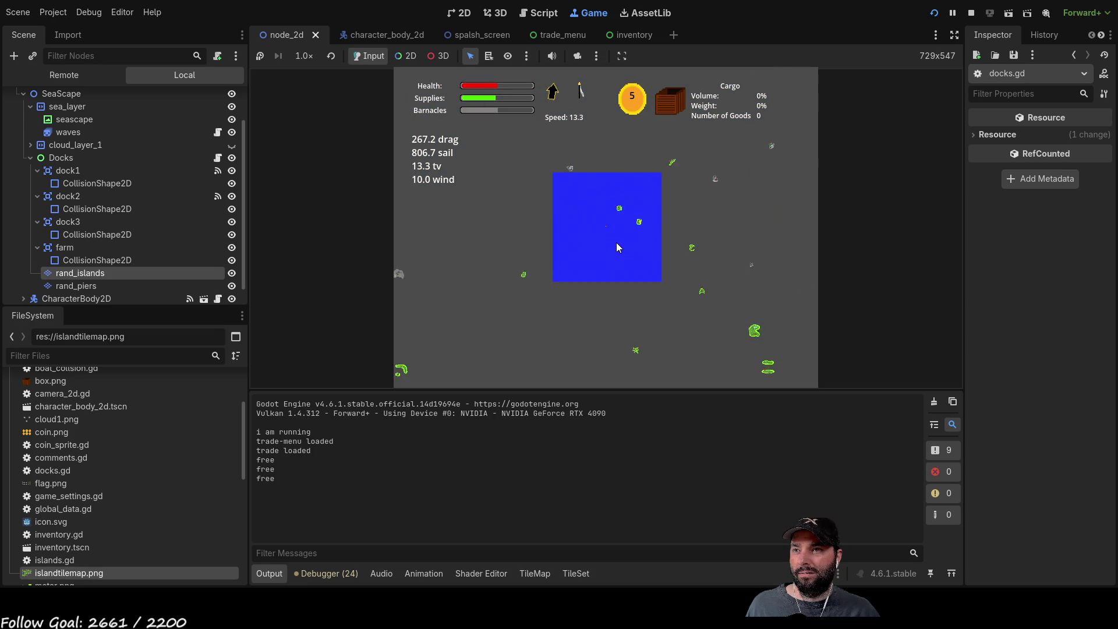
scroll(619, 247, down, 1)
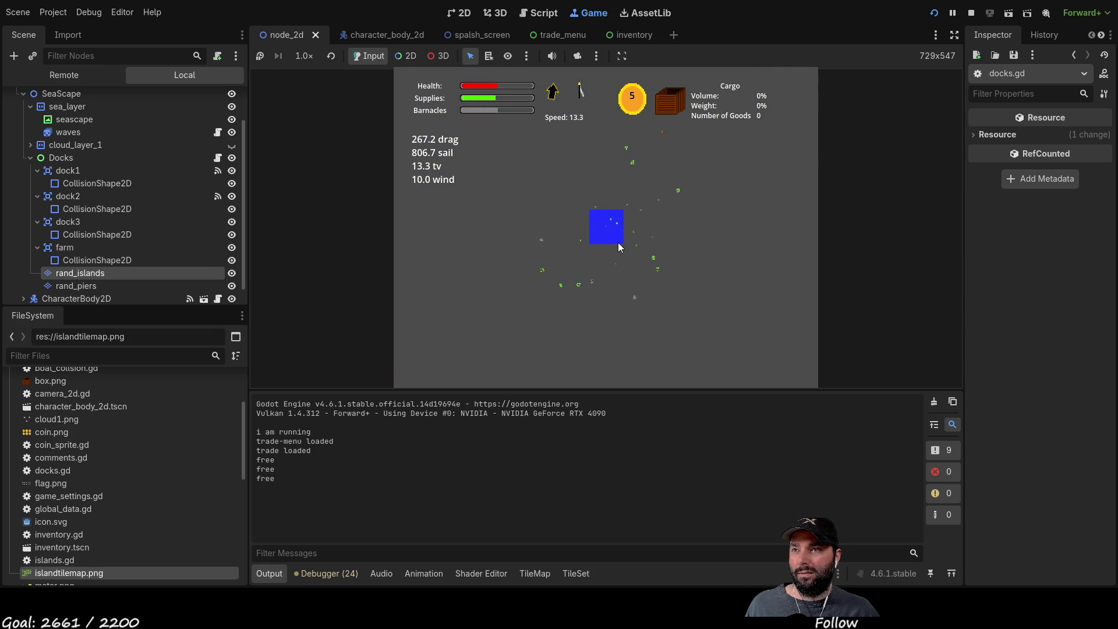
click(970, 12)
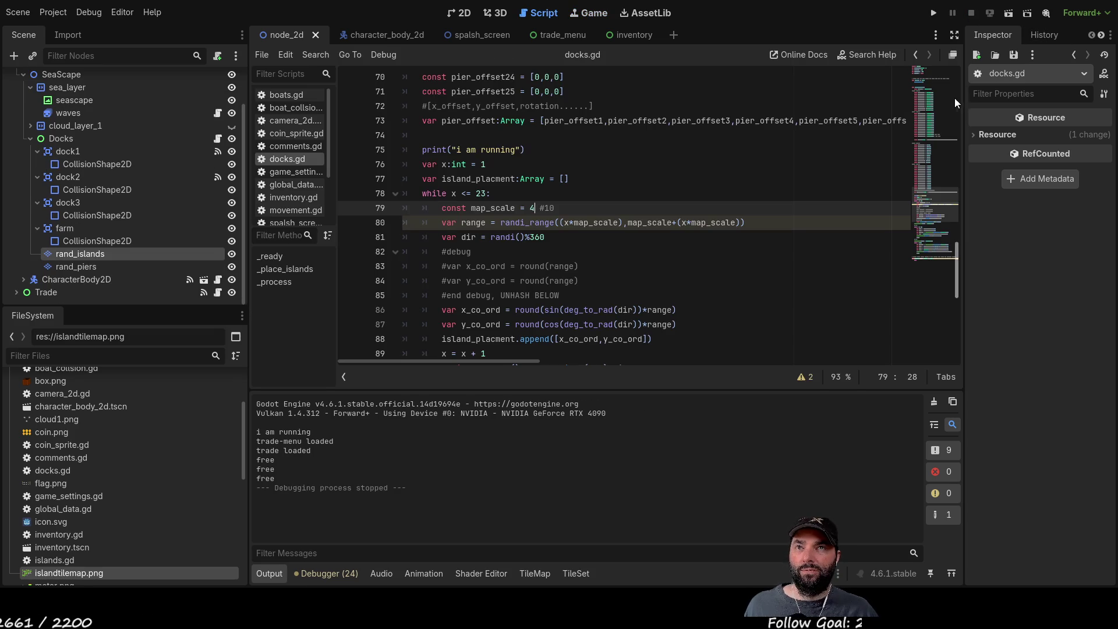
Relaunch the game, start sailing, zoom around to check the closer islands, then stop it
click(933, 12)
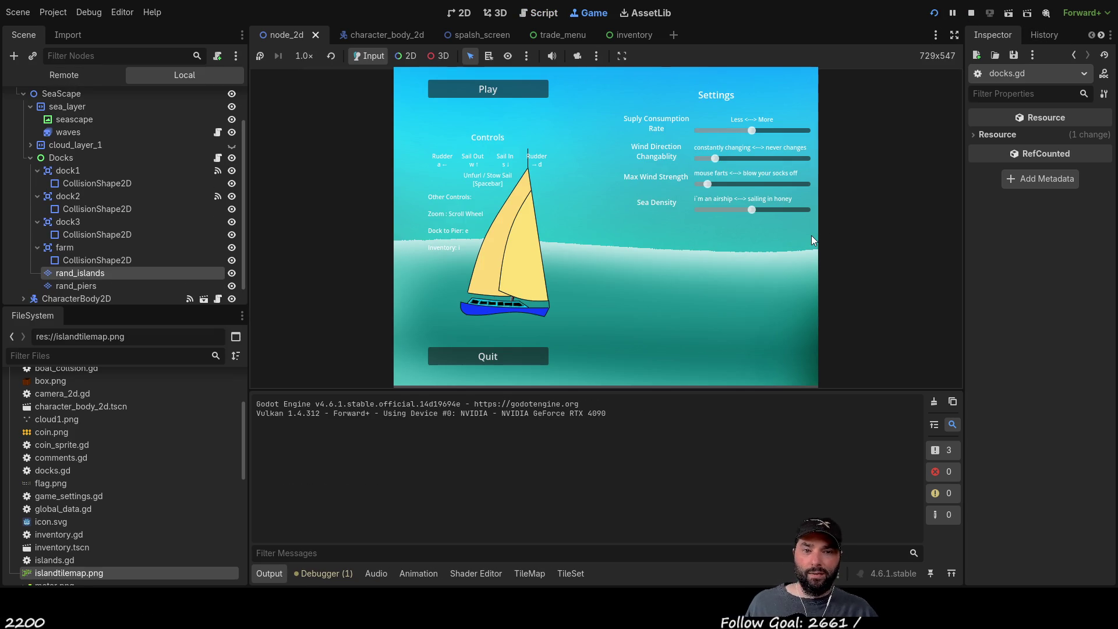
click(488, 89)
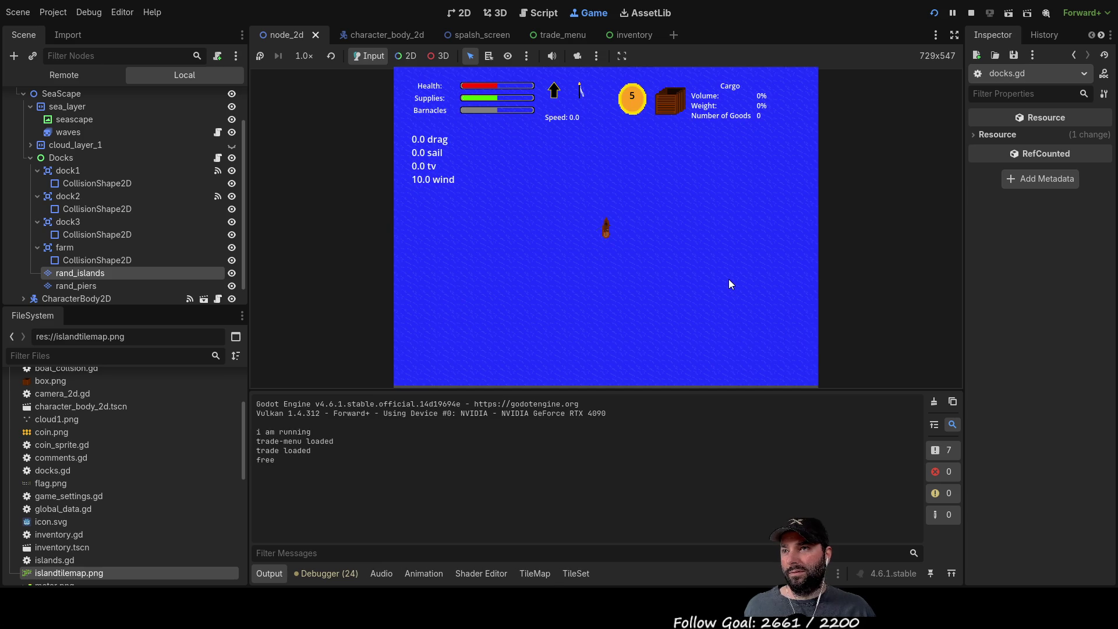
scroll(626, 302, down, 5)
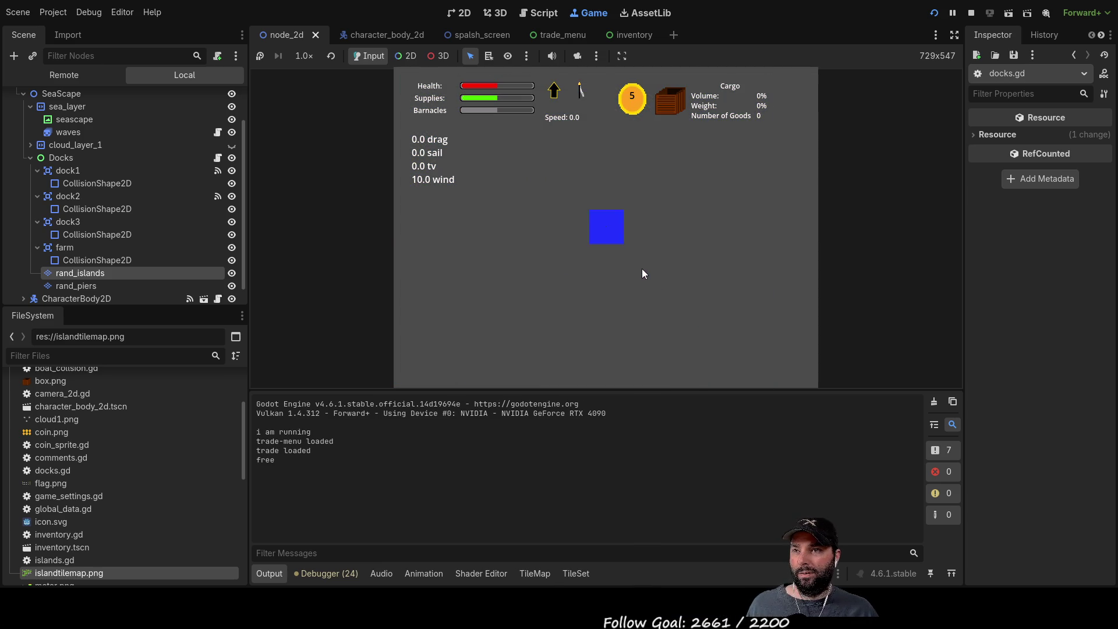
scroll(642, 269, down, 3)
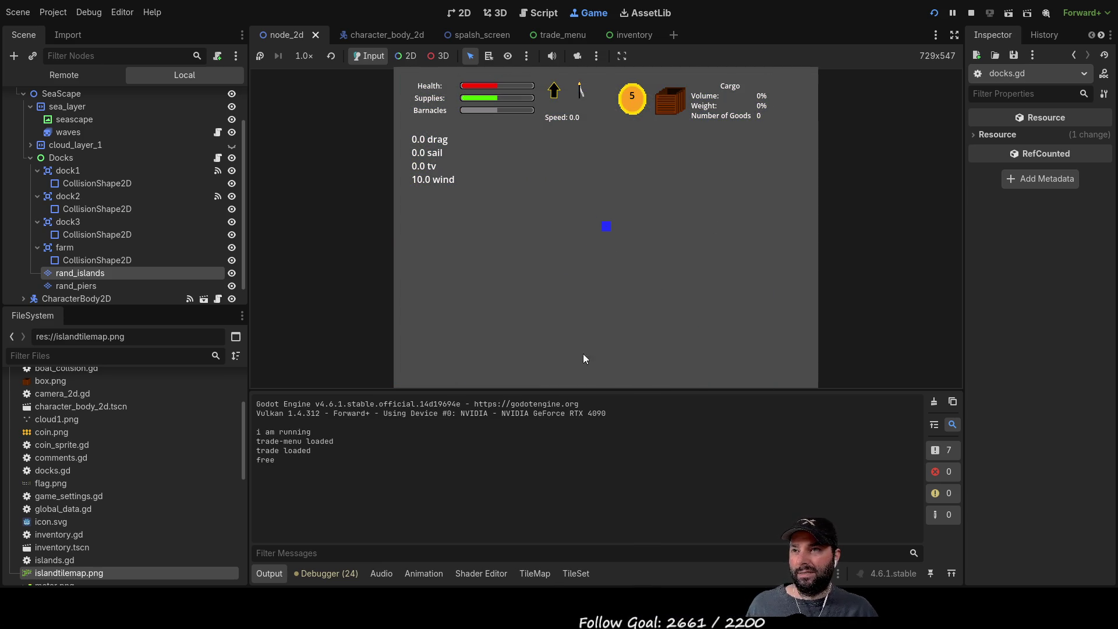
scroll(635, 259, up, 4)
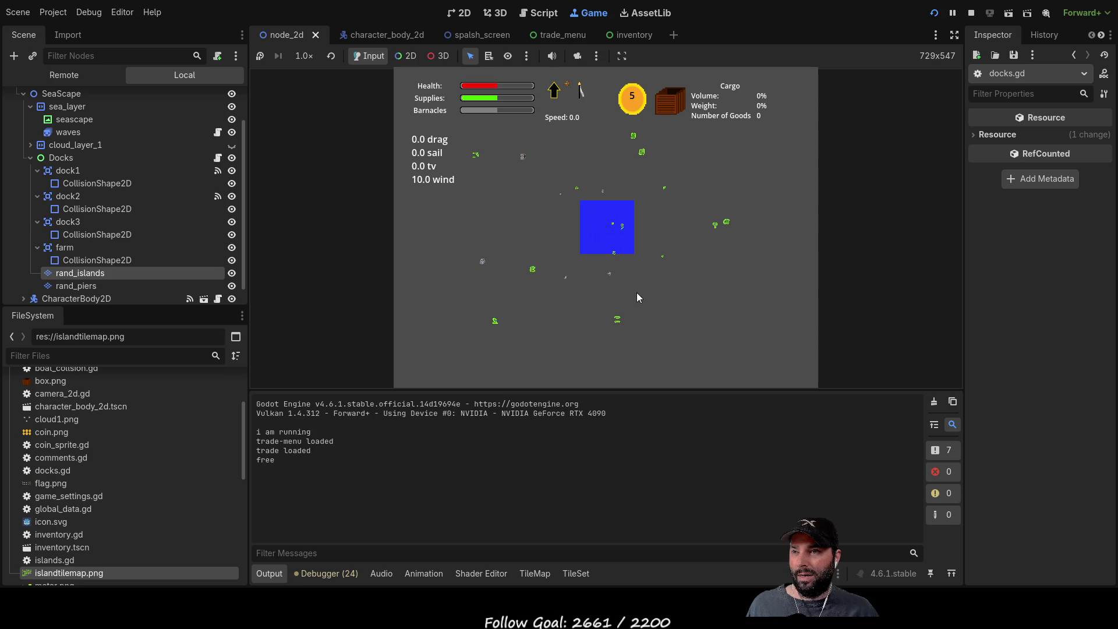
scroll(631, 294, up, 6)
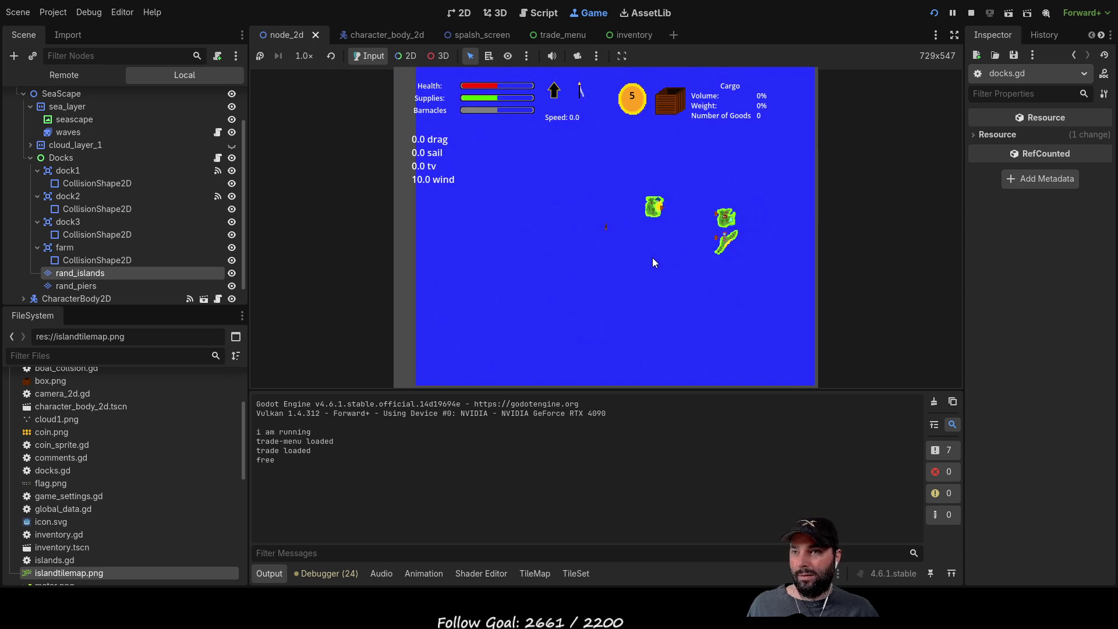
scroll(654, 256, up, 3)
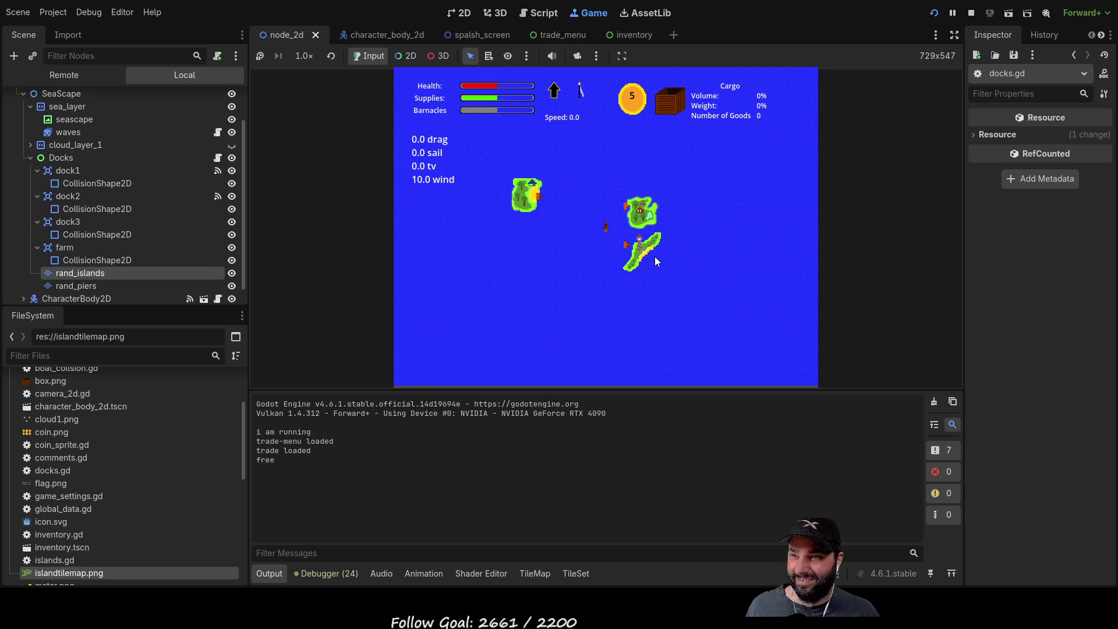
scroll(654, 257, up, 5)
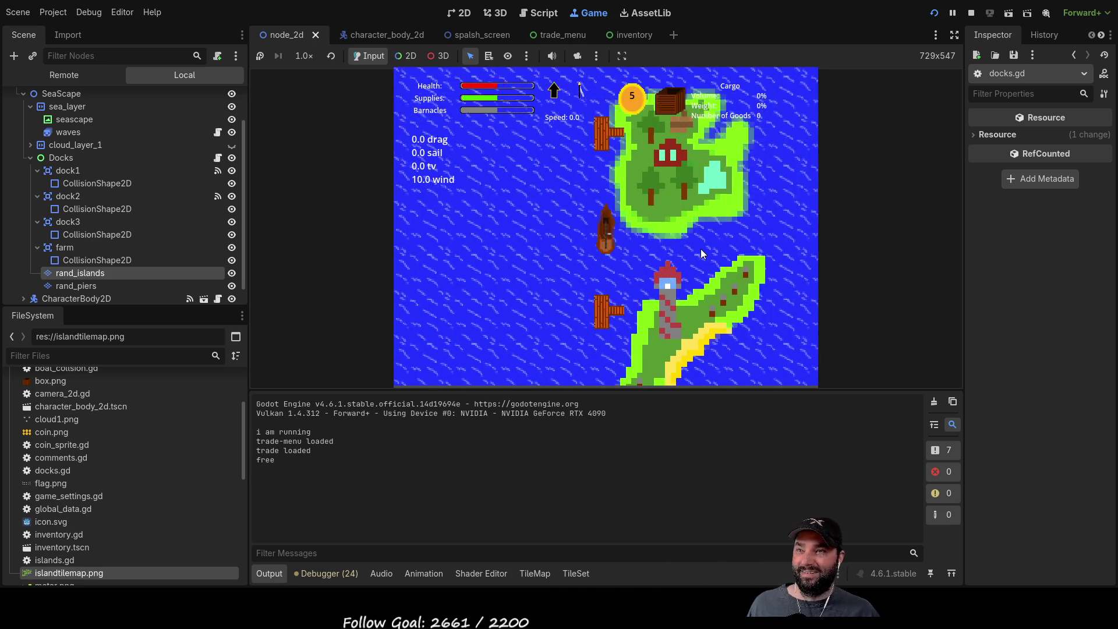
scroll(700, 249, down, 4)
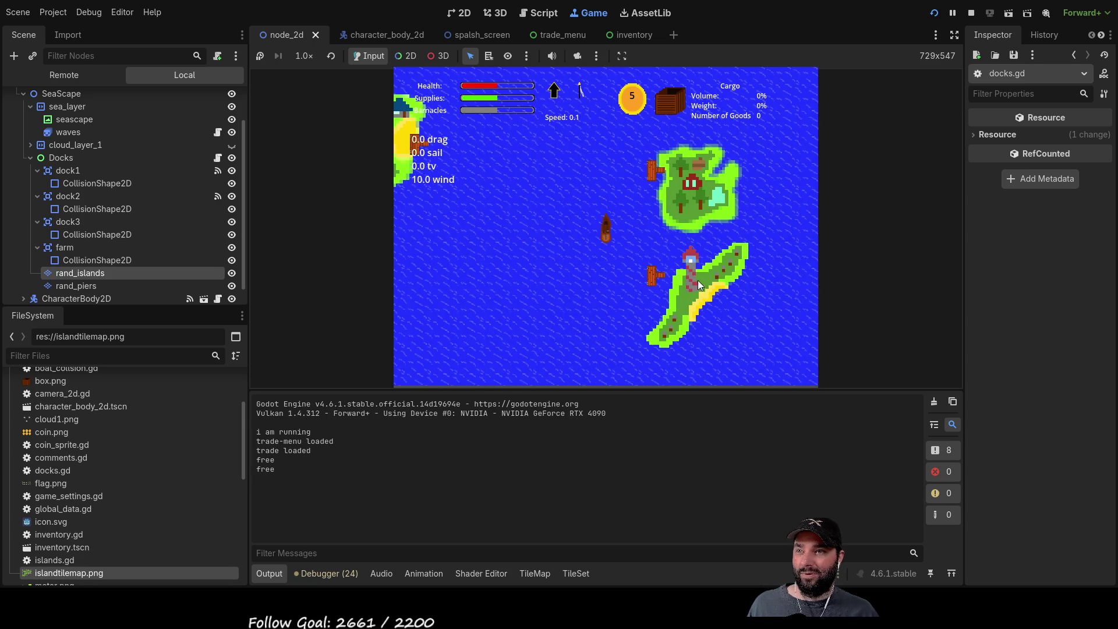
scroll(695, 273, down, 2)
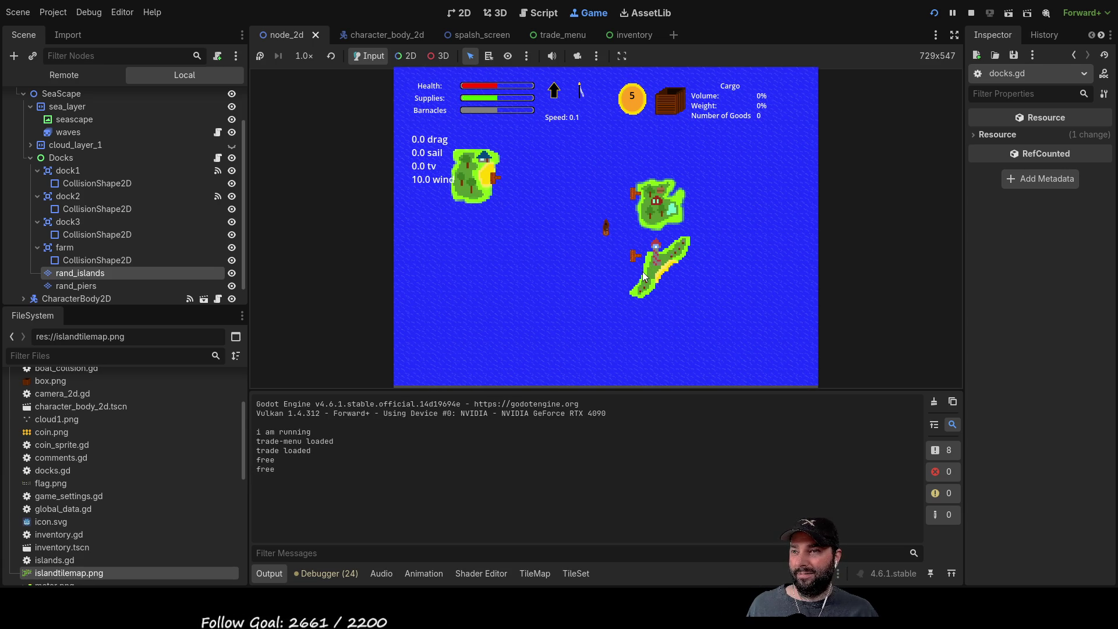
scroll(642, 277, down, 5)
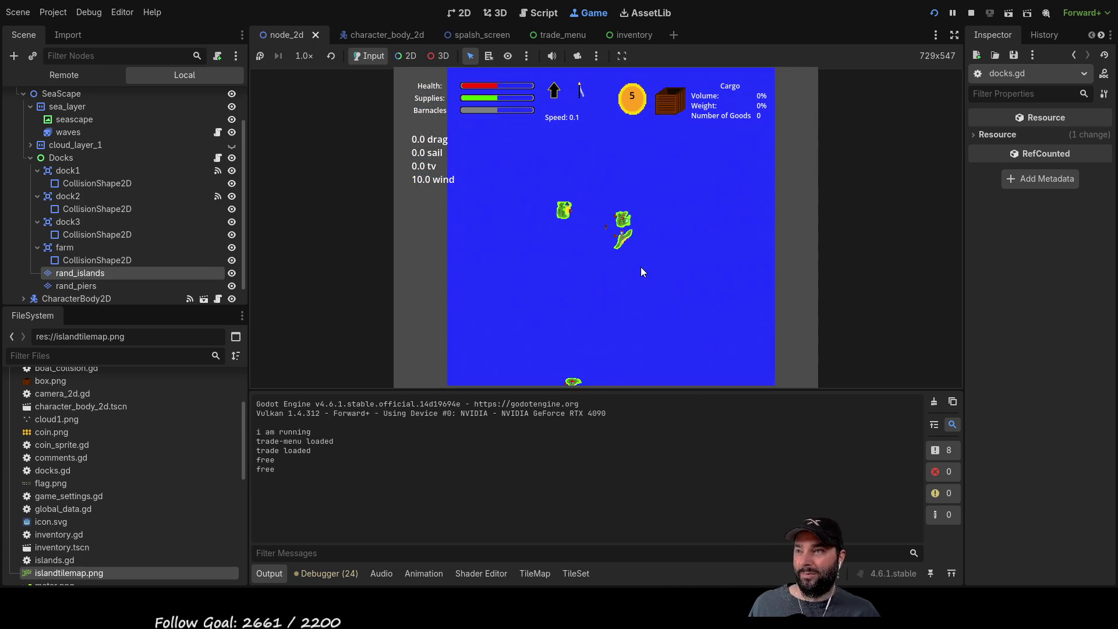
scroll(641, 268, up, 6)
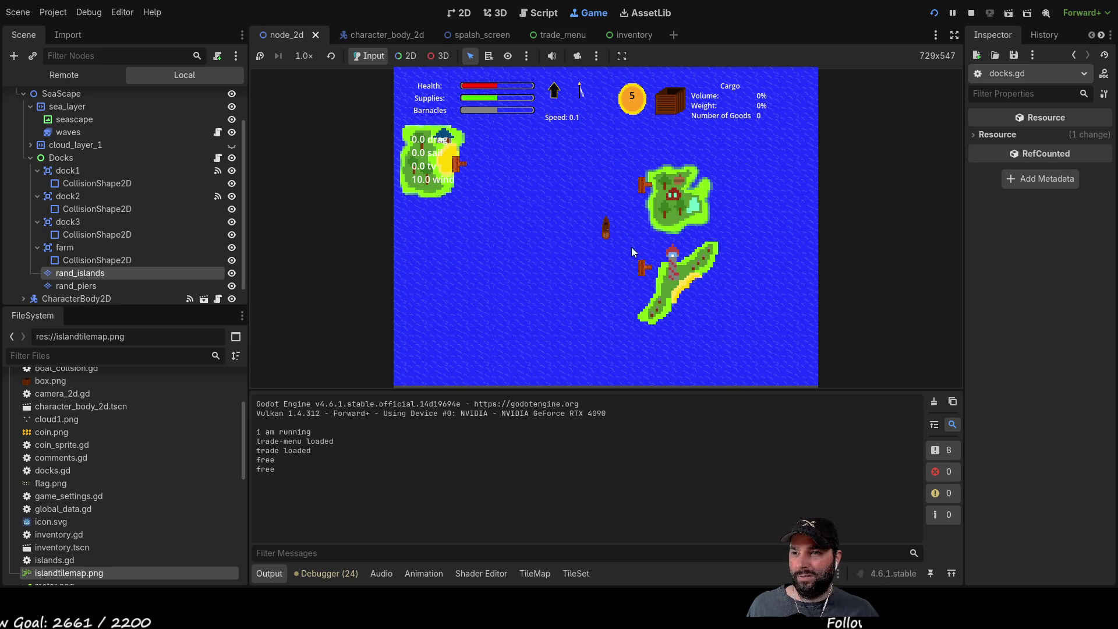
scroll(624, 284, down, 5)
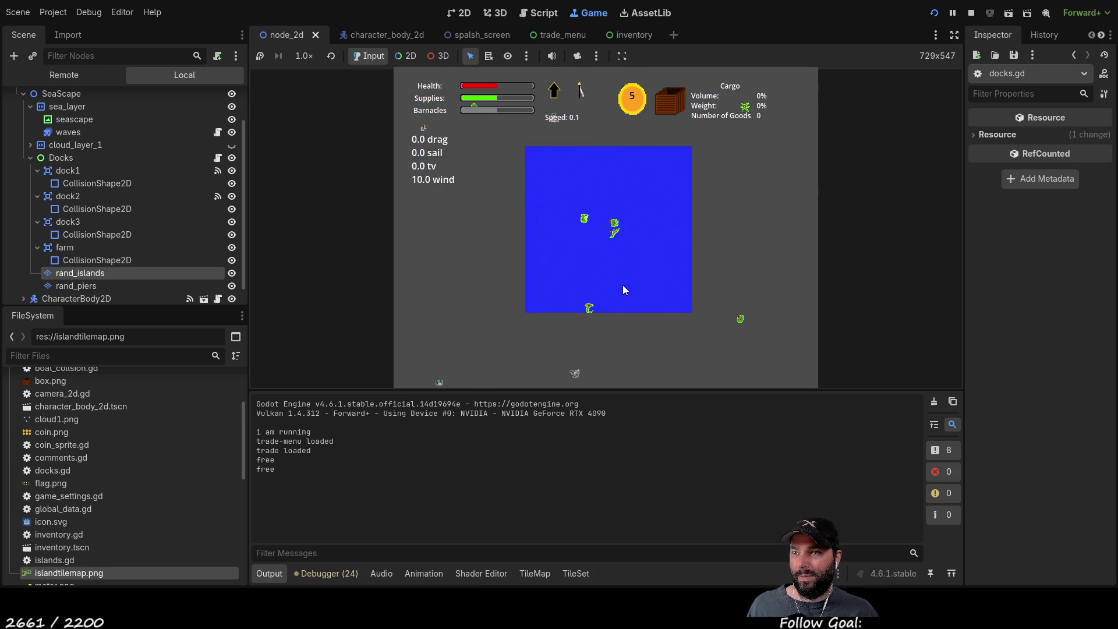
scroll(621, 283, down, 2)
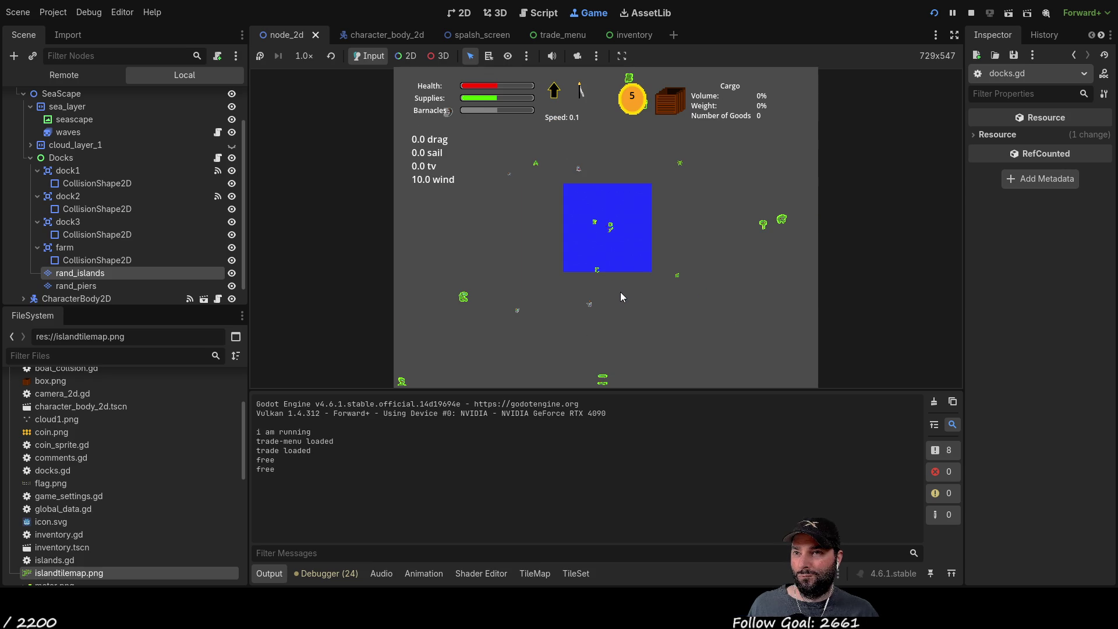
scroll(619, 292, down, 3)
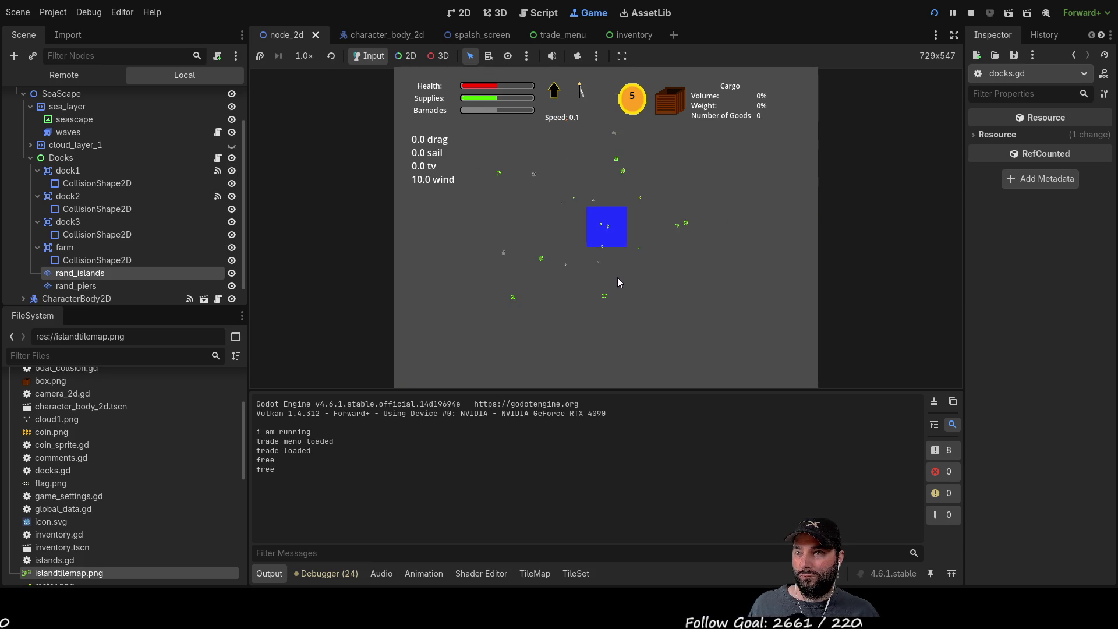
scroll(617, 277, up, 10)
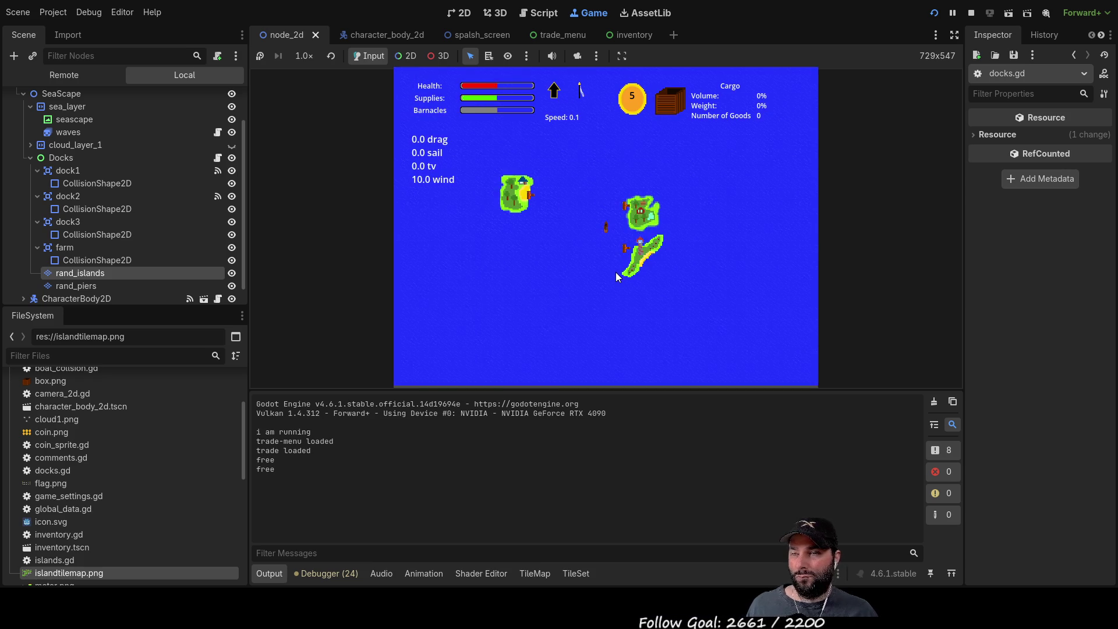
scroll(616, 272, up, 3)
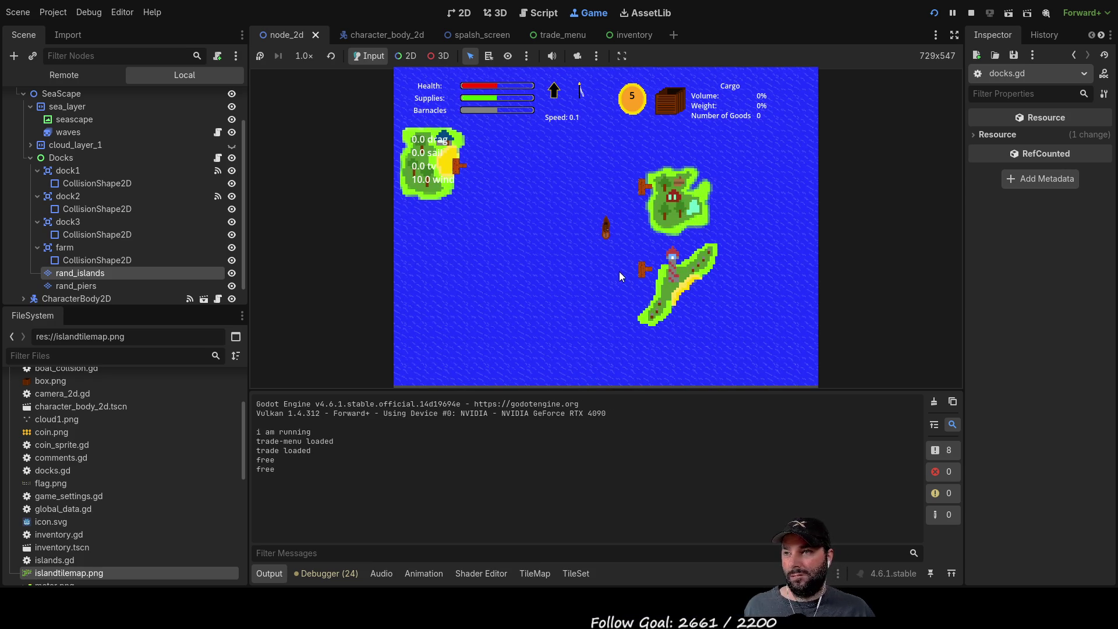
scroll(617, 270, down, 5)
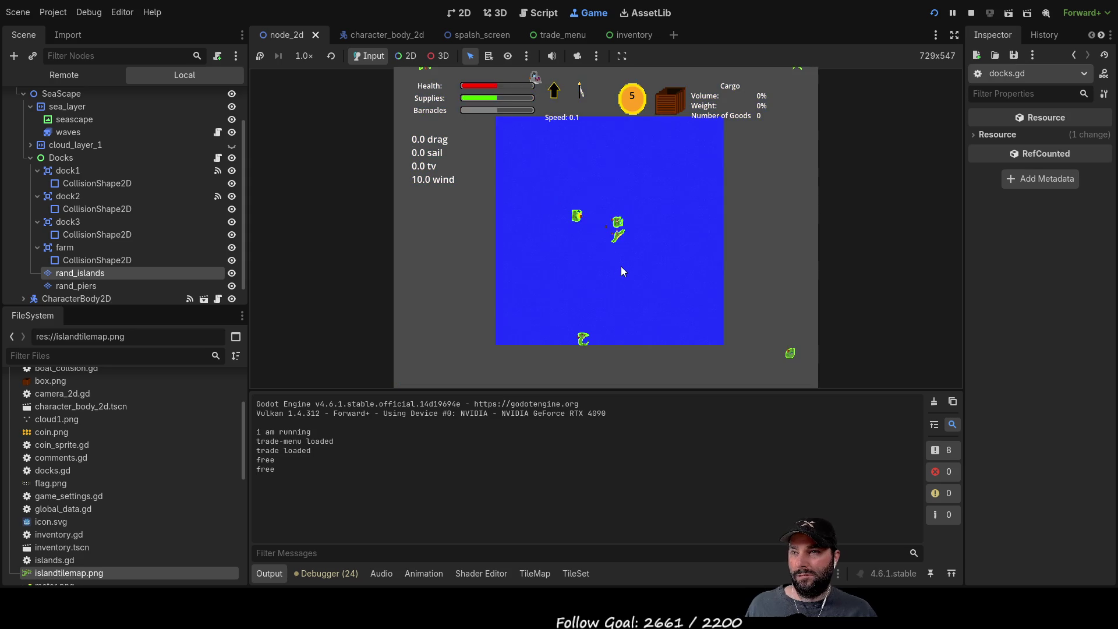
scroll(621, 267, up, 5)
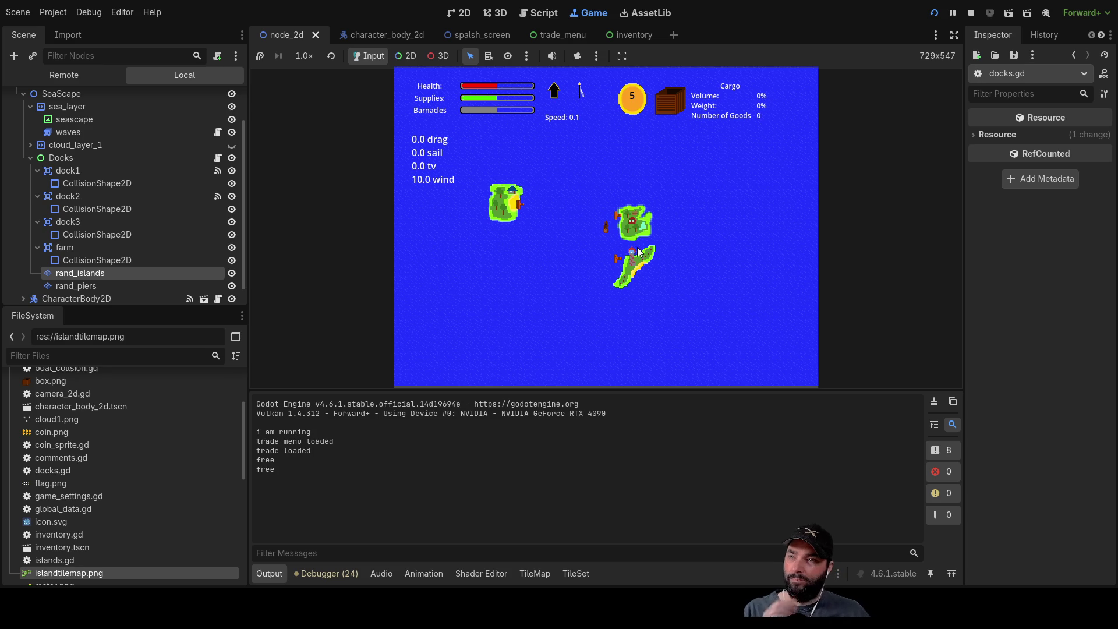
scroll(621, 263, up, 2)
scroll(574, 266, down, 5)
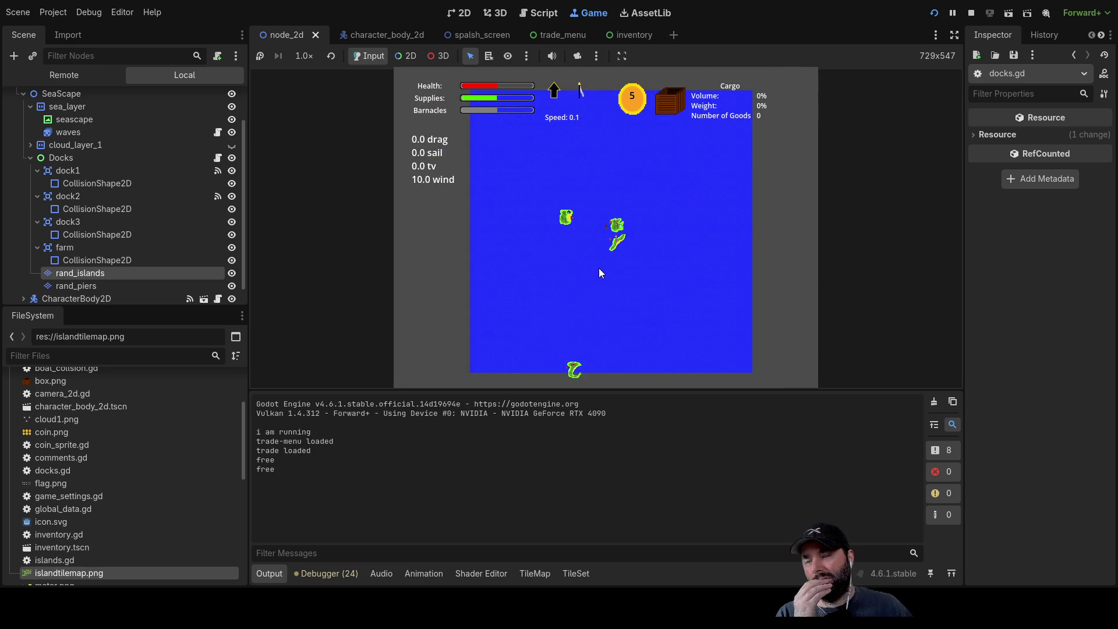
scroll(600, 273, up, 4)
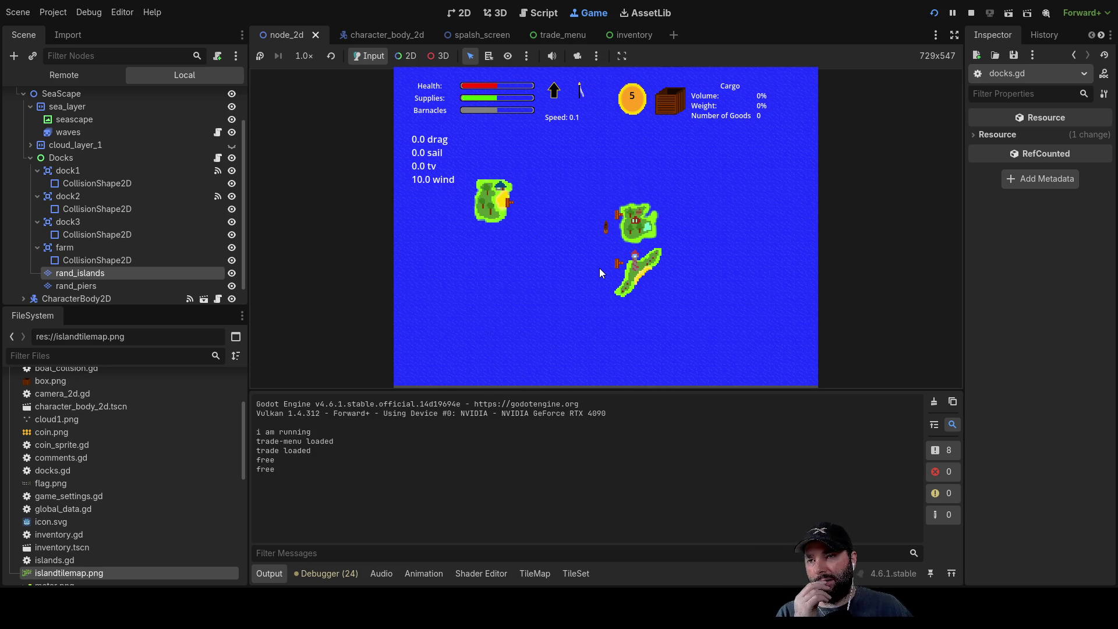
scroll(602, 272, down, 4)
scroll(605, 269, down, 4)
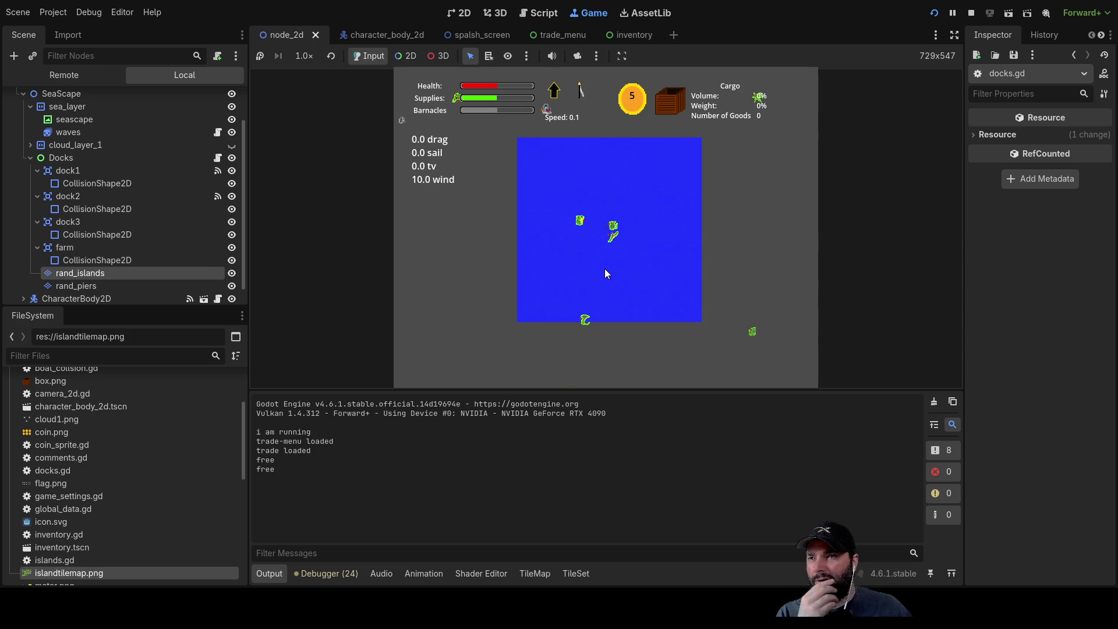
scroll(602, 267, up, 3)
click(971, 13)
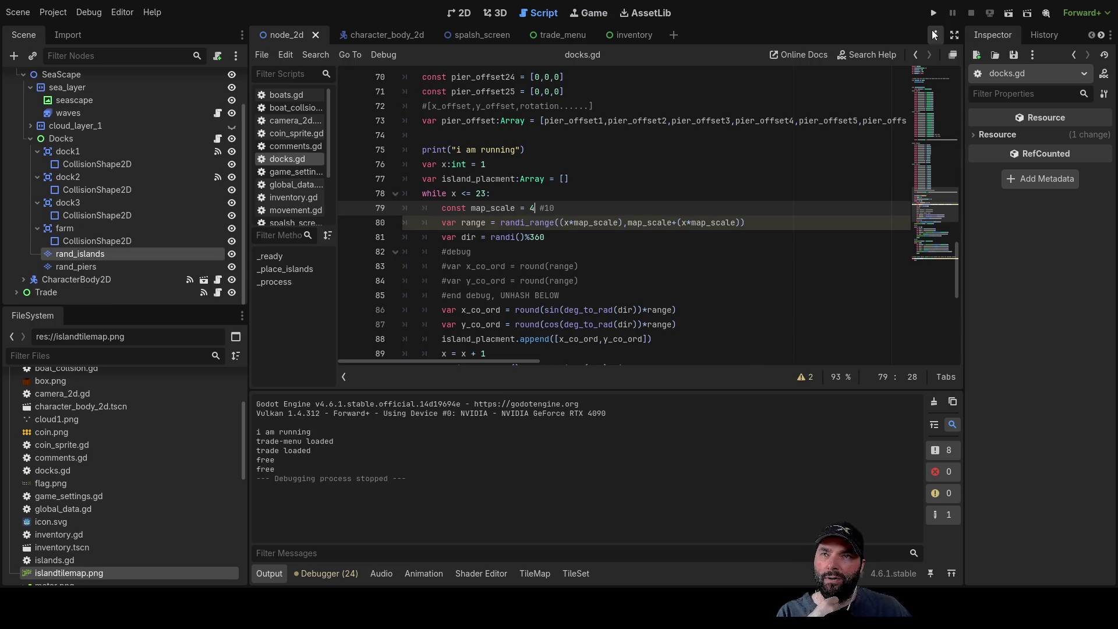
Relaunch the game, press Play, and zoom the camera in and out to survey the islands
click(932, 13)
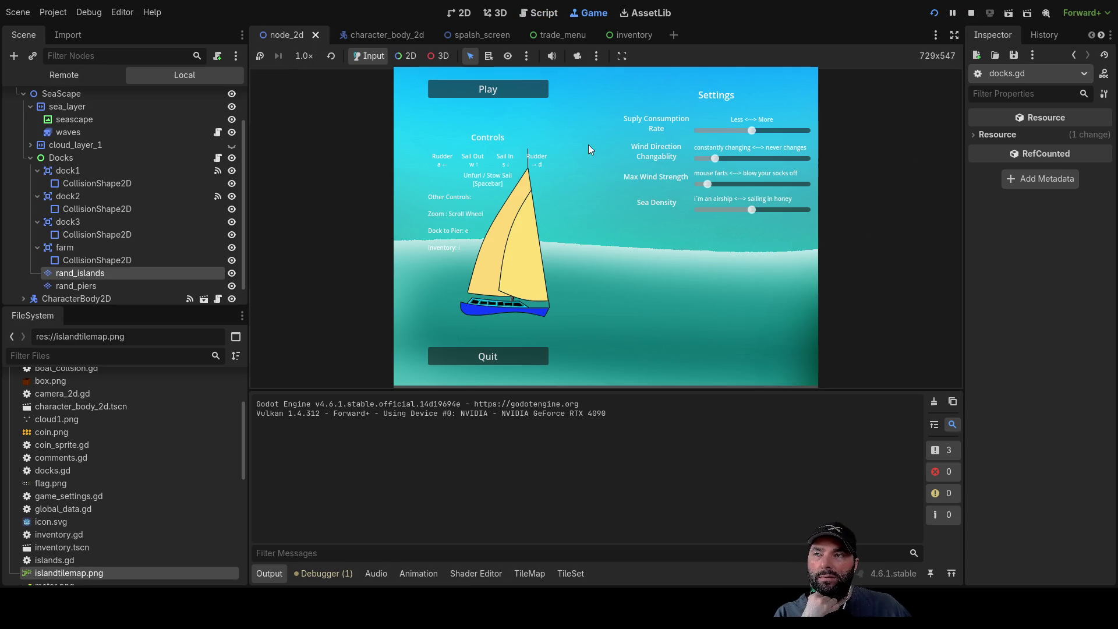
click(534, 96)
scroll(668, 273, down, 2)
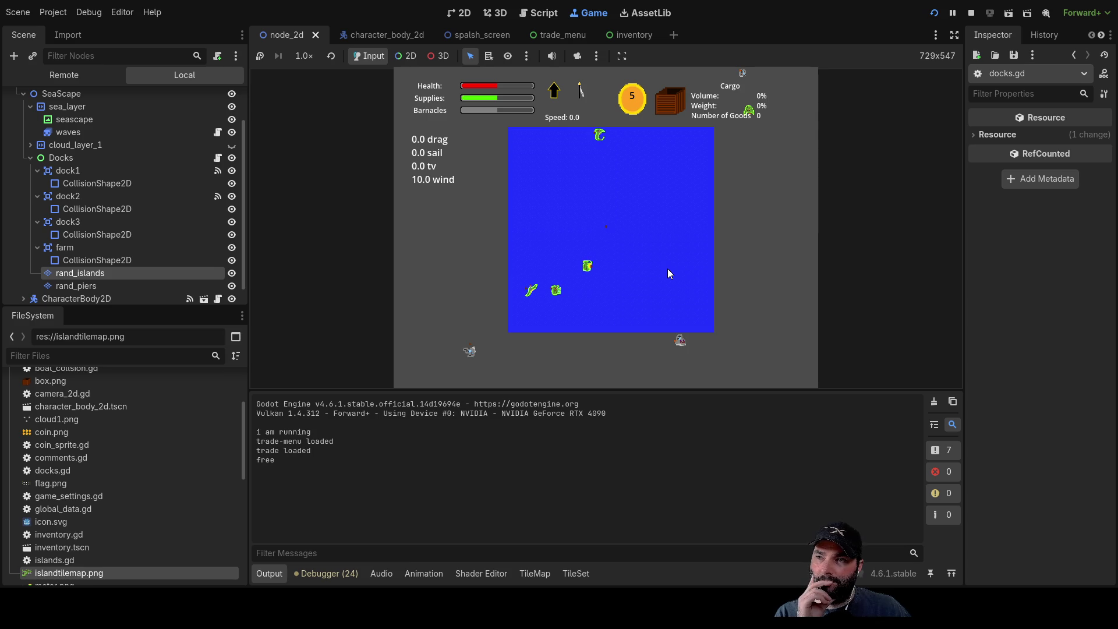
scroll(576, 300, down, 3)
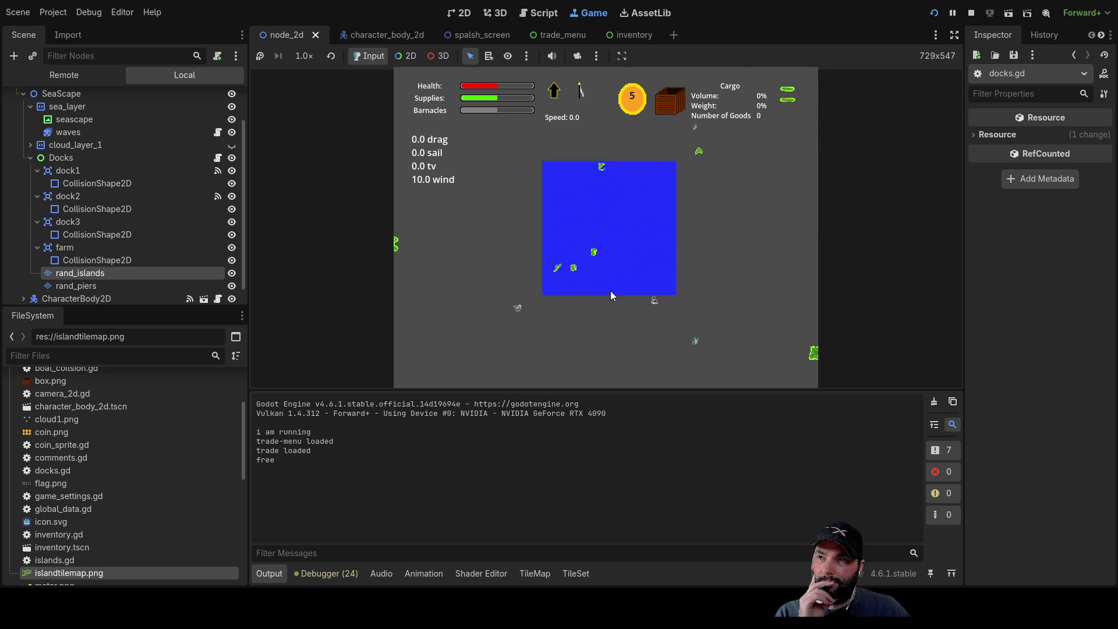
scroll(610, 290, up, 4)
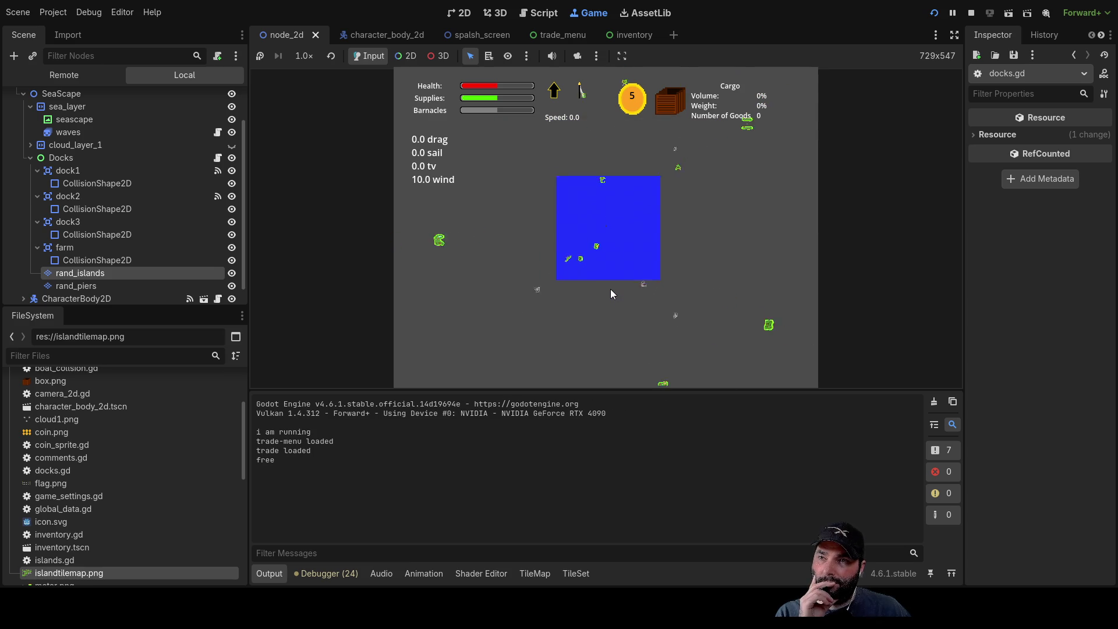
scroll(611, 290, up, 2)
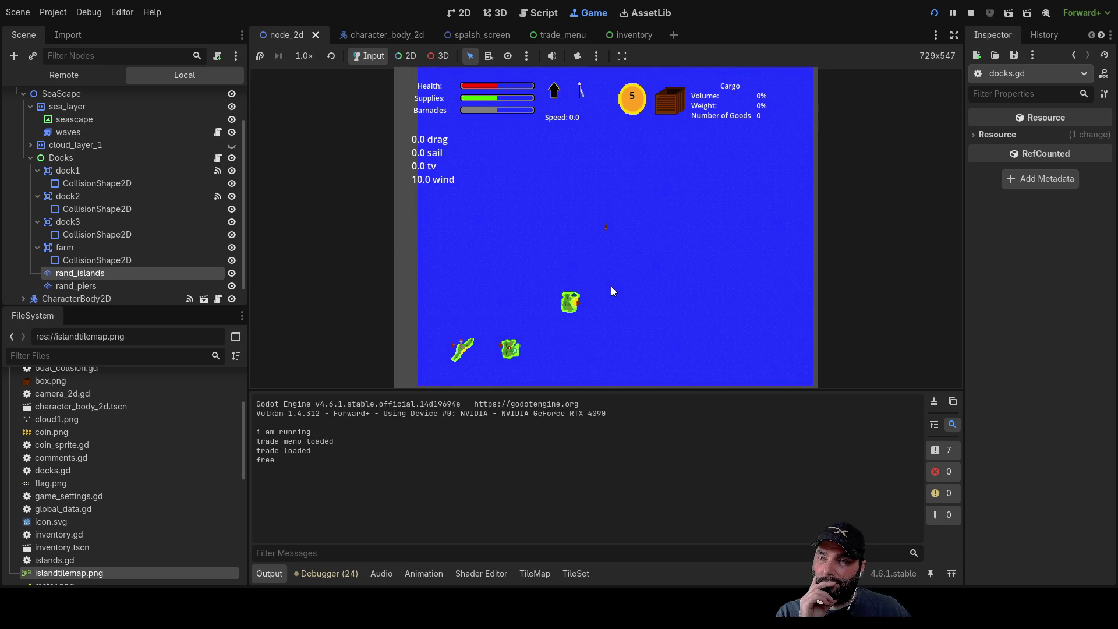
scroll(610, 285, up, 1)
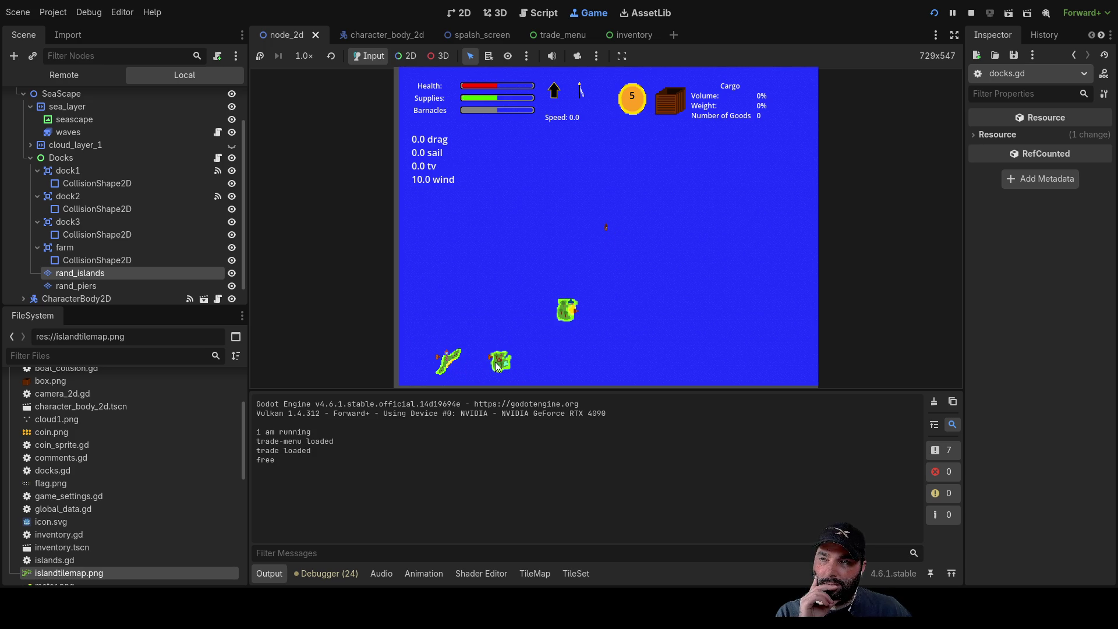
scroll(637, 312, down, 5)
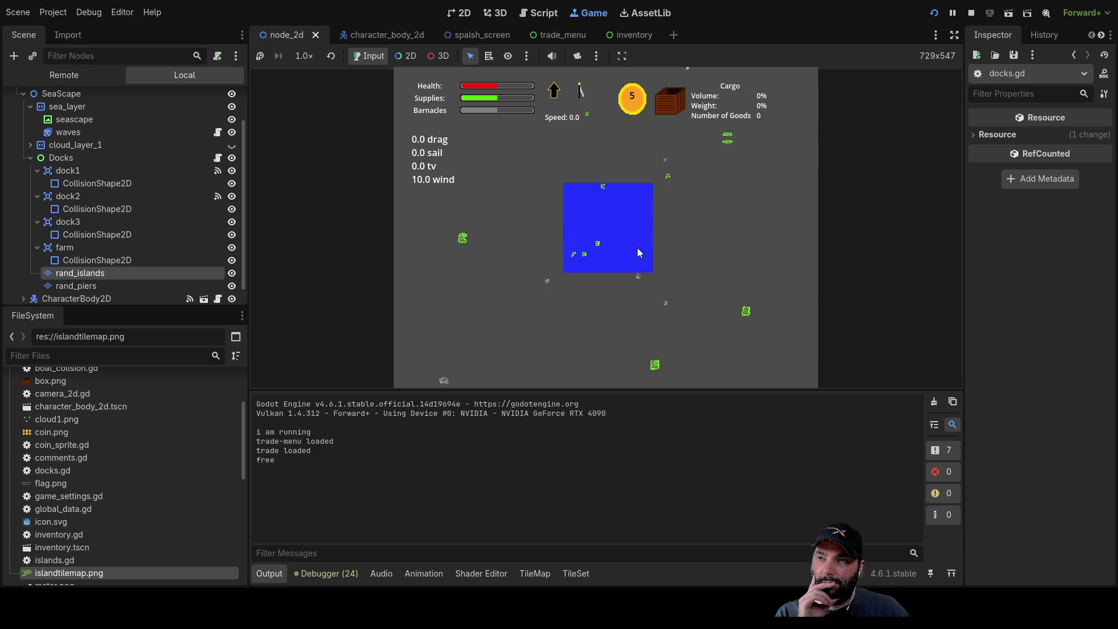
scroll(620, 193, up, 4)
scroll(620, 190, down, 6)
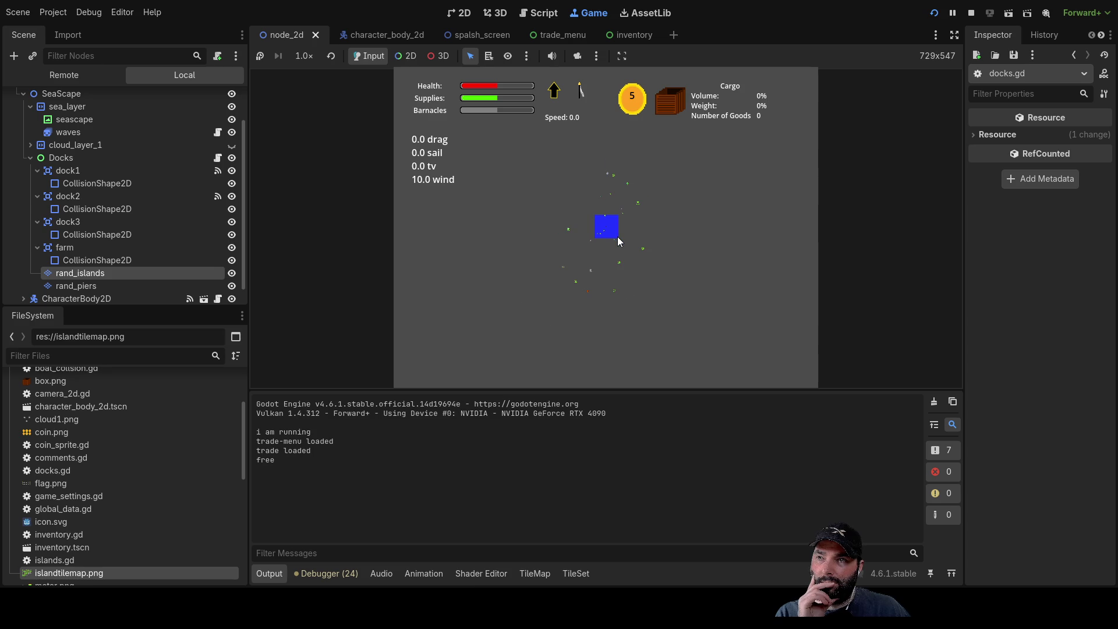
scroll(617, 236, up, 2)
Stop the game with F8, go to the #debug comment on line 82, then rerun and start a new game
key(F8)
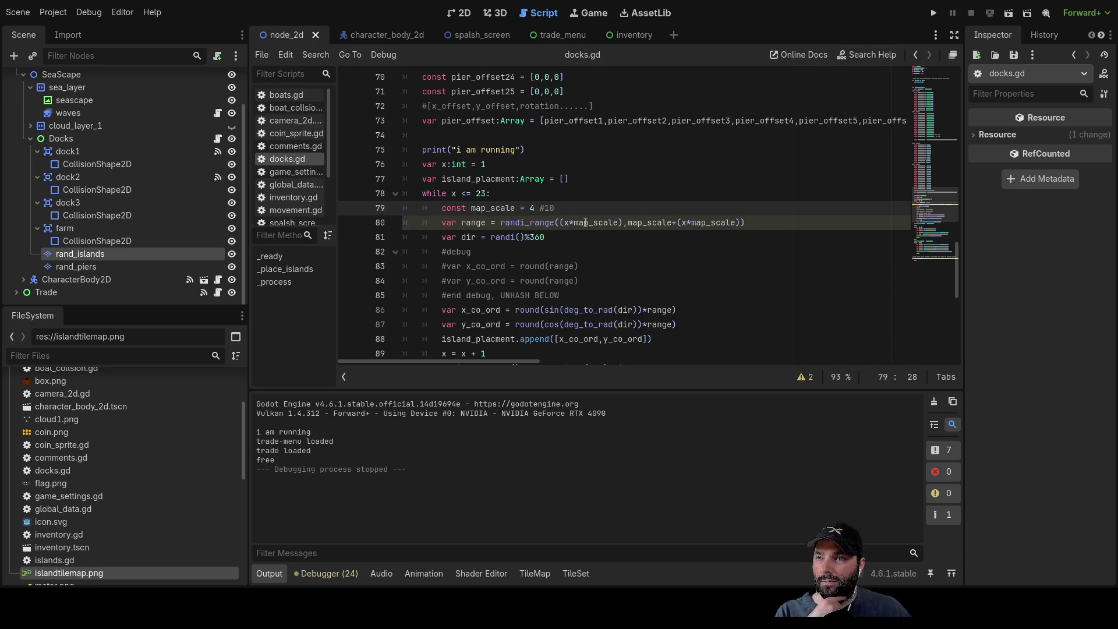
click(608, 257)
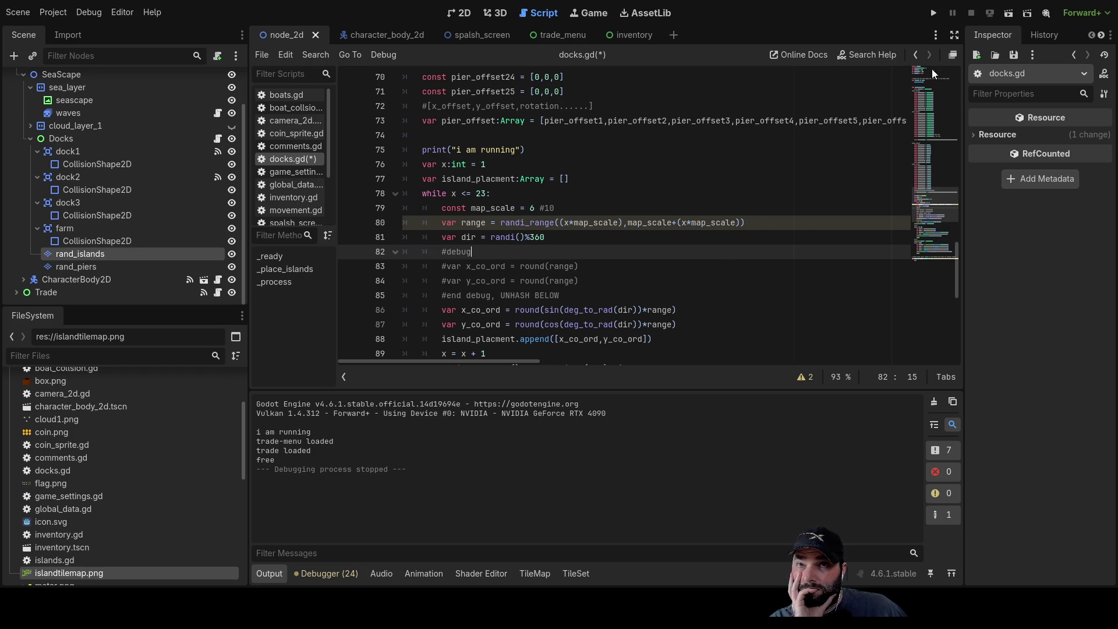
click(934, 13)
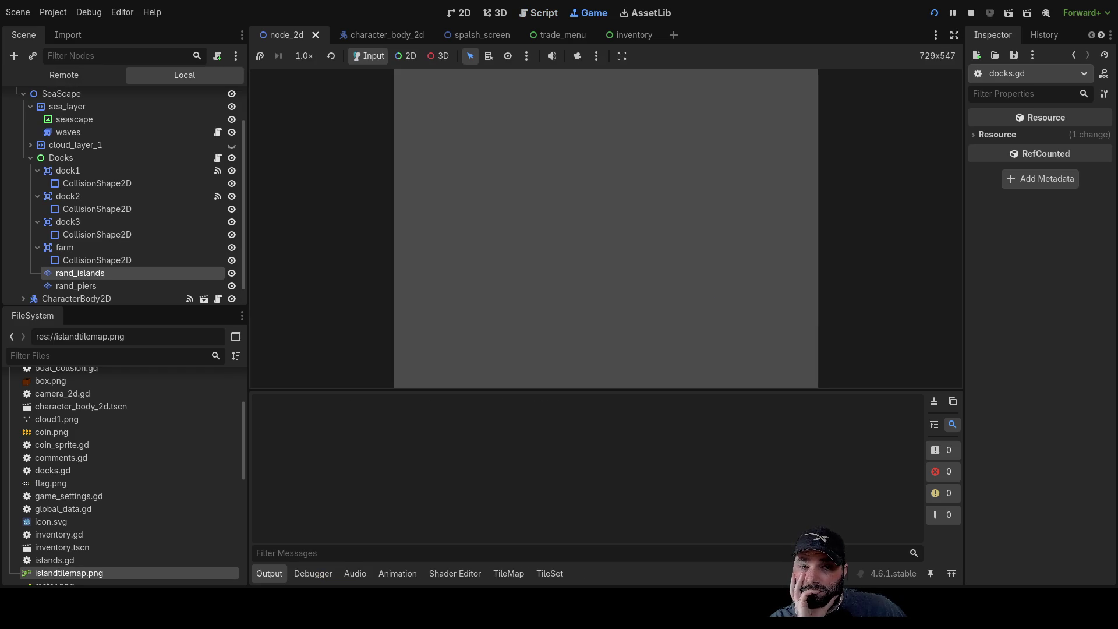
click(514, 92)
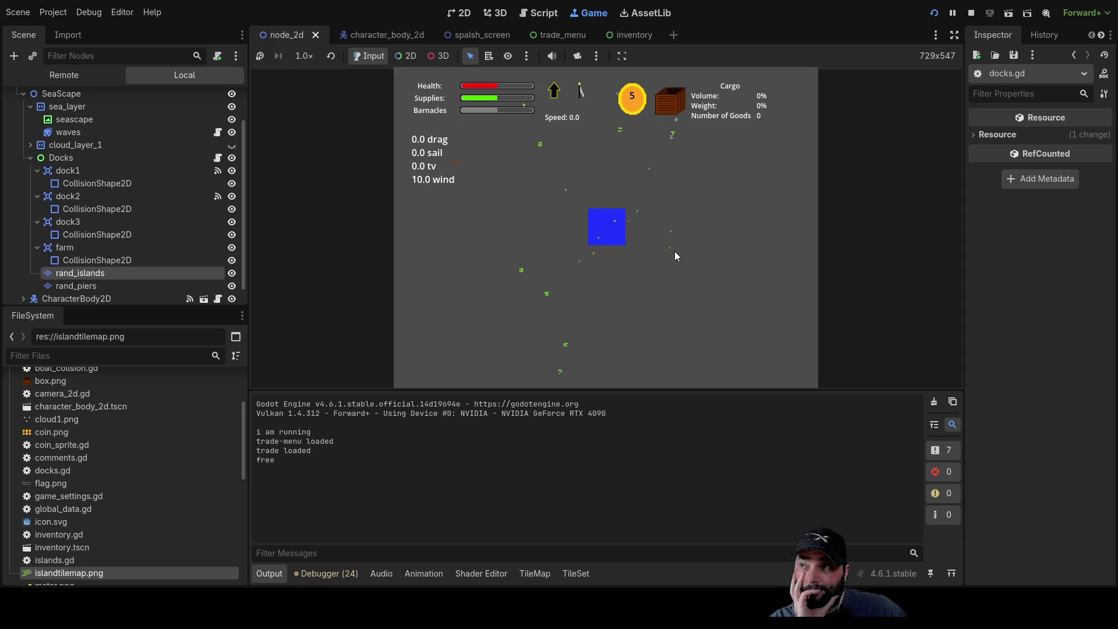
click(30, 158)
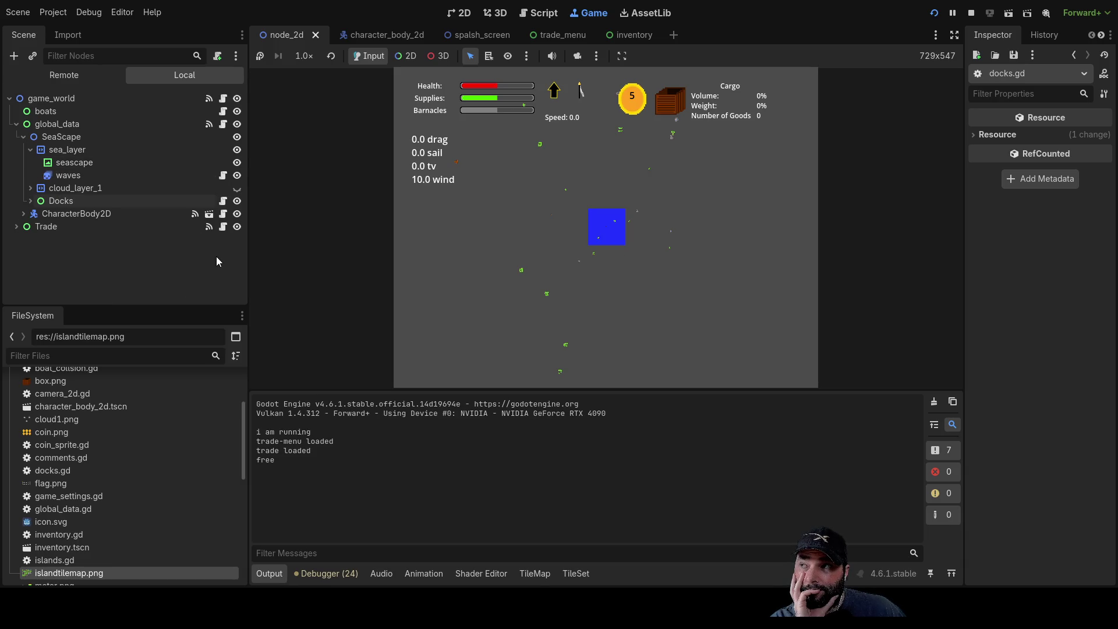
click(34, 137)
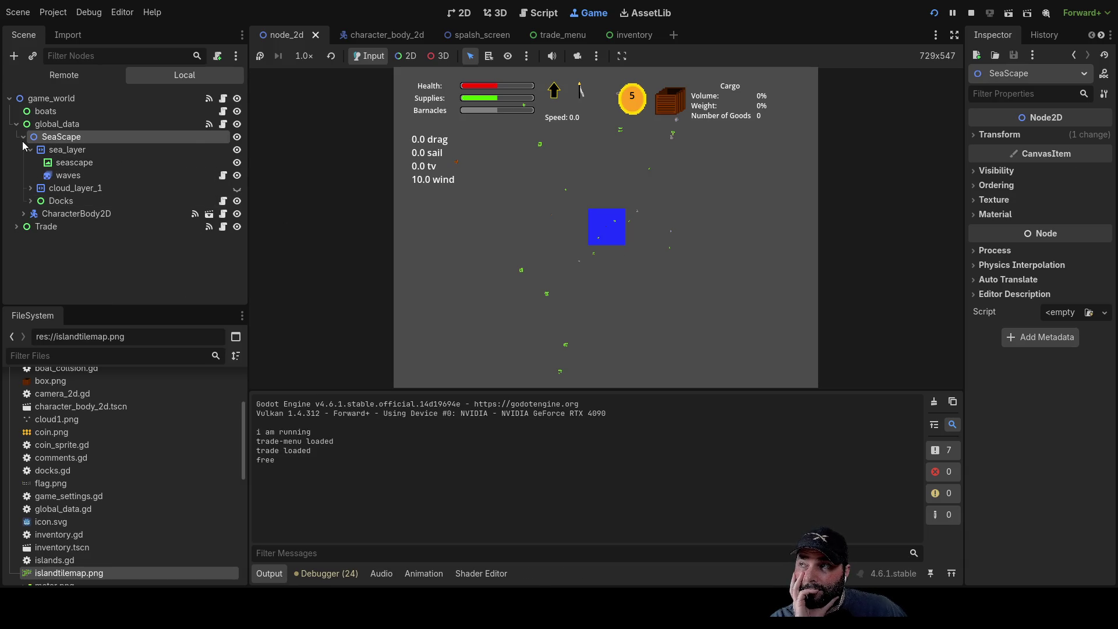
click(23, 137)
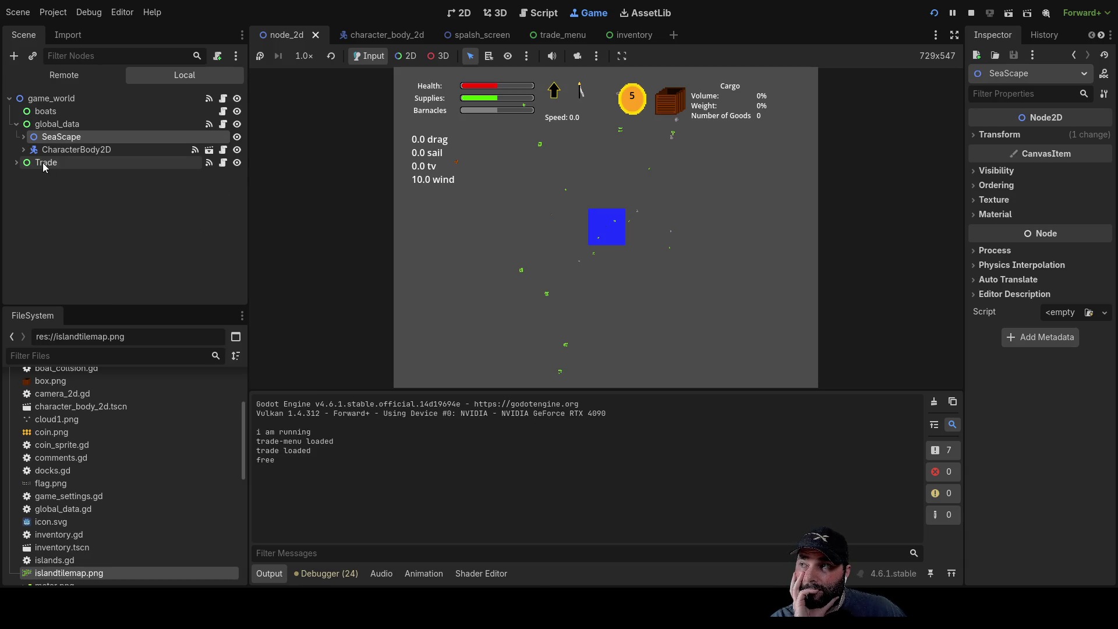
click(24, 138)
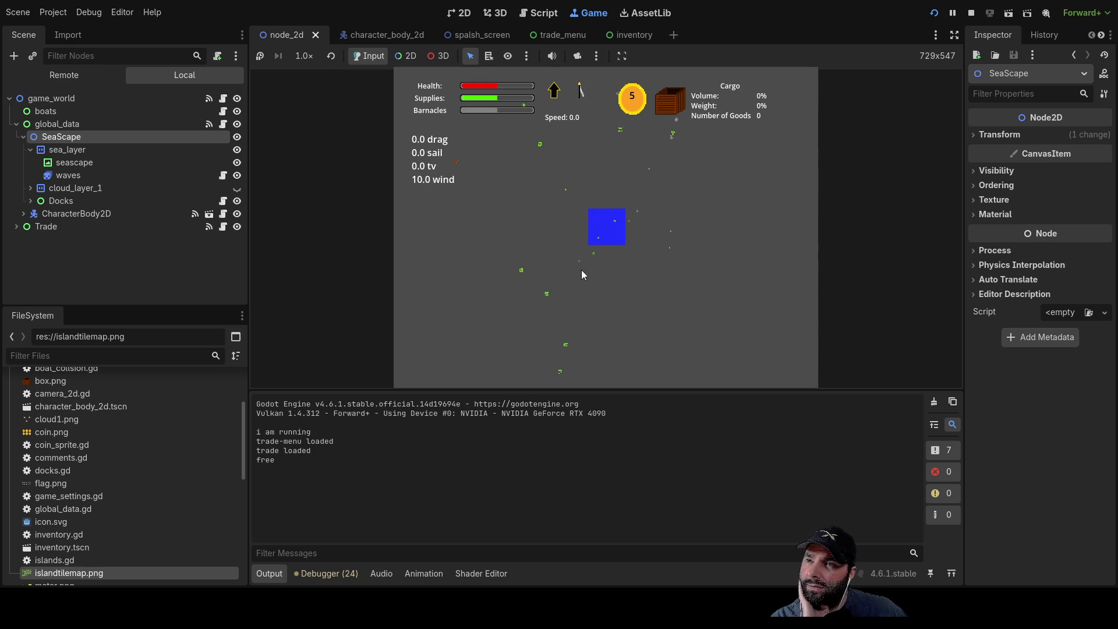
scroll(610, 272, down, 5)
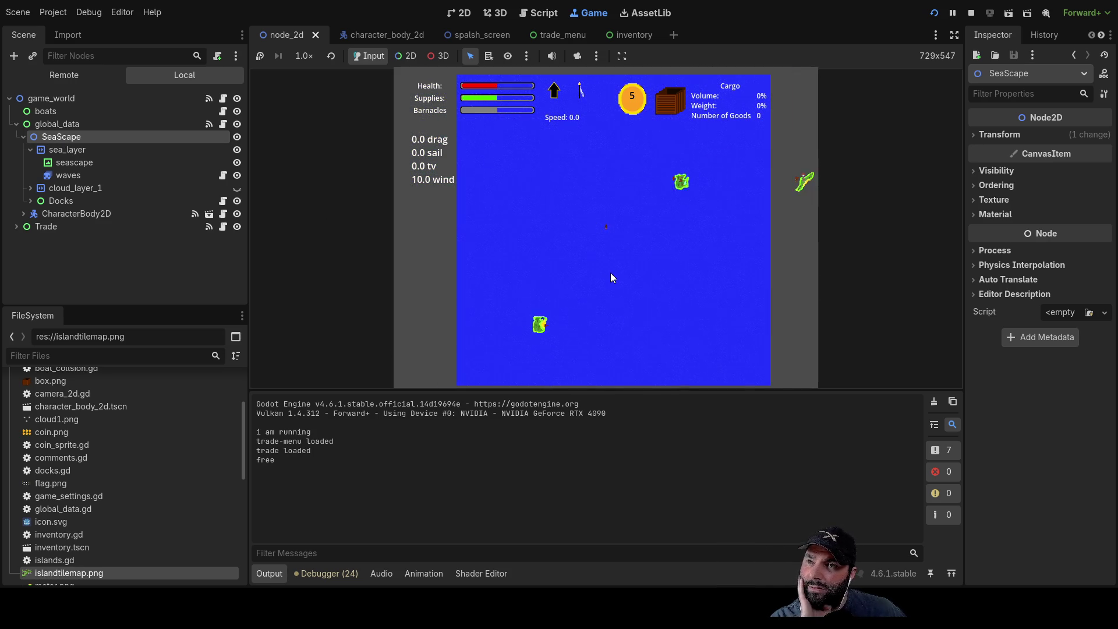
scroll(617, 265, down, 4)
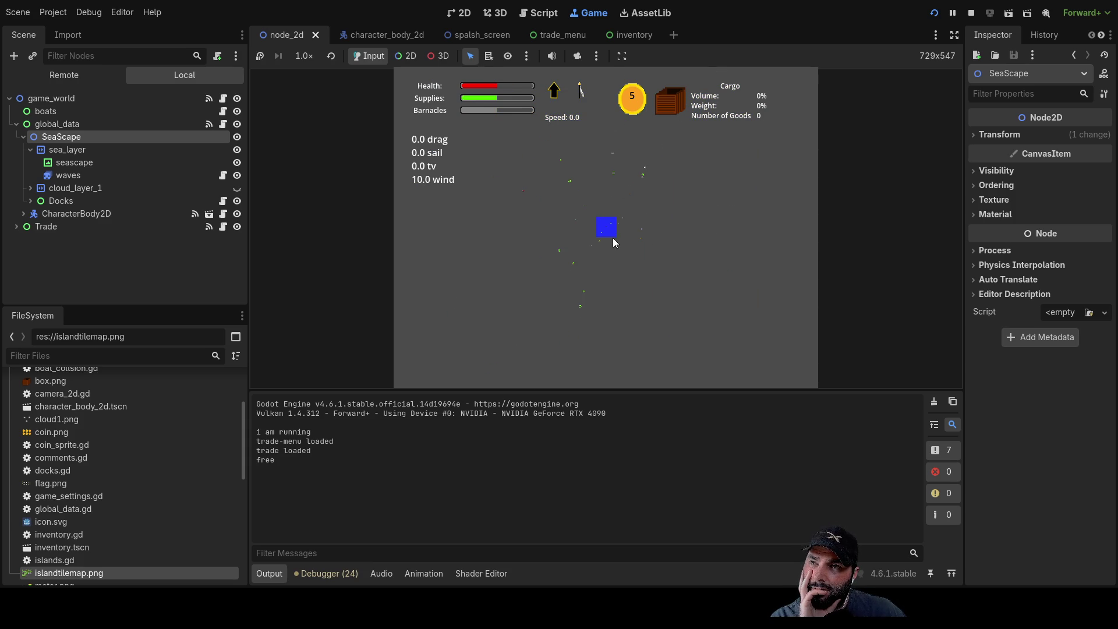
scroll(571, 183, up, 4)
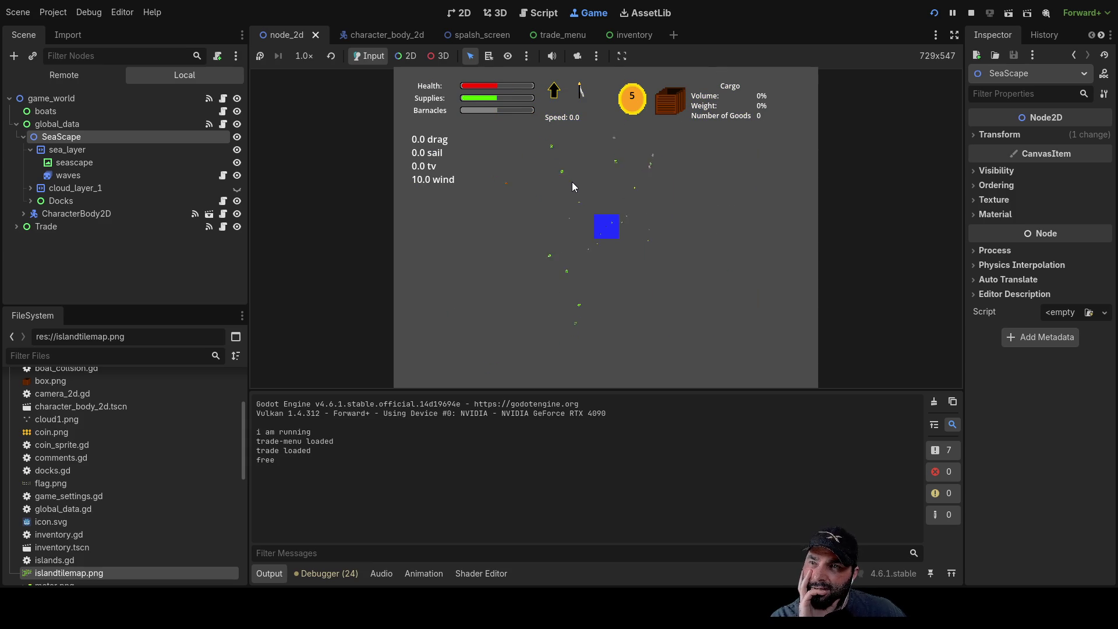
scroll(573, 184, down, 1)
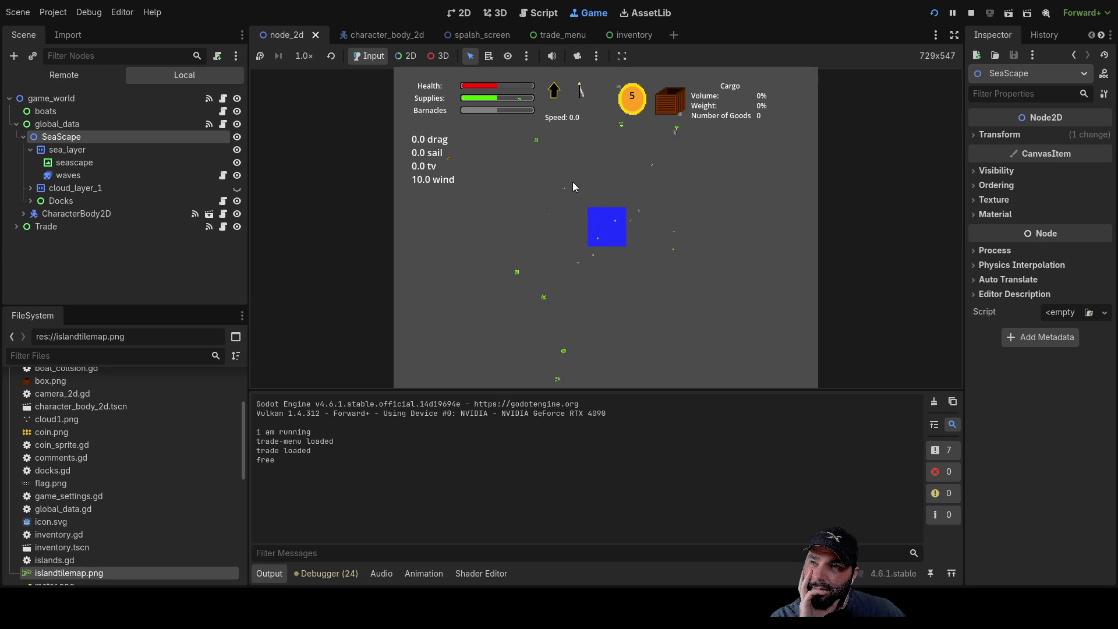
scroll(573, 188, down, 1)
scroll(571, 201, up, 1)
scroll(561, 199, down, 2)
scroll(561, 202, up, 2)
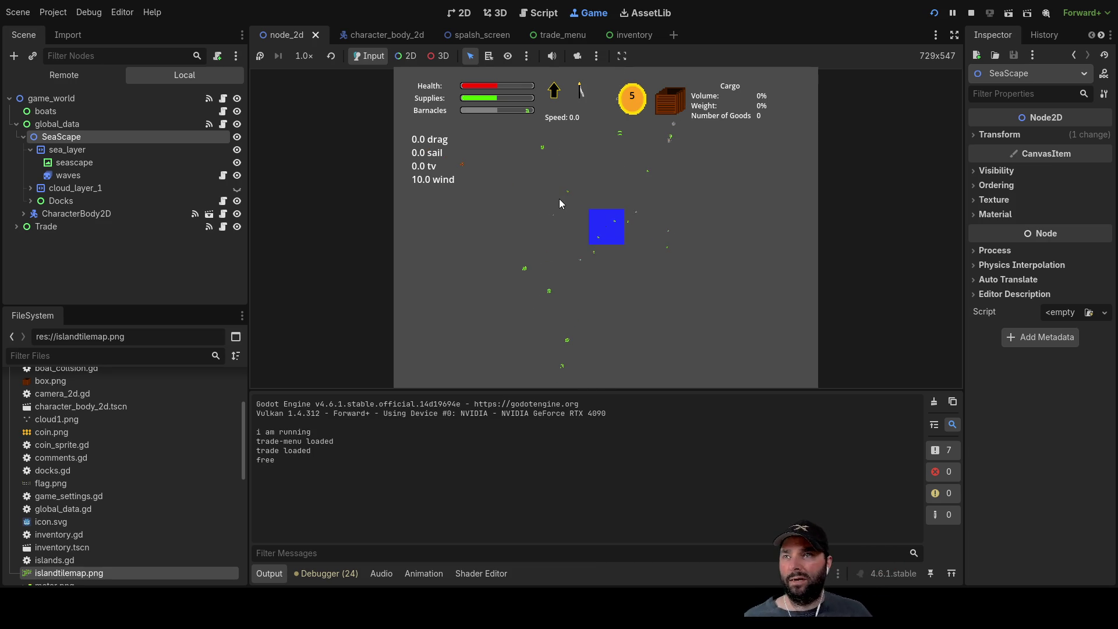
scroll(560, 203, up, 1)
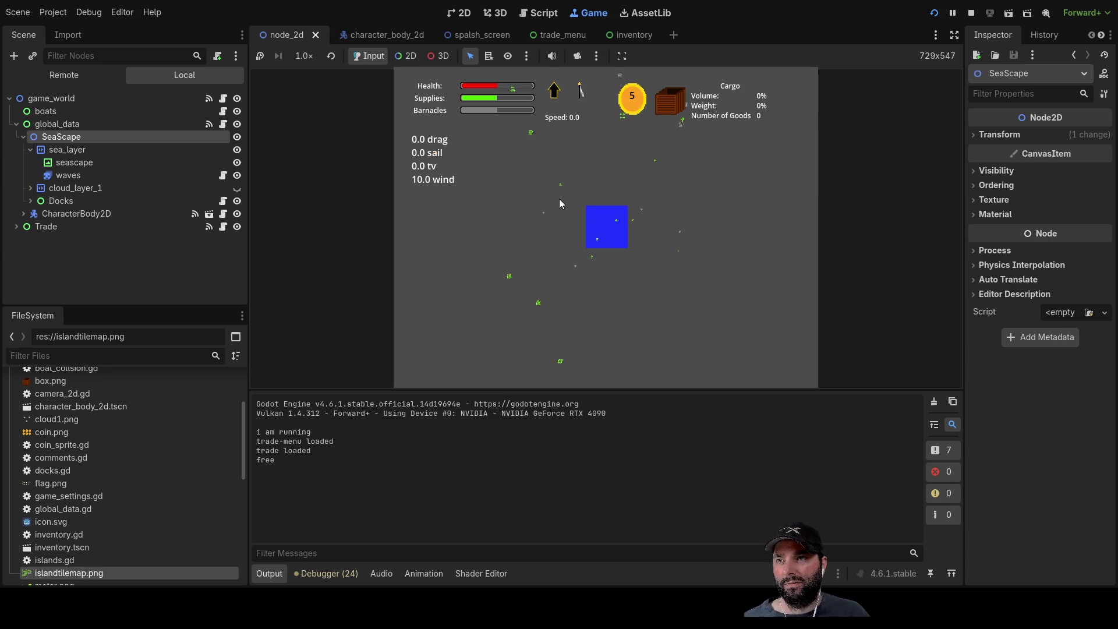
scroll(559, 201, down, 2)
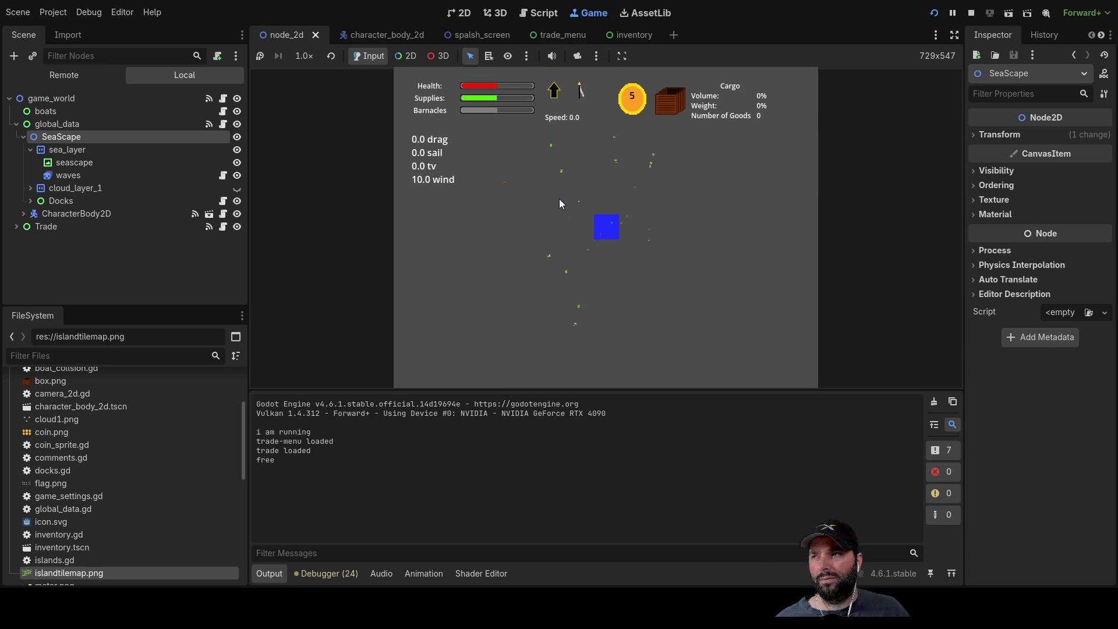
scroll(560, 203, up, 10)
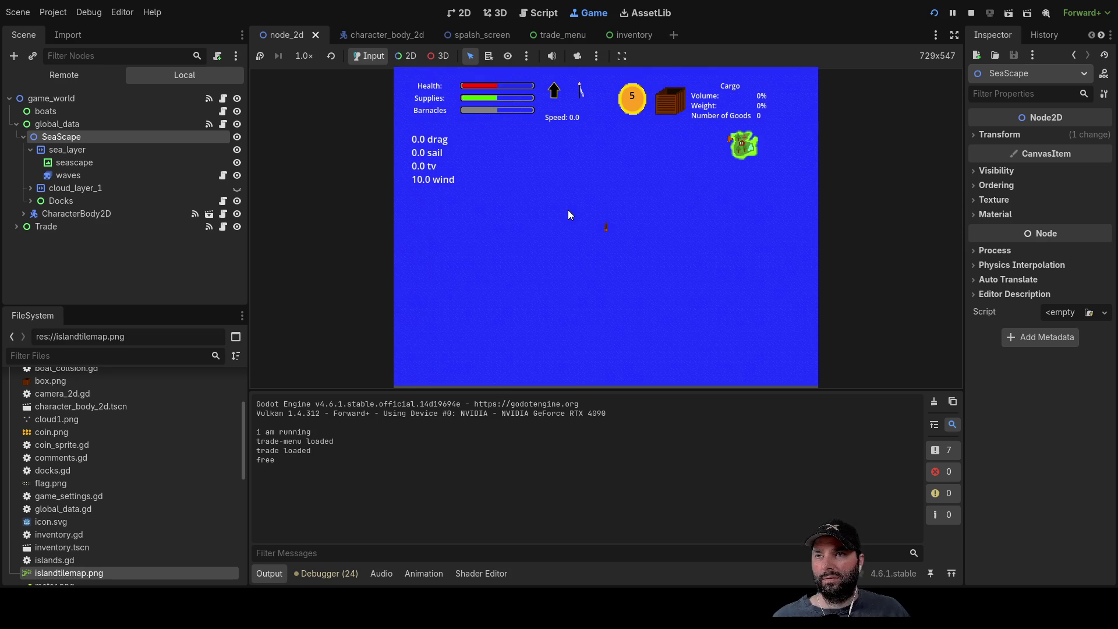
scroll(567, 211, down, 5)
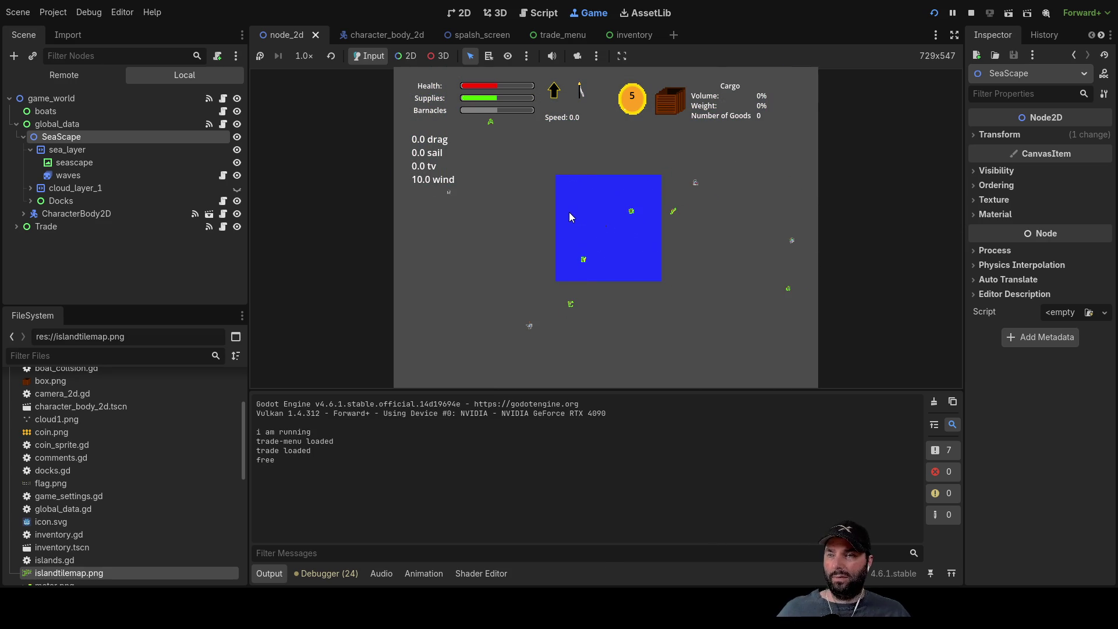
scroll(559, 219, down, 3)
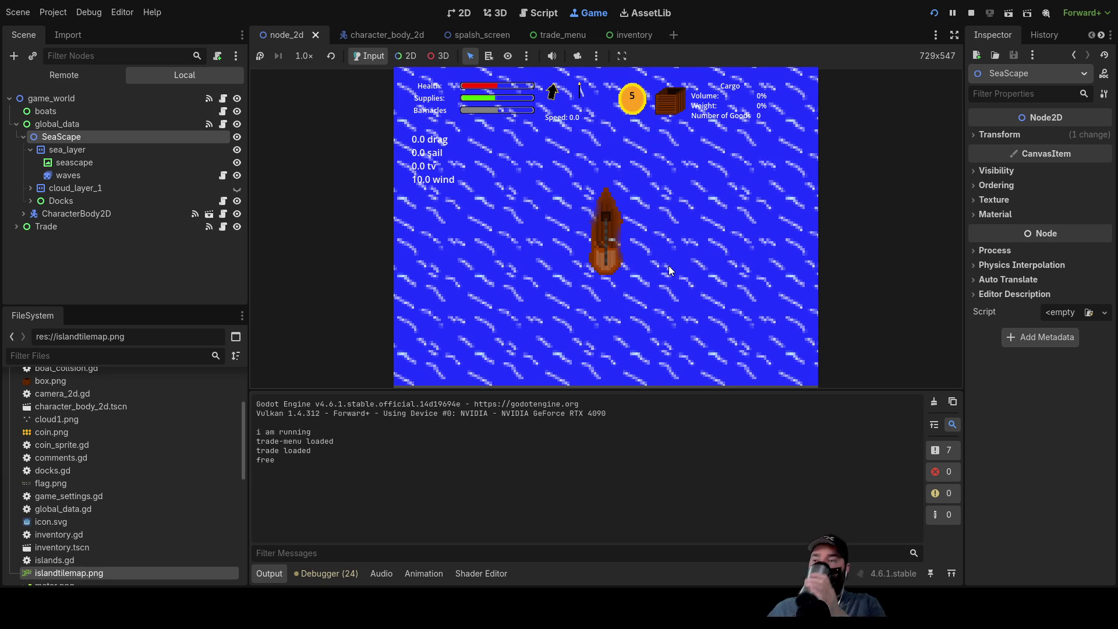
Sail the boat forward, backward and to the right while zooming, then stop with F8
key(Up)
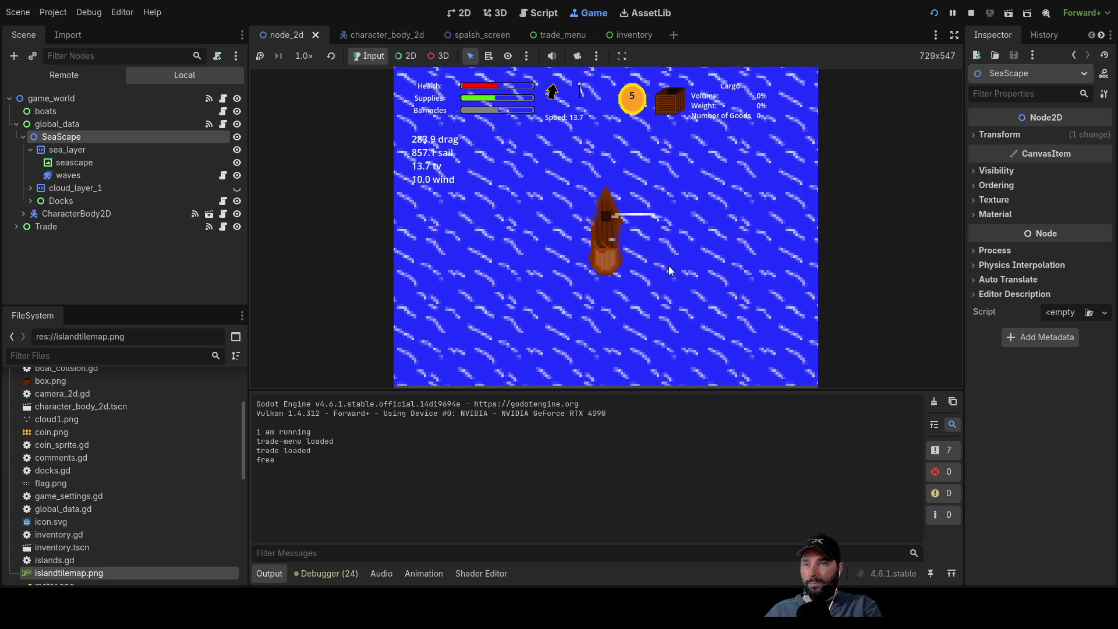
scroll(649, 244, down, 5)
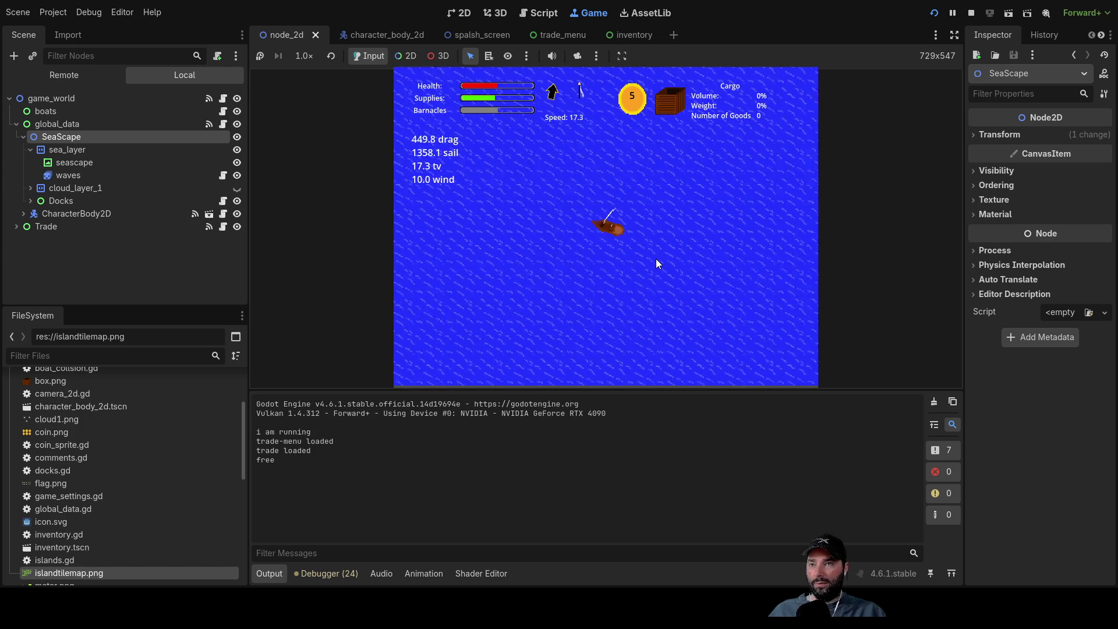
key(Down)
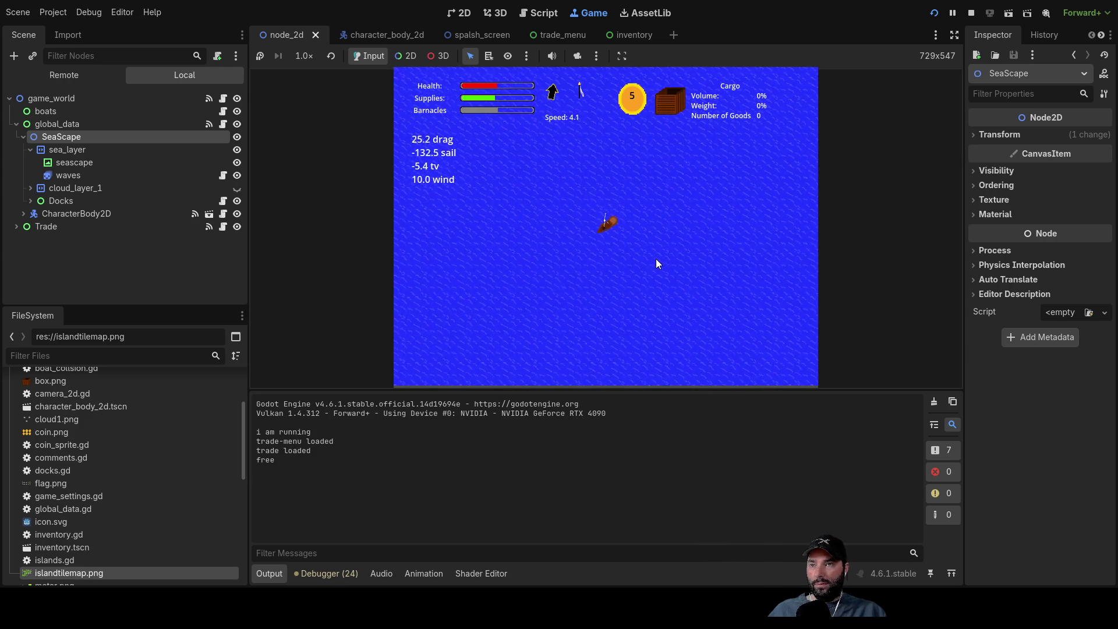
key(Up)
scroll(658, 271, up, 5)
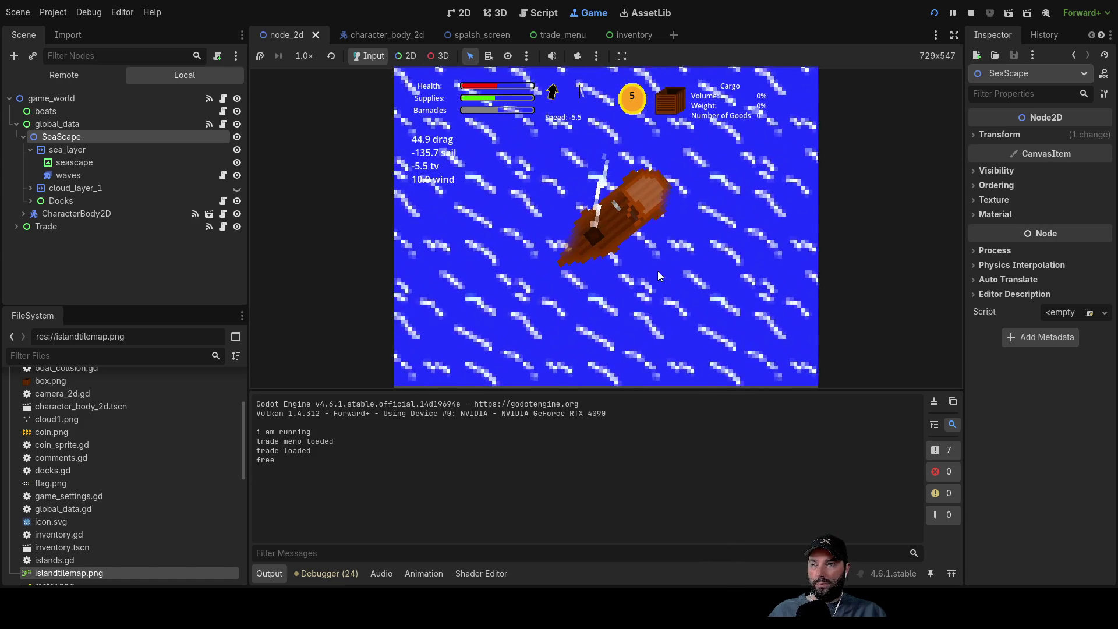
scroll(658, 271, down, 5)
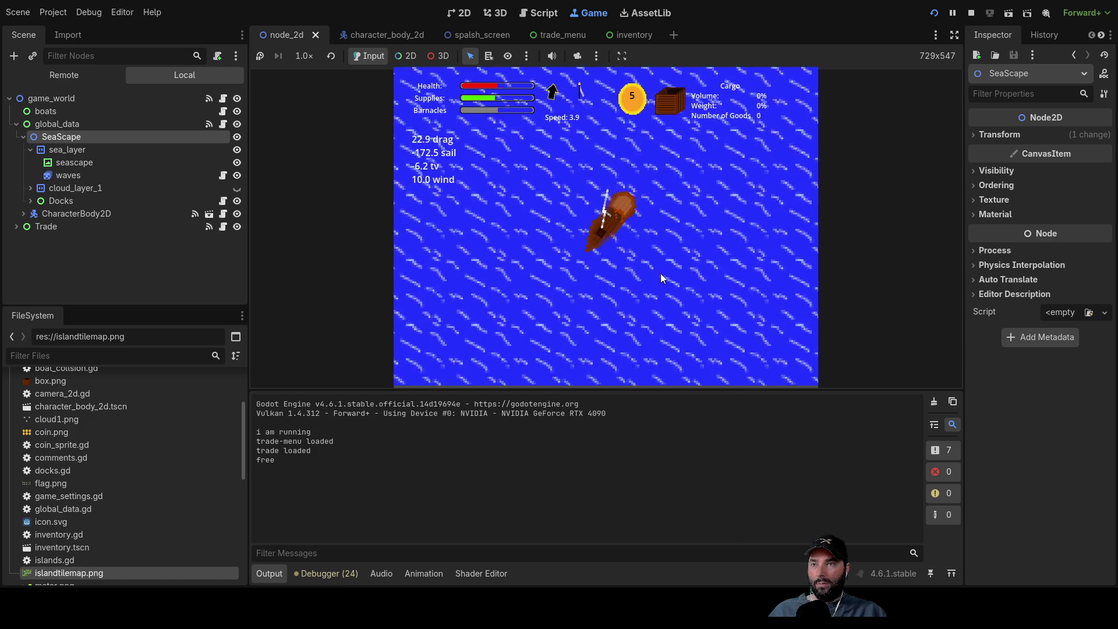
scroll(663, 279, down, 8)
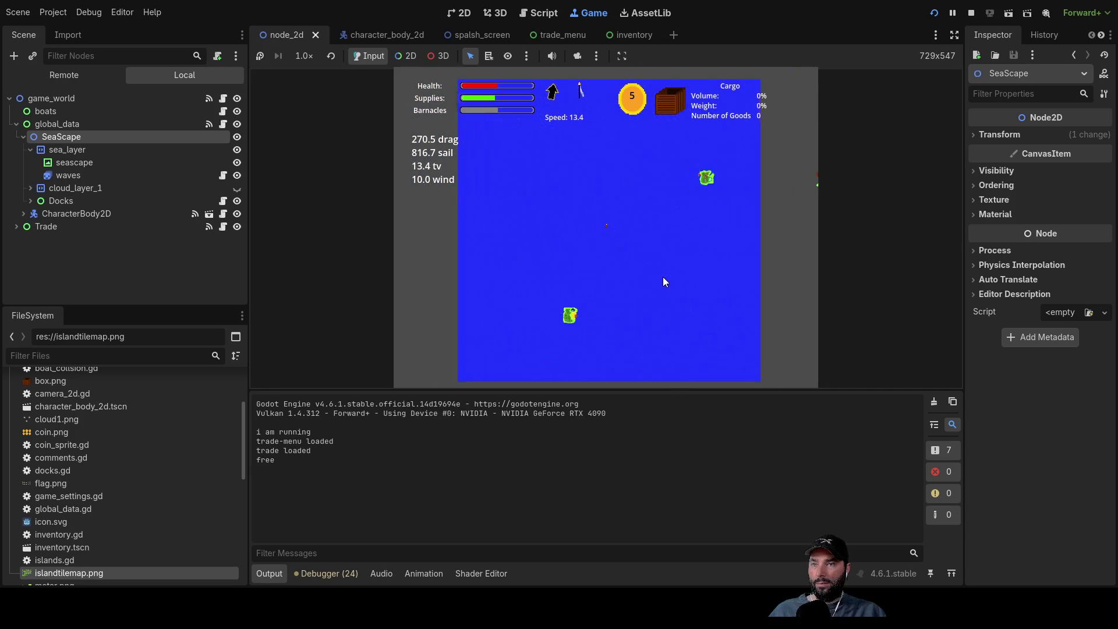
scroll(662, 277, up, 6)
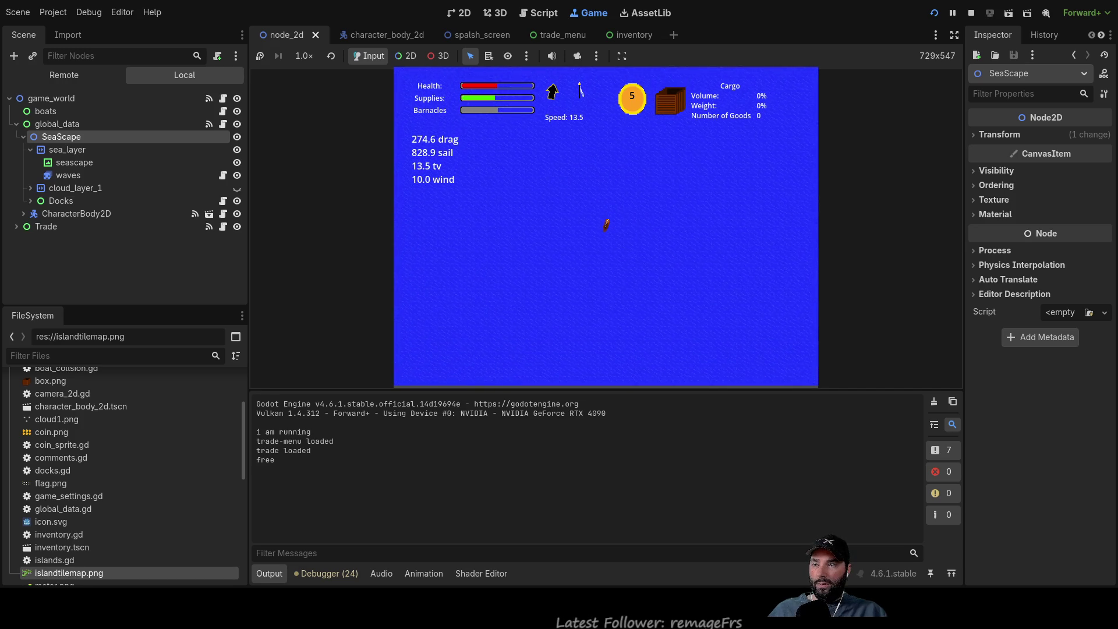
key(s)
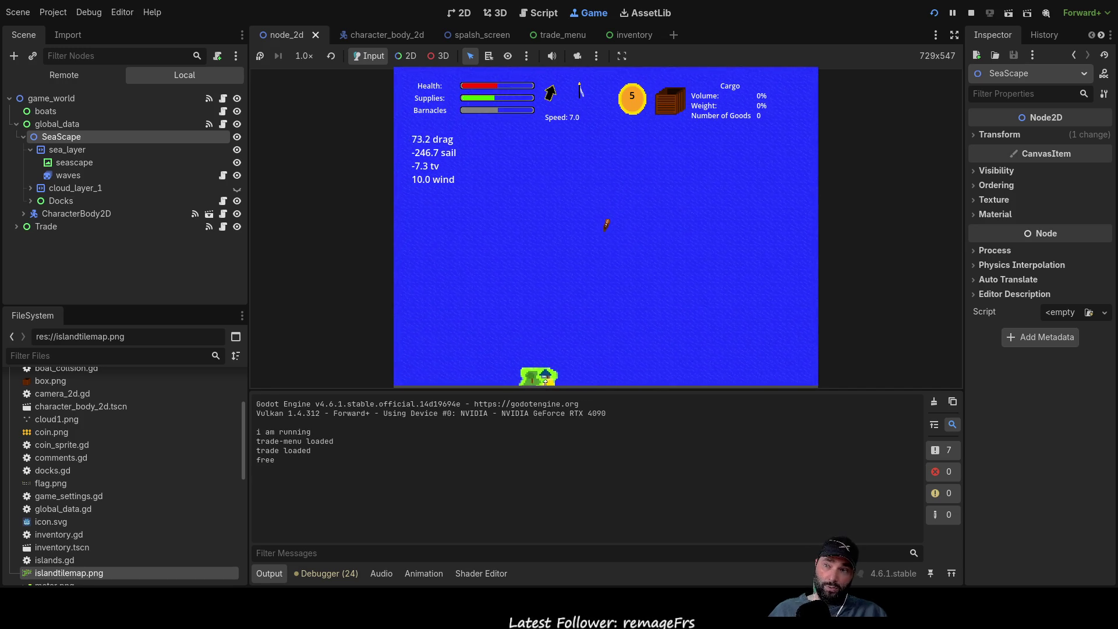
scroll(639, 247, up, 8)
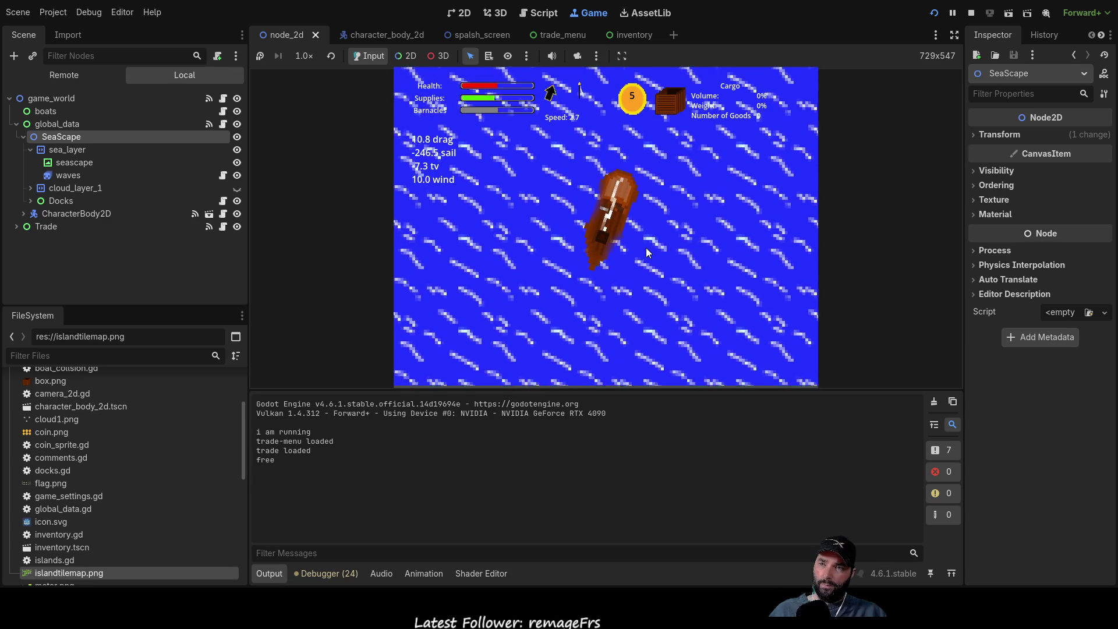
key(w)
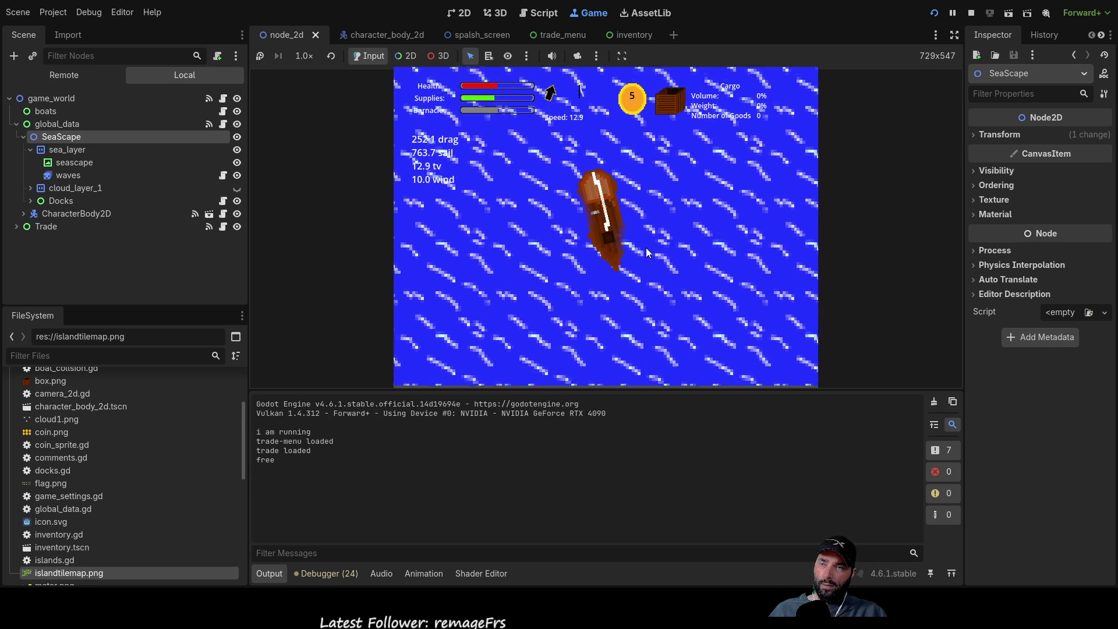
key(d)
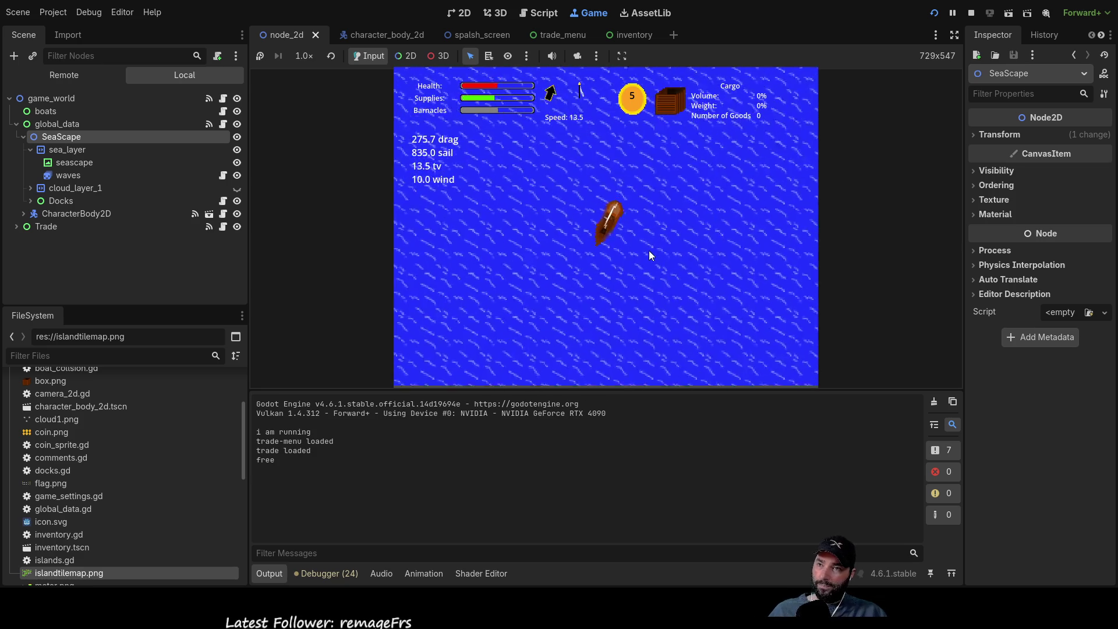
key(F8)
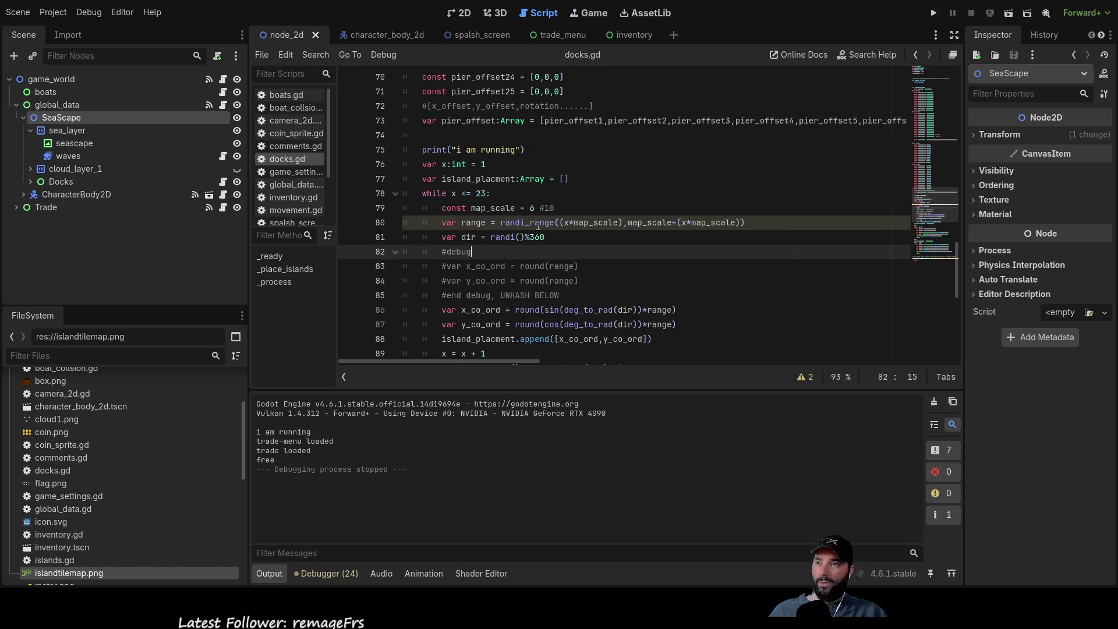
Inspect the boats' collision capsules in the 2D view, then open comments.gd in the script editor
click(459, 13)
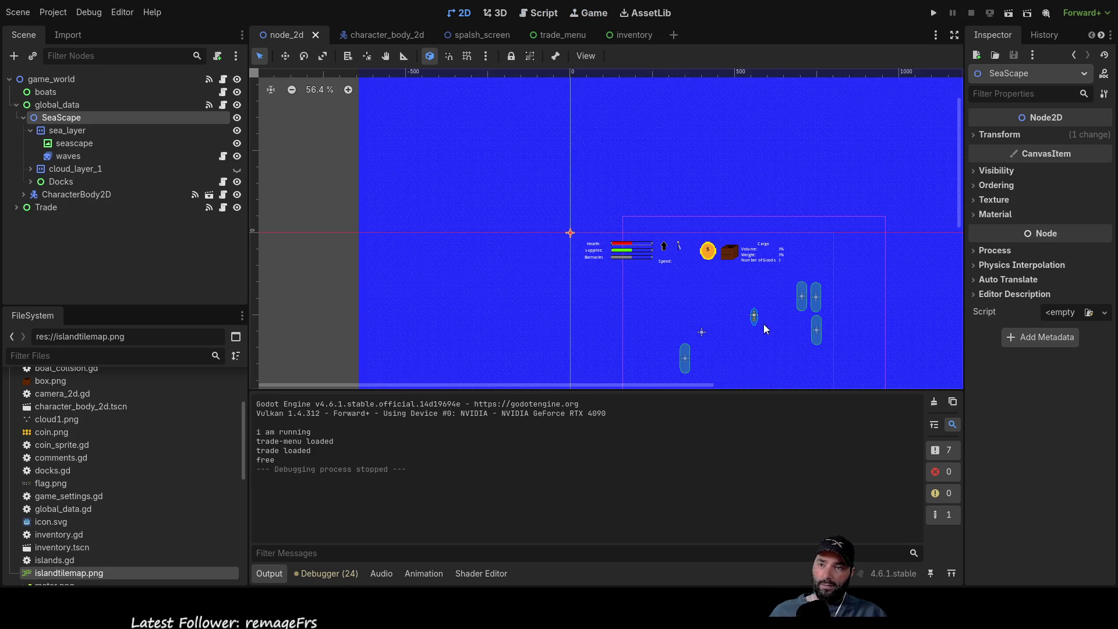
scroll(627, 249, right, 5)
scroll(629, 233, up, 8)
scroll(562, 242, left, 4)
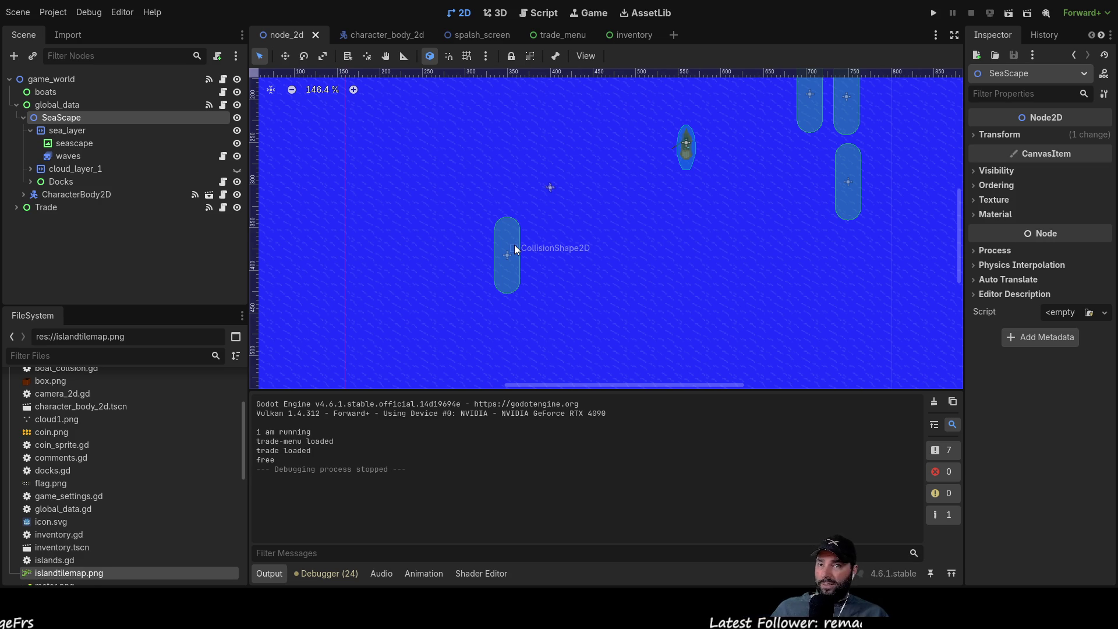
mouse_move(643, 219)
mouse_down()
mouse_move(569, 242)
mouse_move(490, 319)
mouse_move(516, 289)
mouse_move(559, 277)
mouse_up()
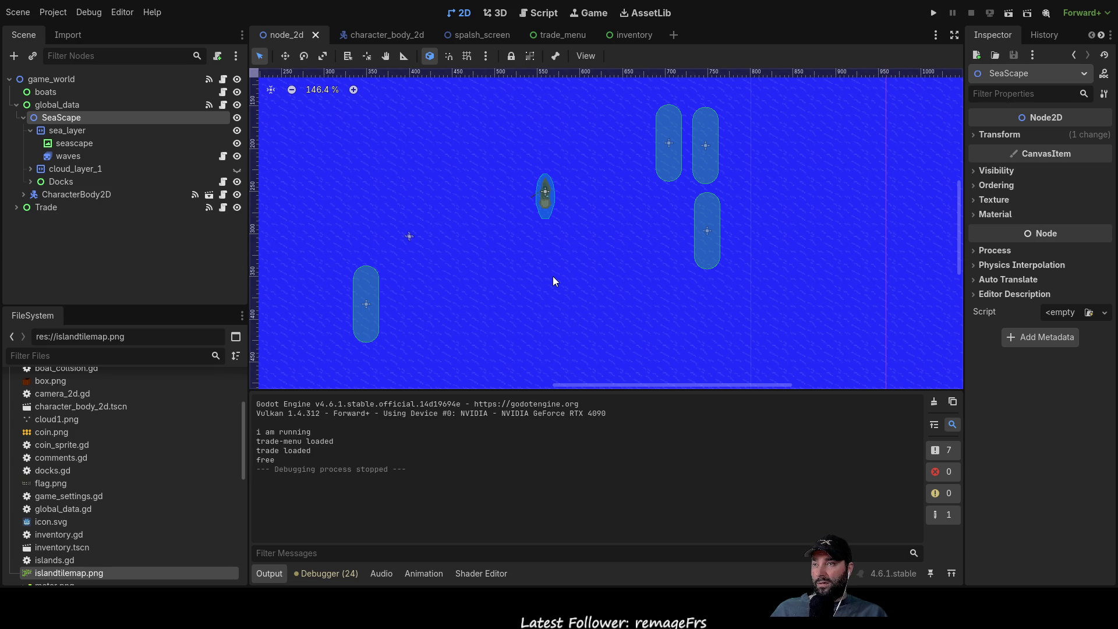
click(540, 13)
click(296, 147)
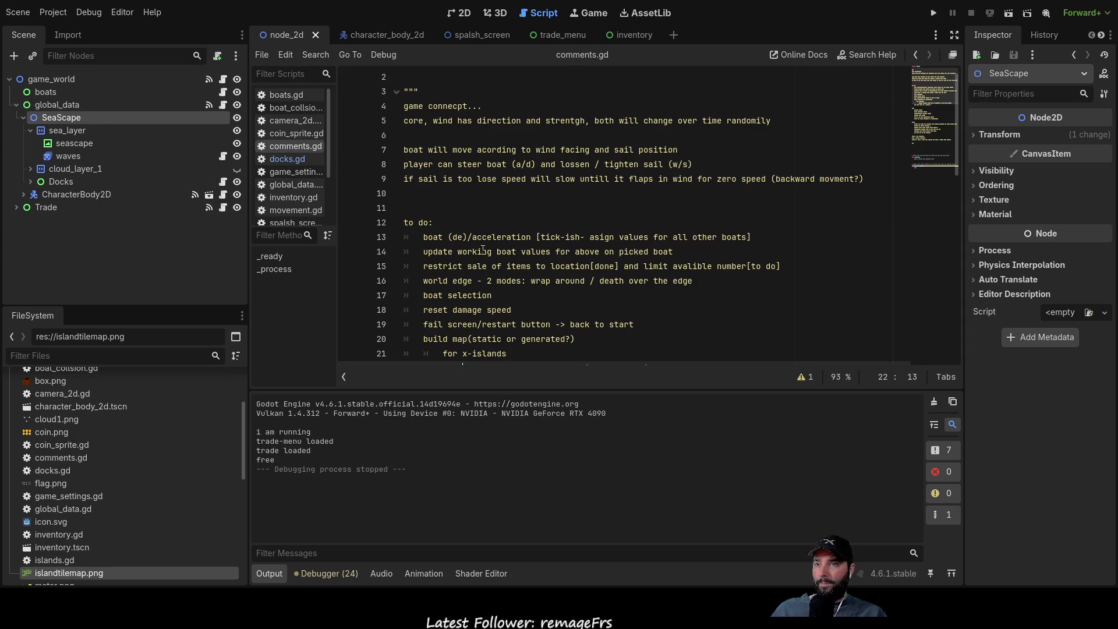
Replace the two island-generation notes under build map with an indented 'islands' sub-item
scroll(516, 276, down, 5)
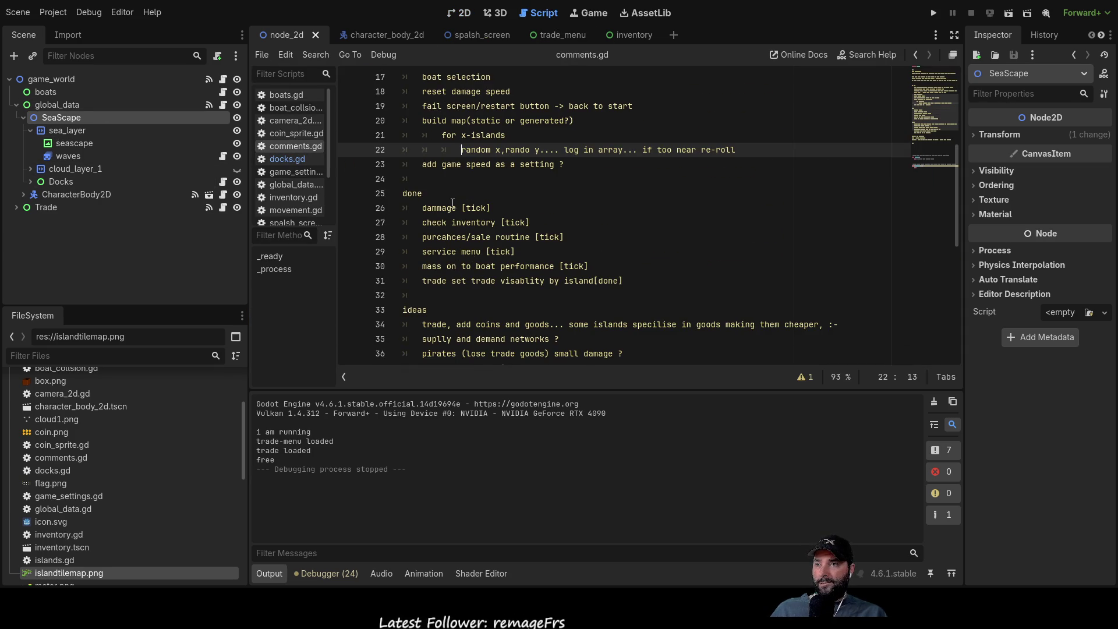
scroll(443, 222, up, 2)
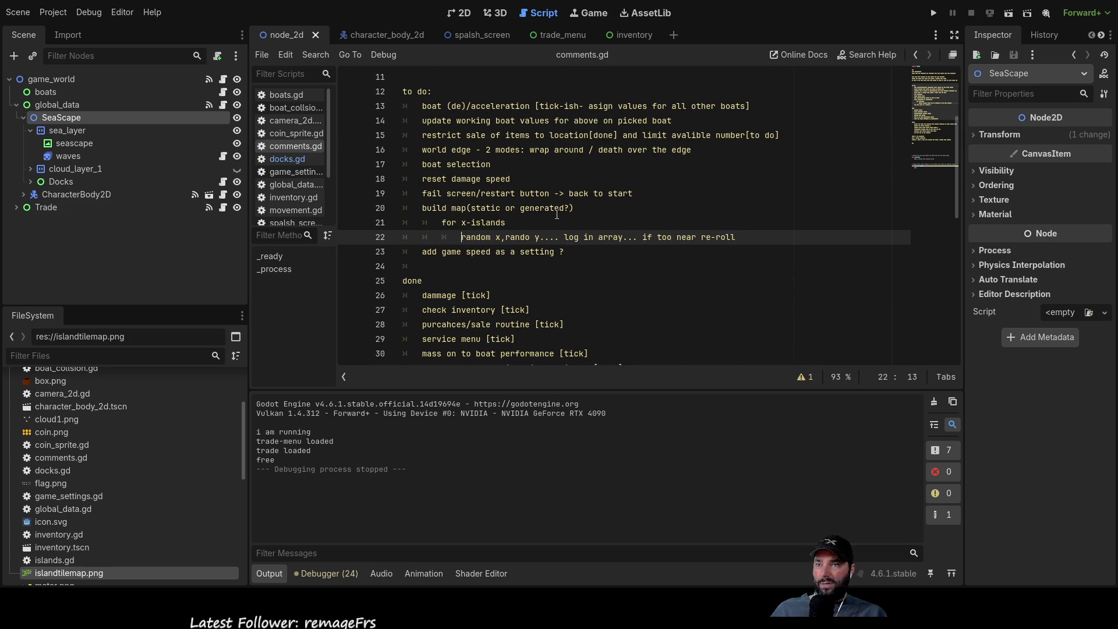
click(580, 208)
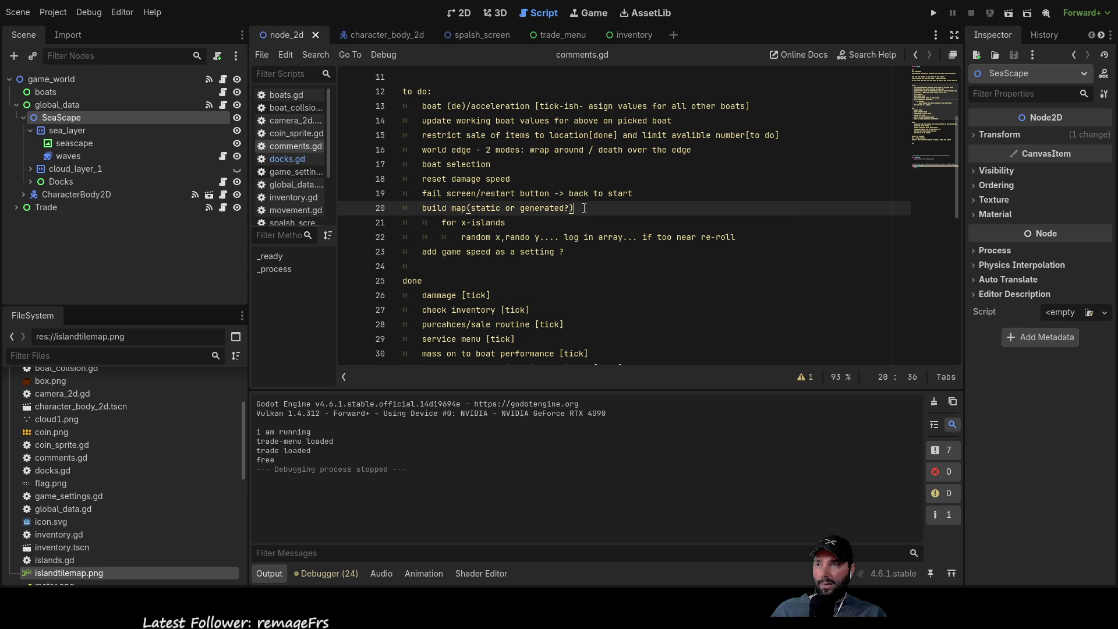
key(Down)
drag(736, 237, 423, 223)
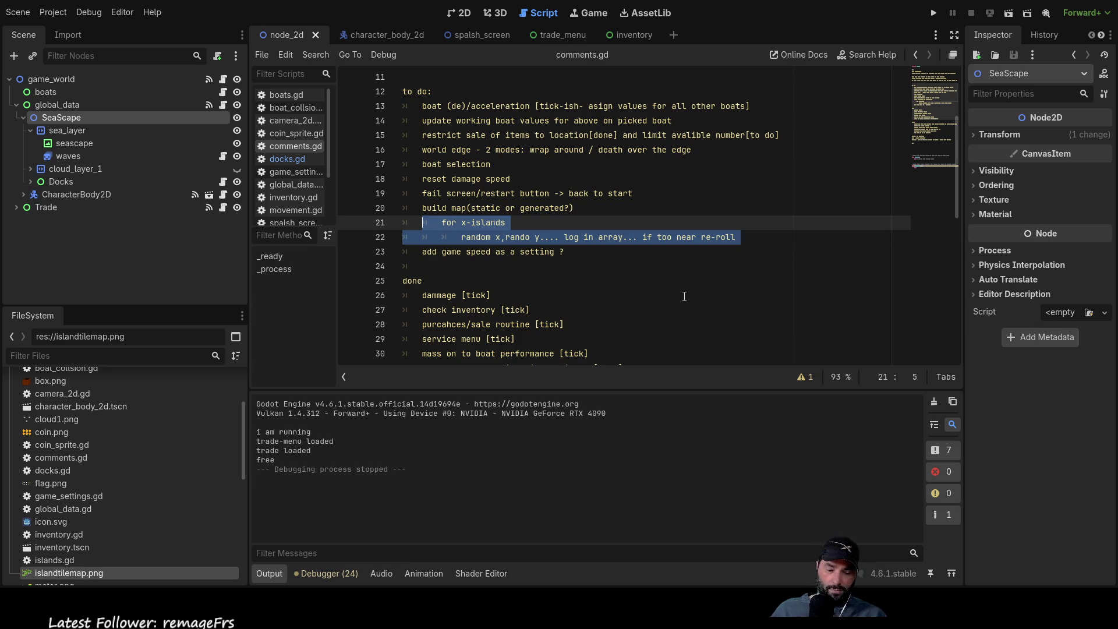
key(Return)
key(Up)
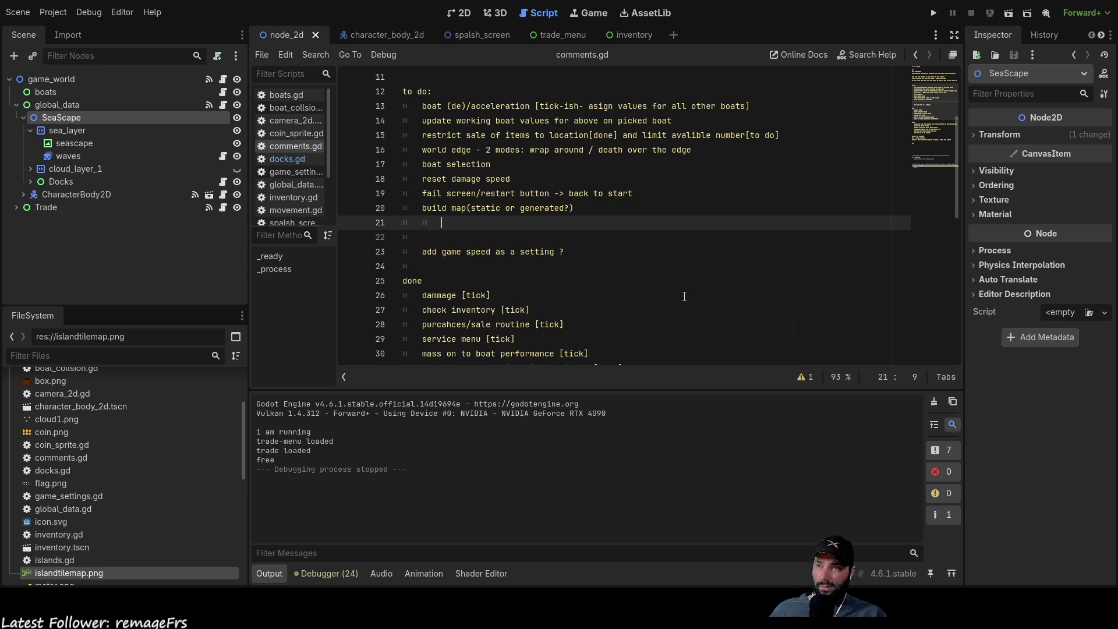
key(Tab)
text(islands)
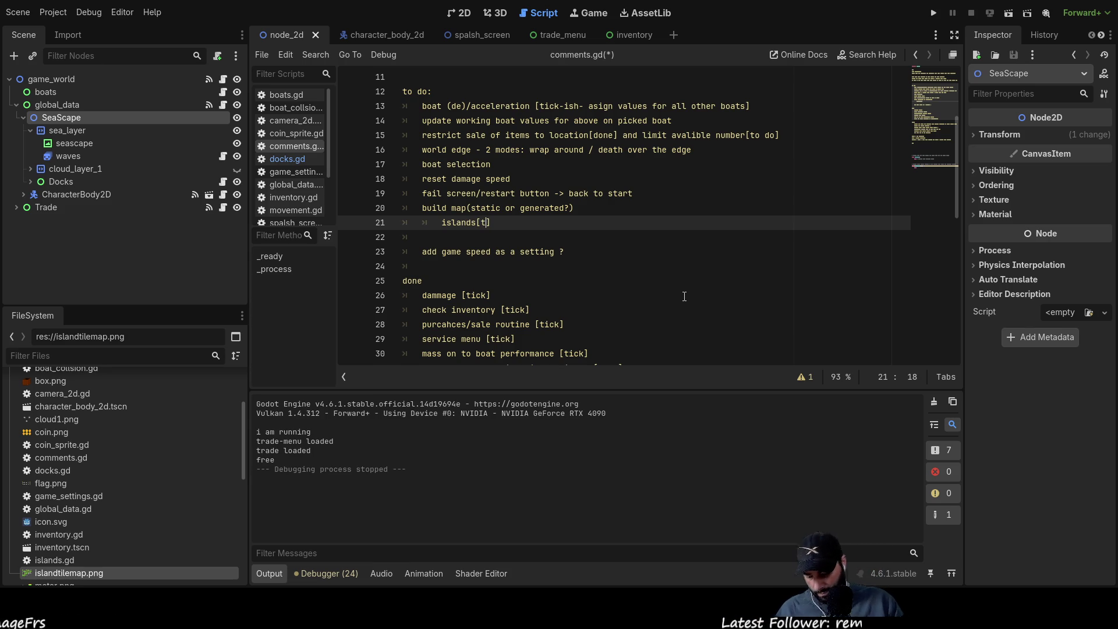
Add 'piers[in progress' and a new 'dock areas' line beneath it
key(Down)
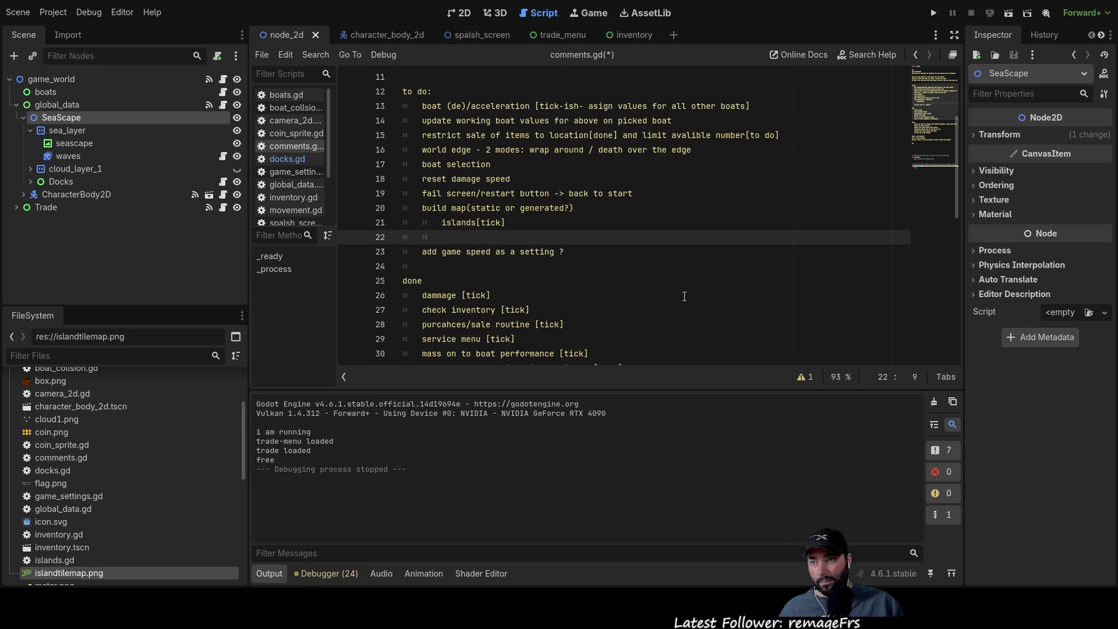
text(piers)
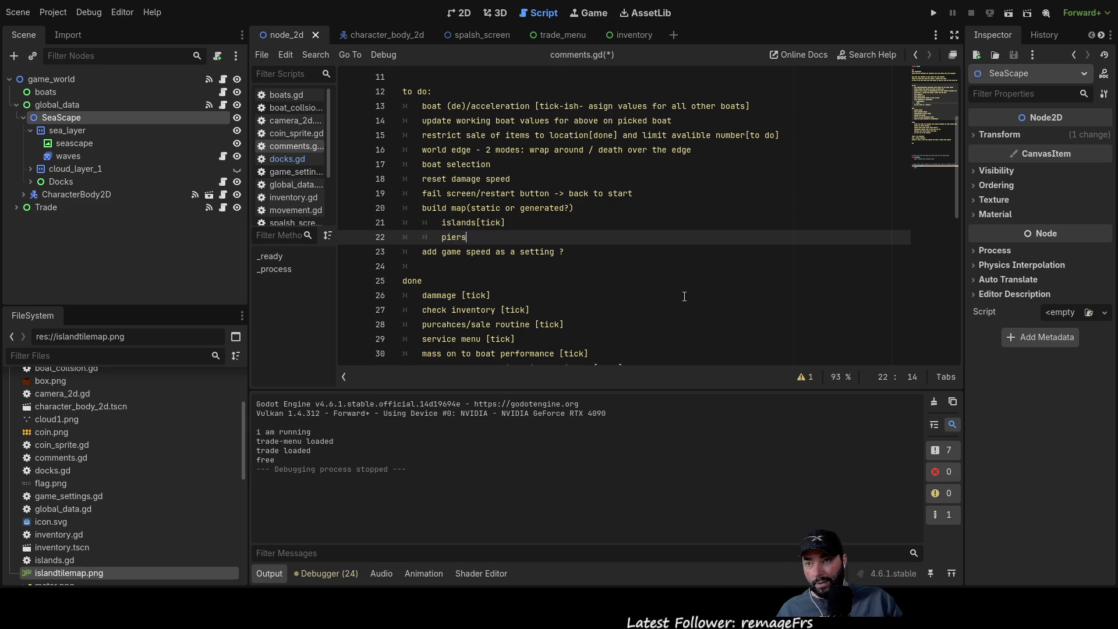
text([)
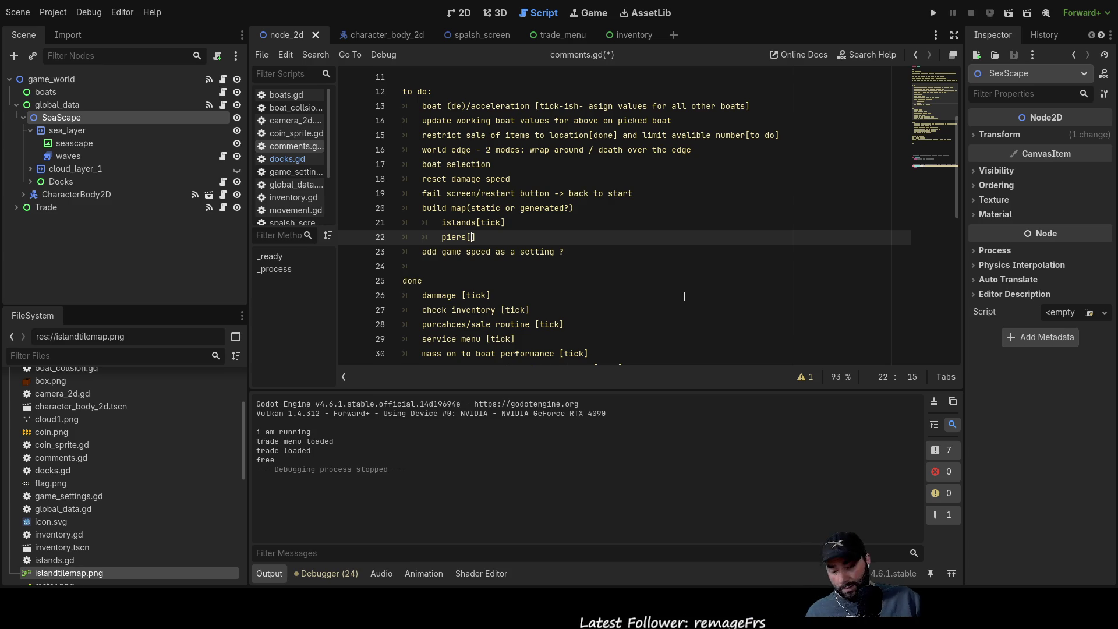
text(in progress)
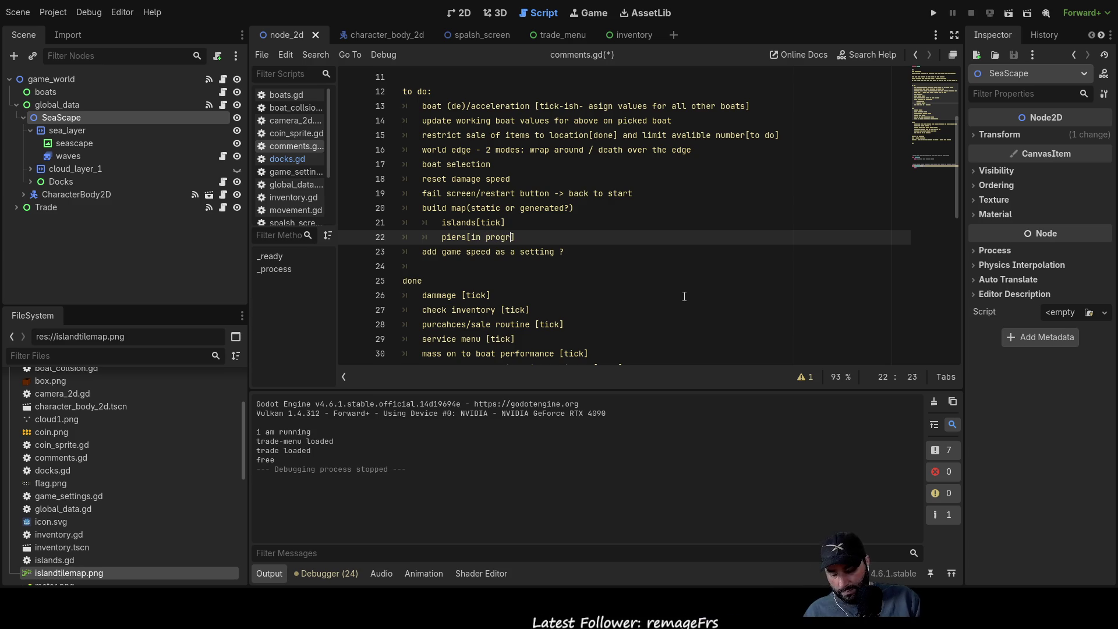
key(End)
key(Return)
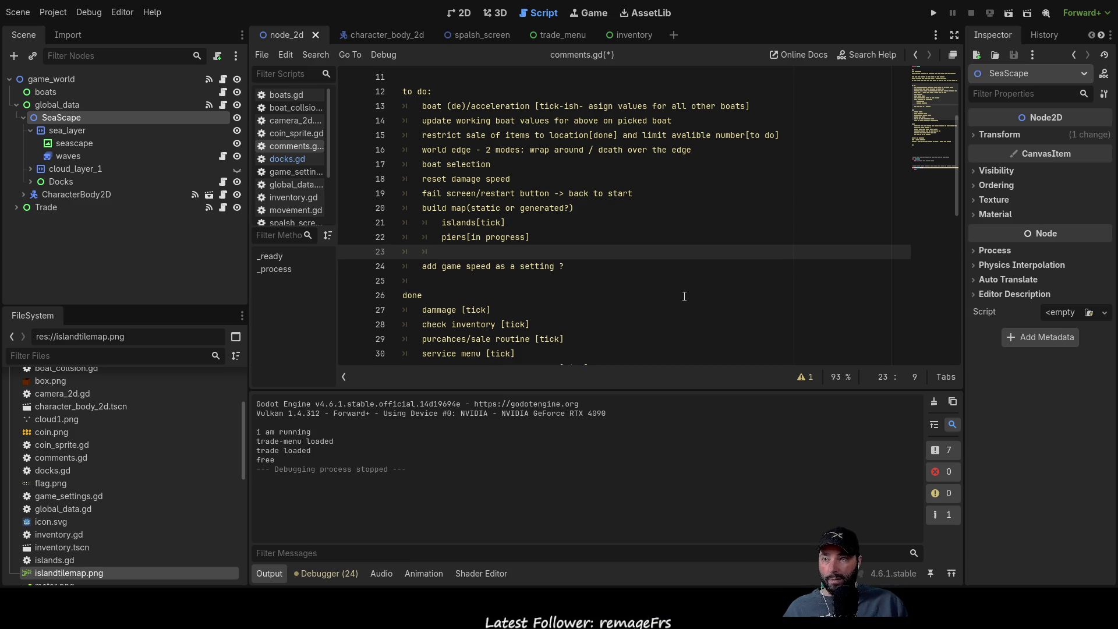
text(dock )
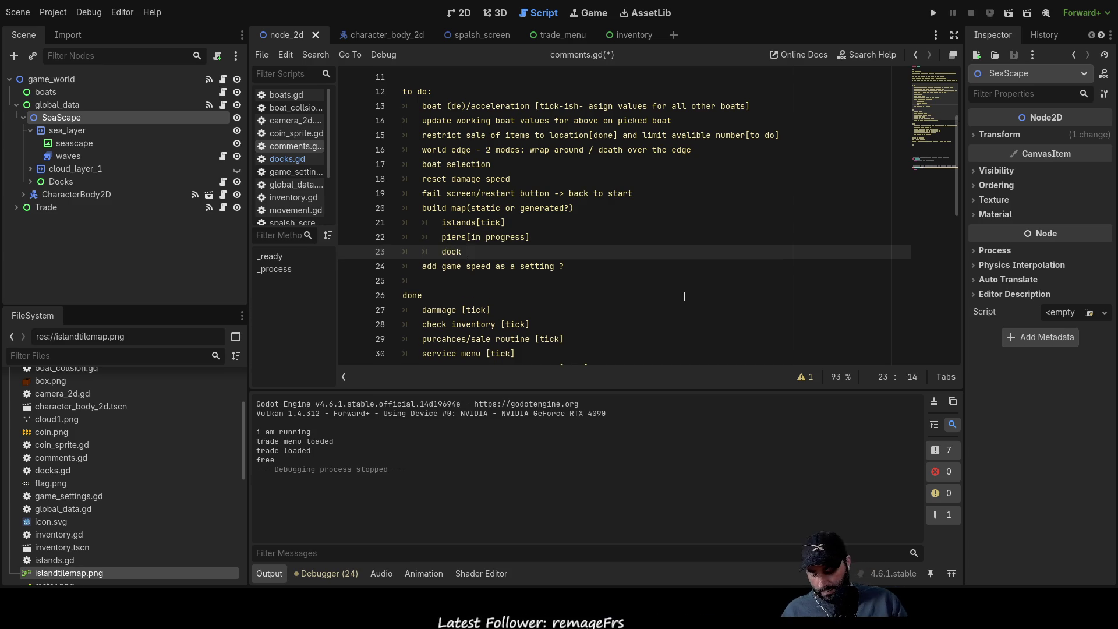
text(ares)
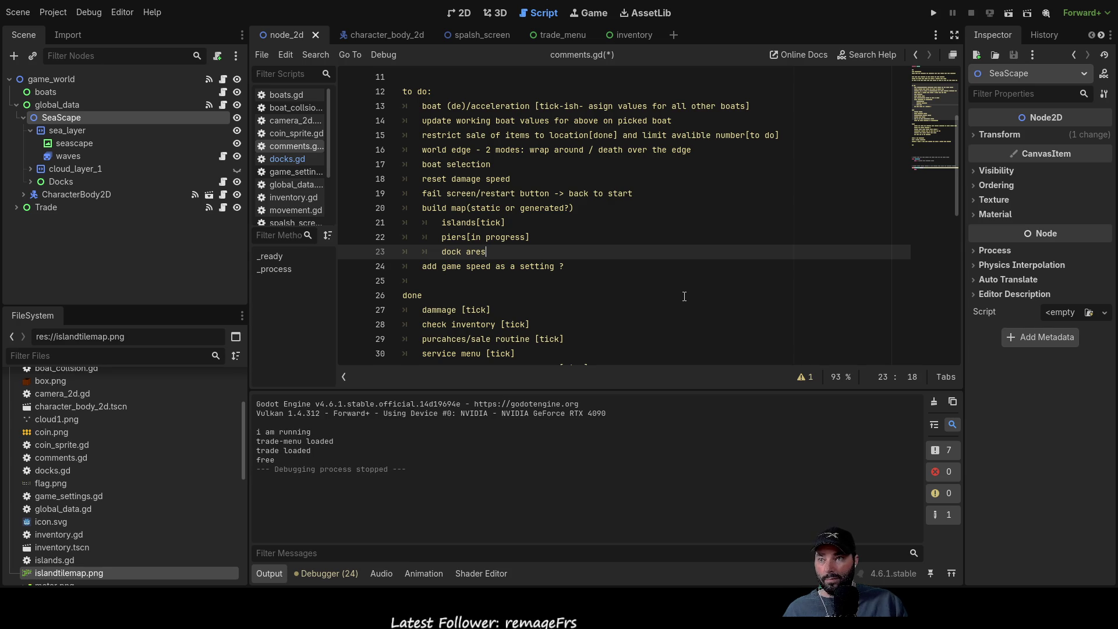
key(BackSpace)
text(as[)
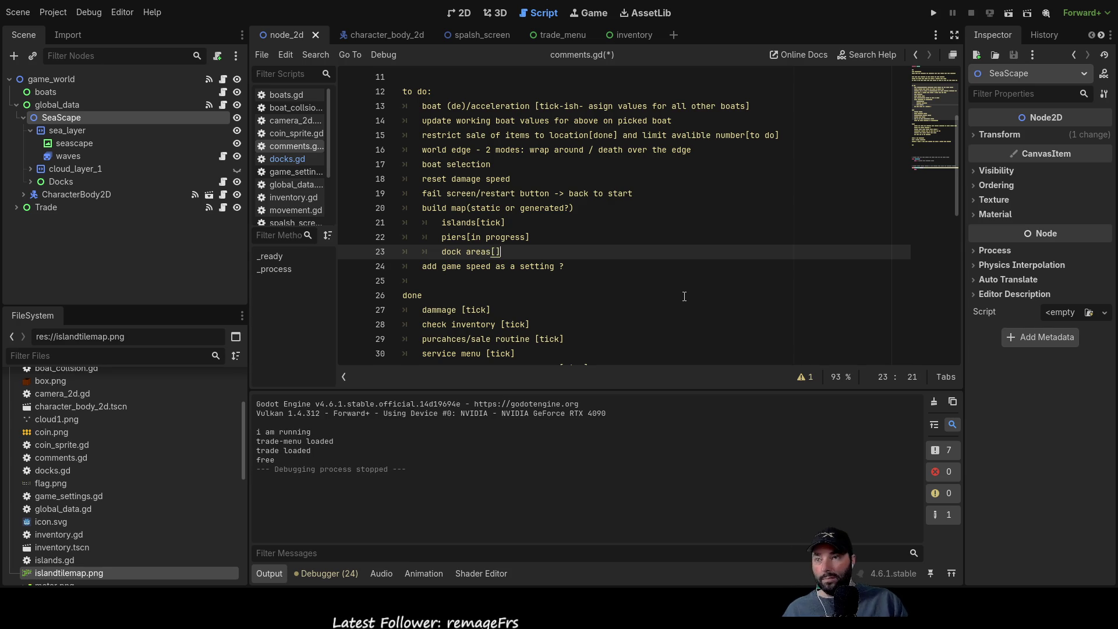
Insert blank lines before the game speed, fail screen and reset damage speed items
key(Down)
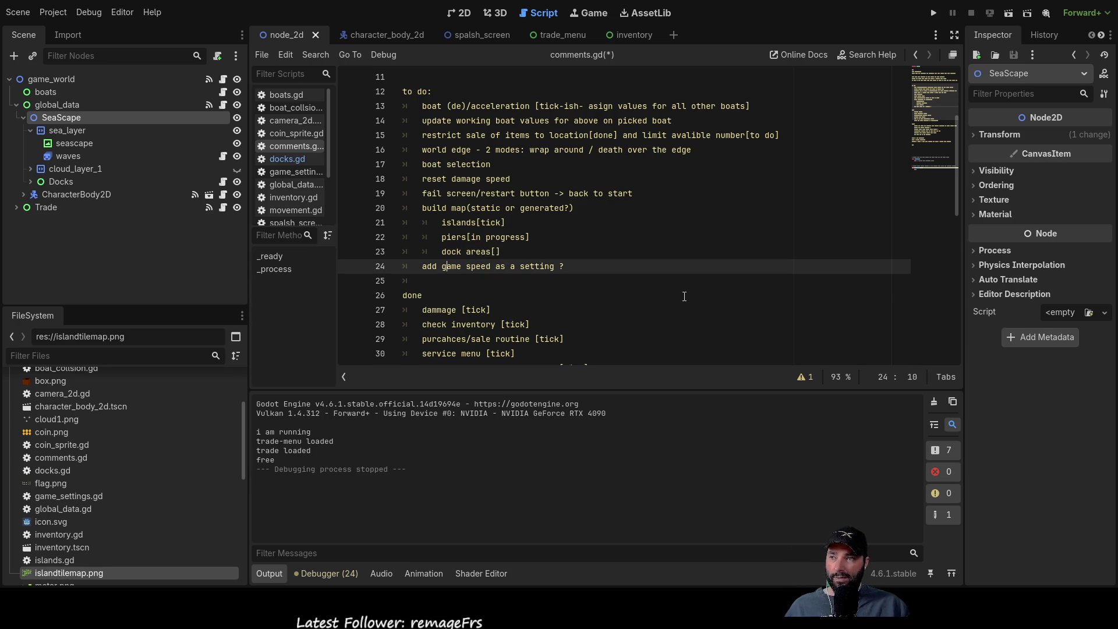
key(Left)
key(Left)
key(Up)
key(Up)
key(Up)
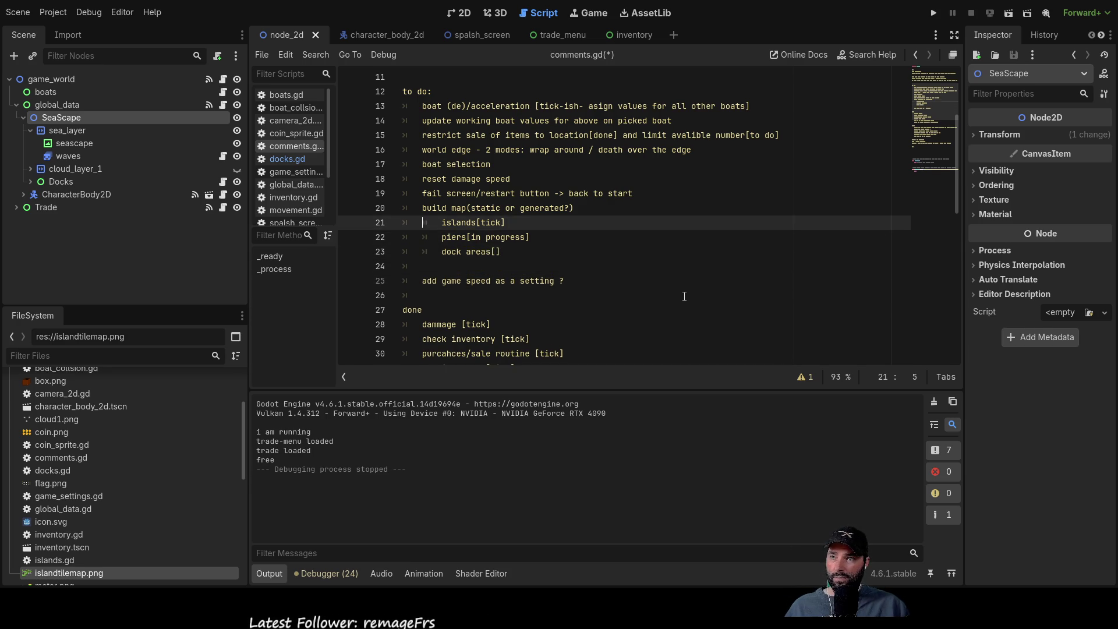
key(Return)
key(Up)
key(Up)
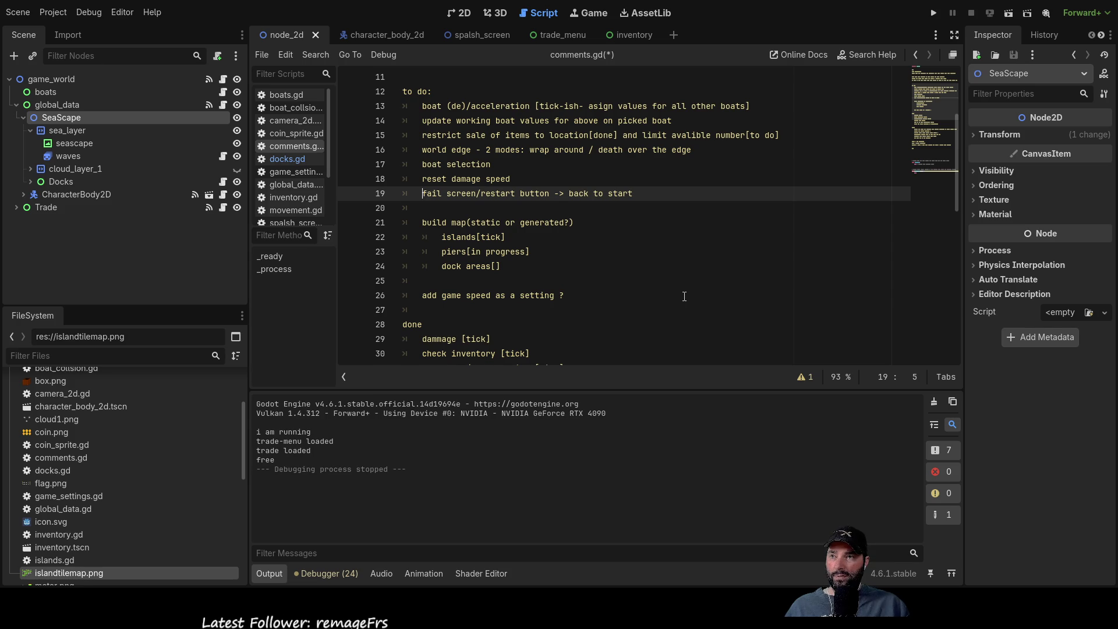
key(Return)
key(Up)
key(Up)
key(Return)
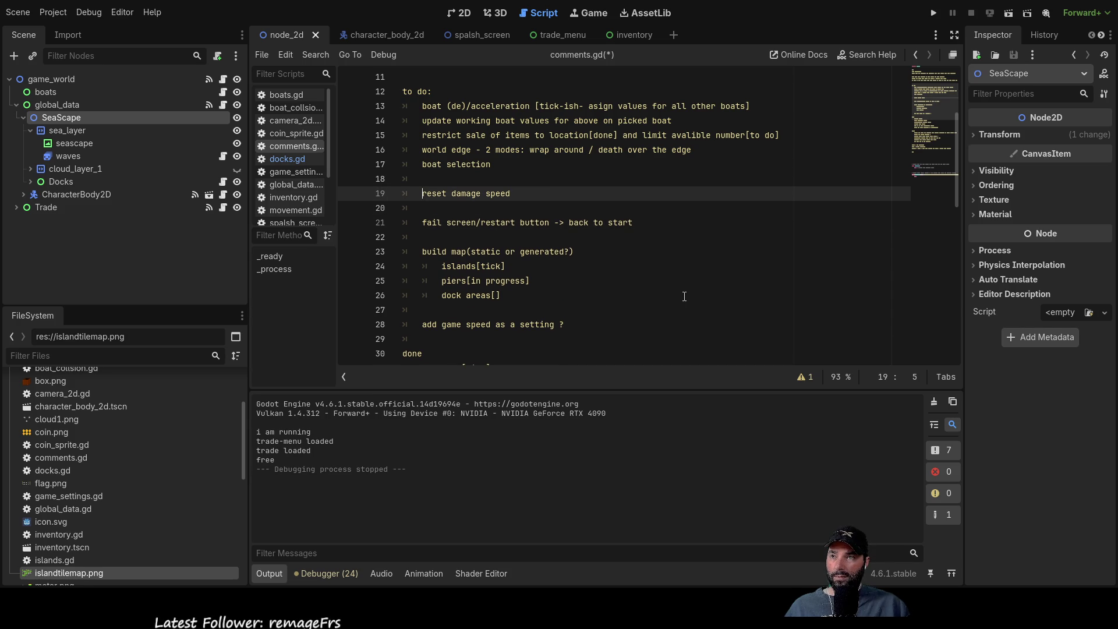
key(End)
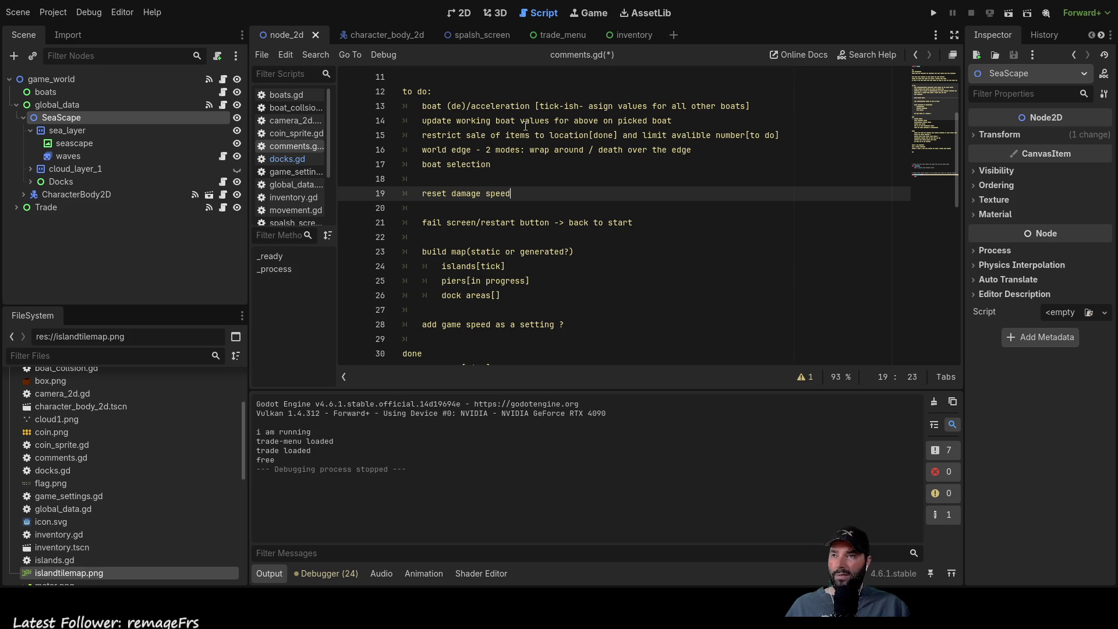
scroll(298, 195, down, 1)
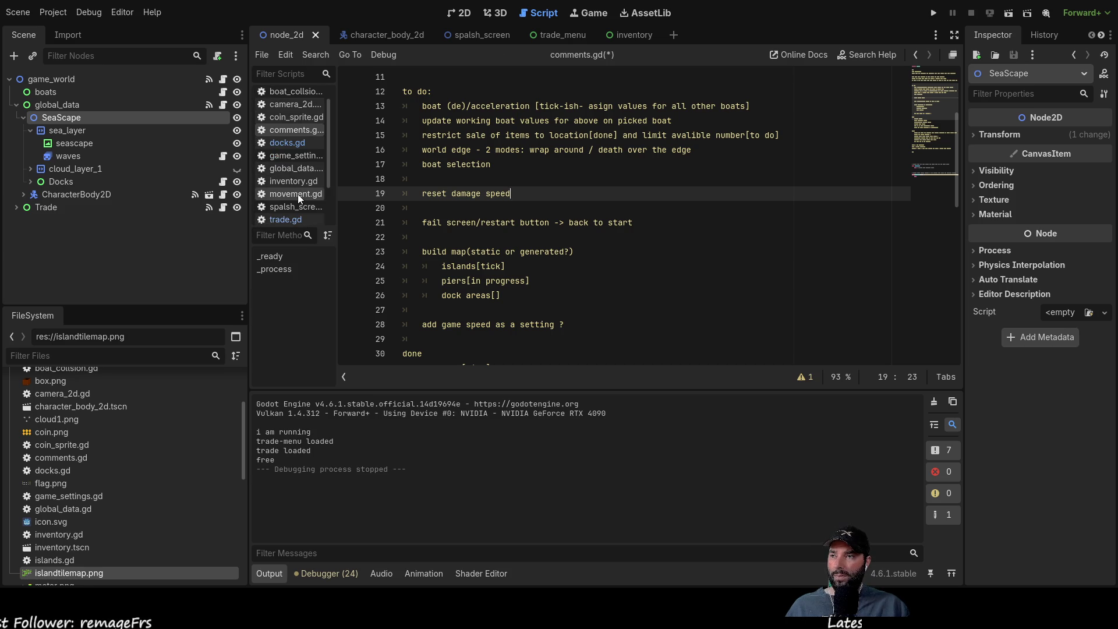
Open movement.gd and scroll through its code
click(296, 192)
scroll(517, 233, down, 4)
scroll(517, 232, down, 3)
scroll(545, 240, down, 5)
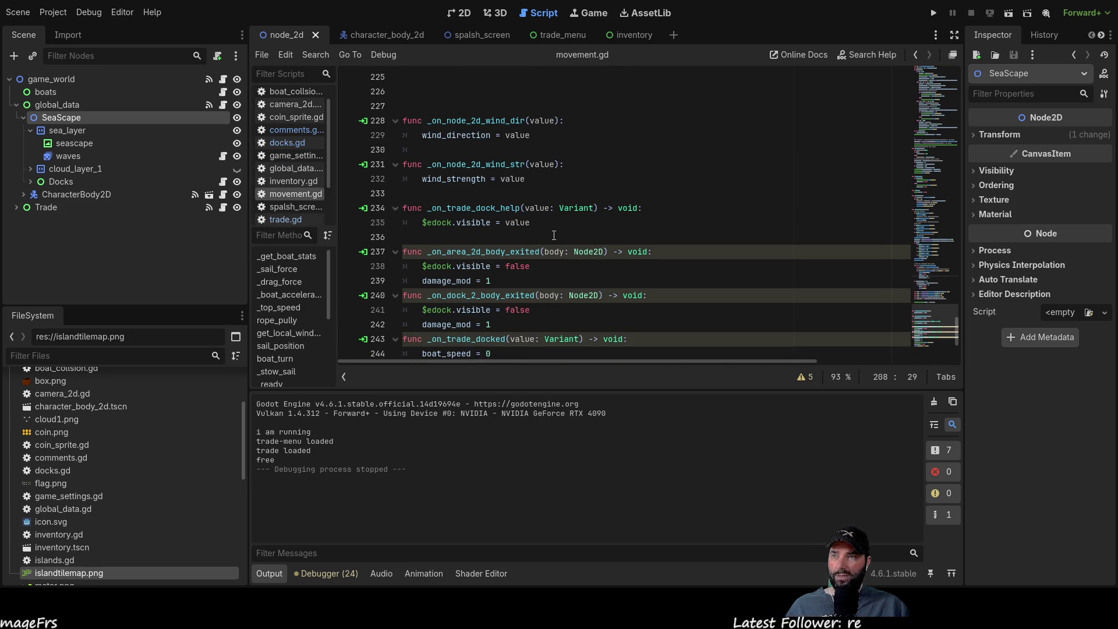
scroll(556, 238, down, 4)
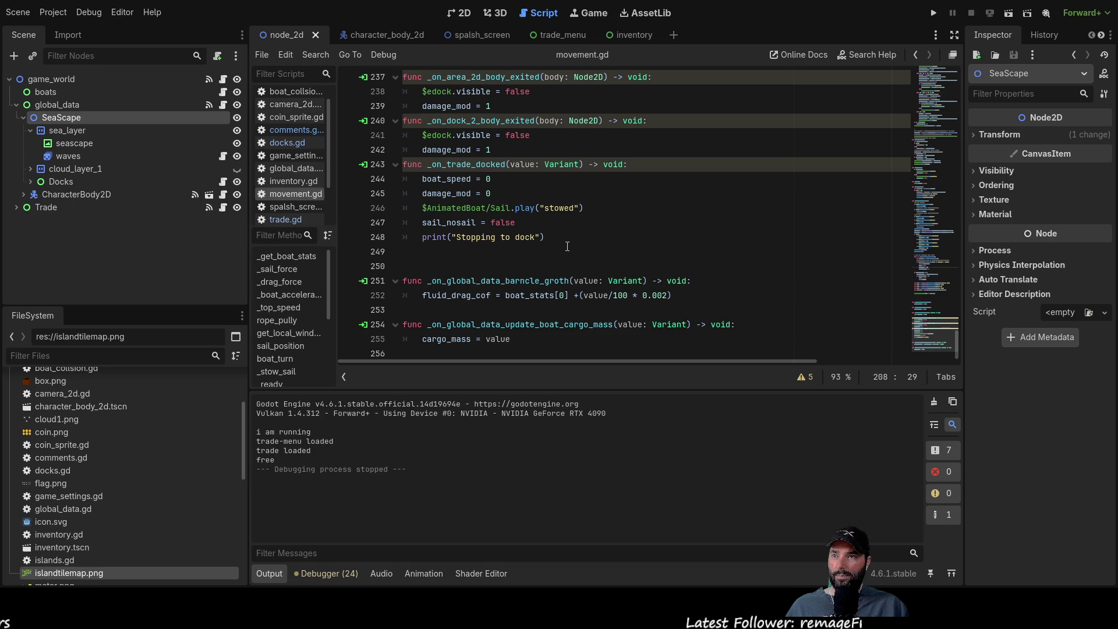
scroll(572, 244, up, 10)
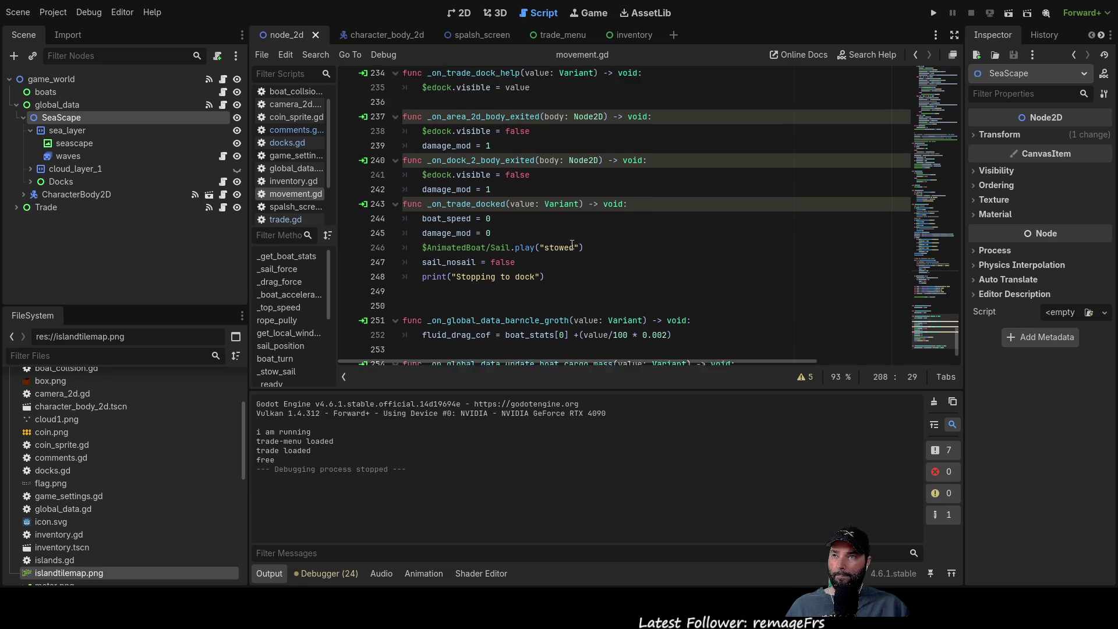
scroll(576, 244, down, 5)
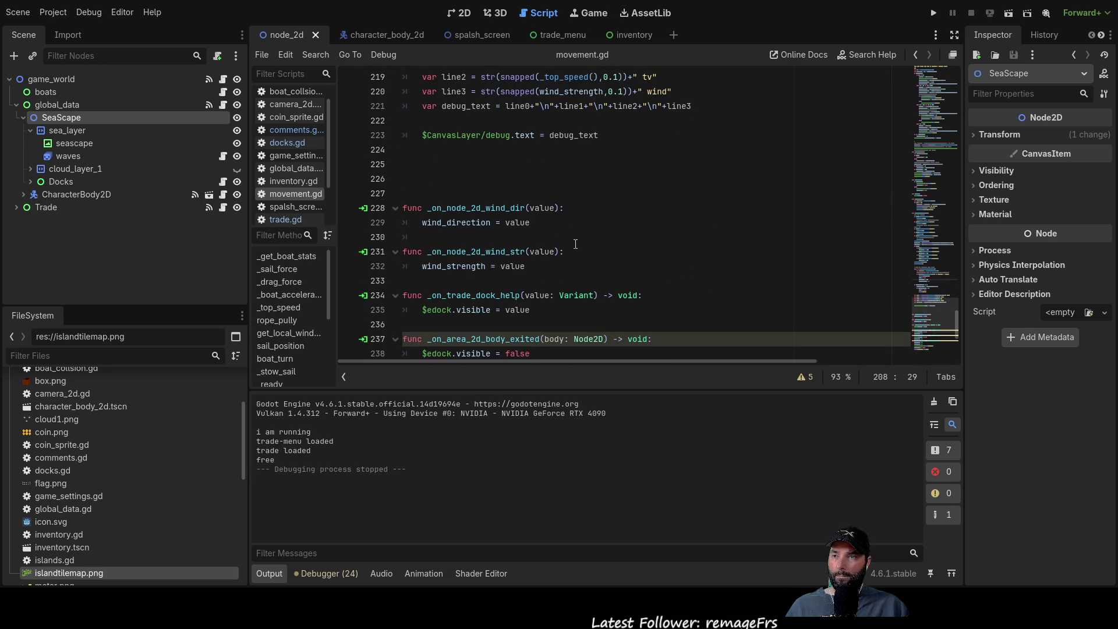
scroll(575, 244, up, 7)
scroll(575, 244, down, 1)
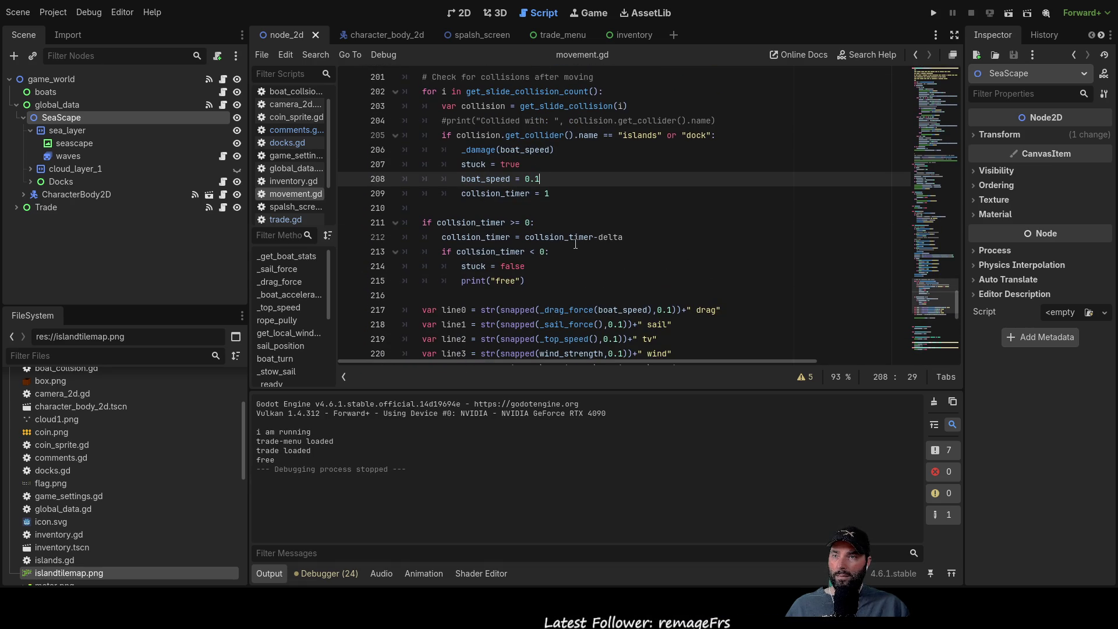
scroll(575, 244, up, 1)
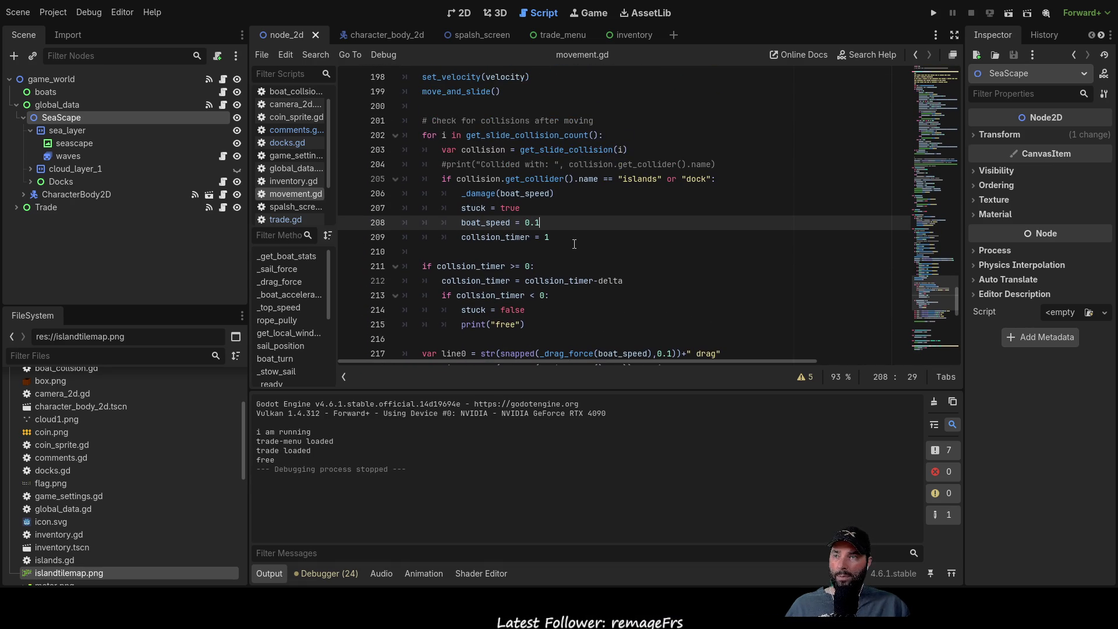
Jump to the _damage function definition and select its threshold value 10
ctrl+click(486, 196)
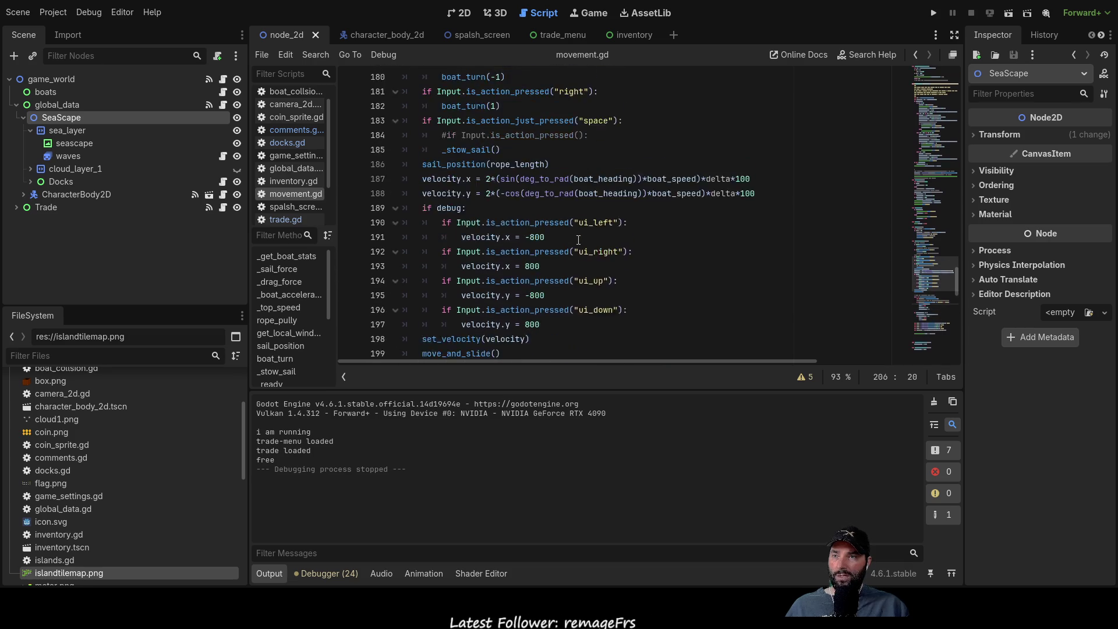
scroll(579, 239, up, 20)
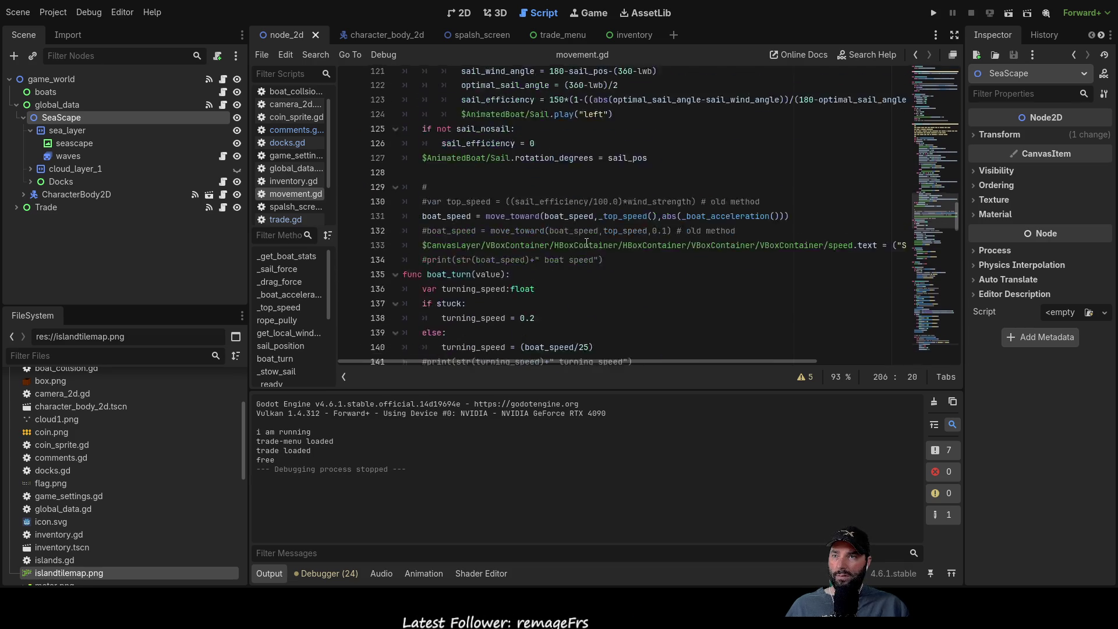
scroll(587, 244, up, 10)
scroll(587, 244, down, 4)
scroll(588, 244, up, 13)
scroll(587, 244, down, 4)
scroll(588, 243, up, 13)
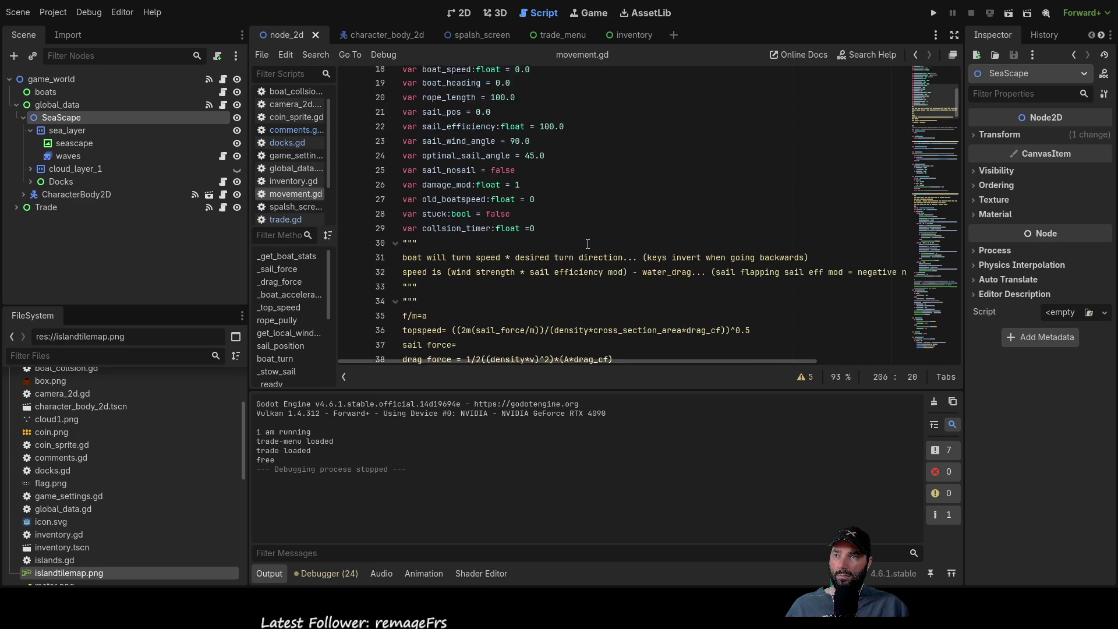
scroll(590, 239, down, 6)
scroll(589, 239, down, 20)
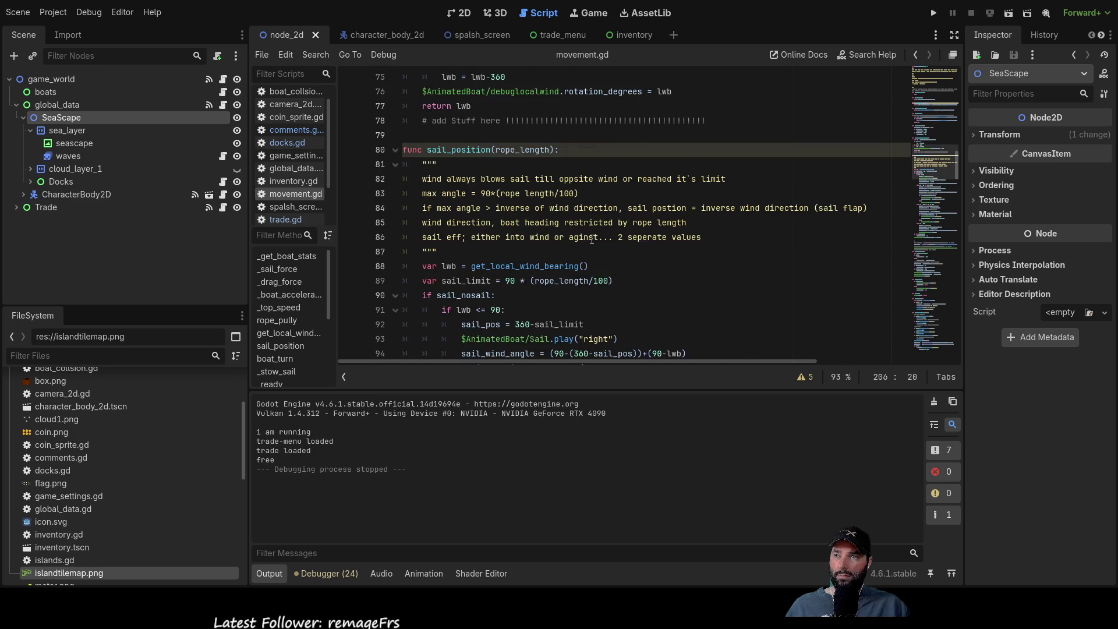
scroll(591, 238, down, 16)
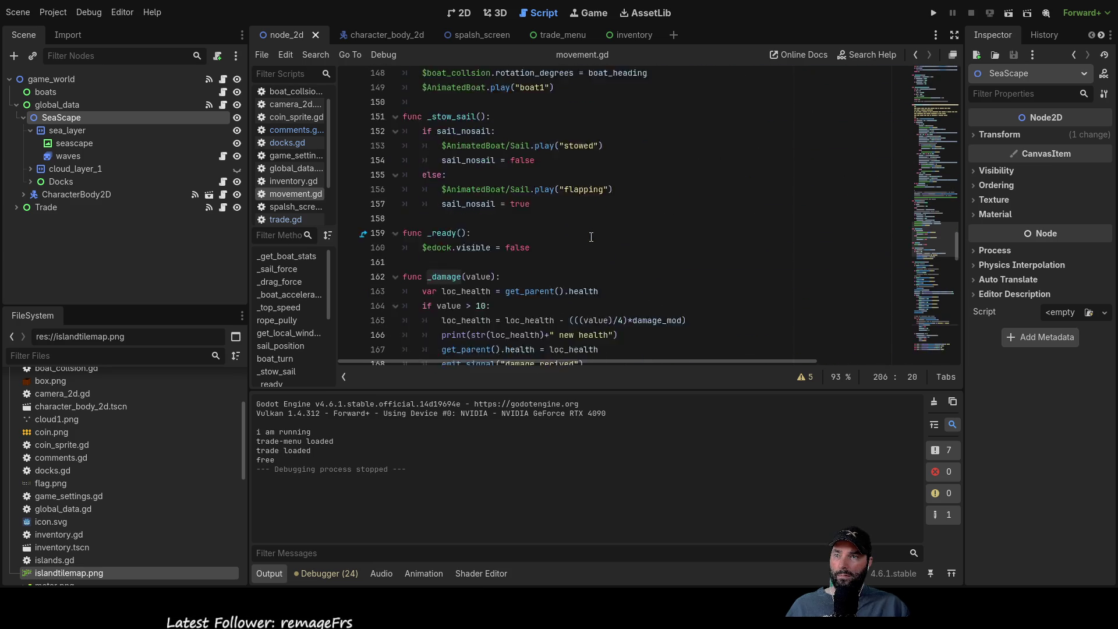
scroll(590, 237, up, 2)
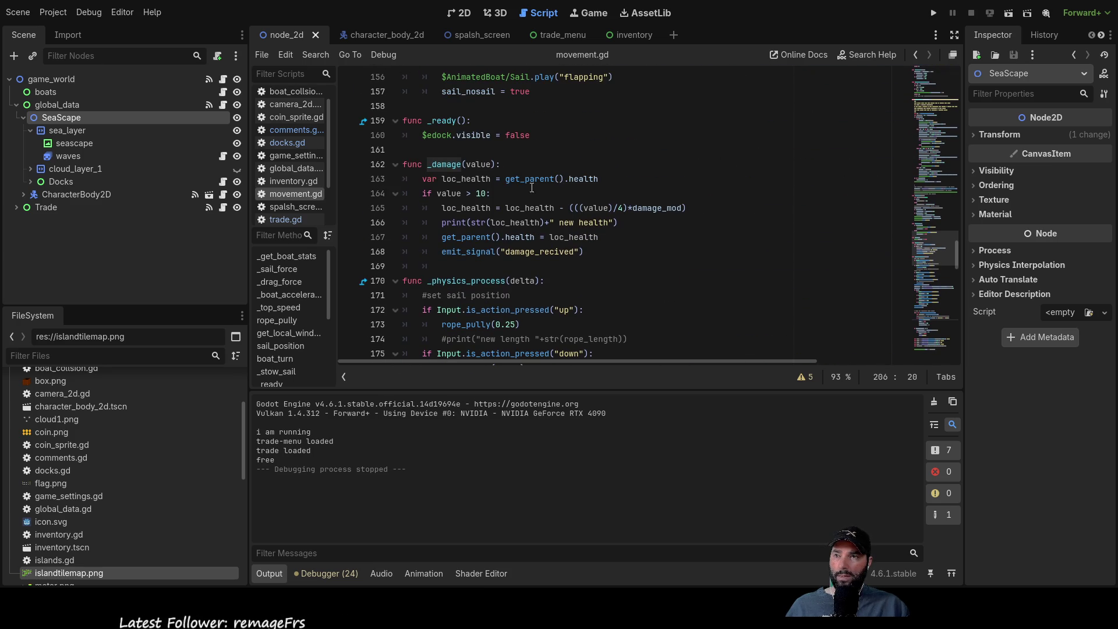
double_click(487, 194)
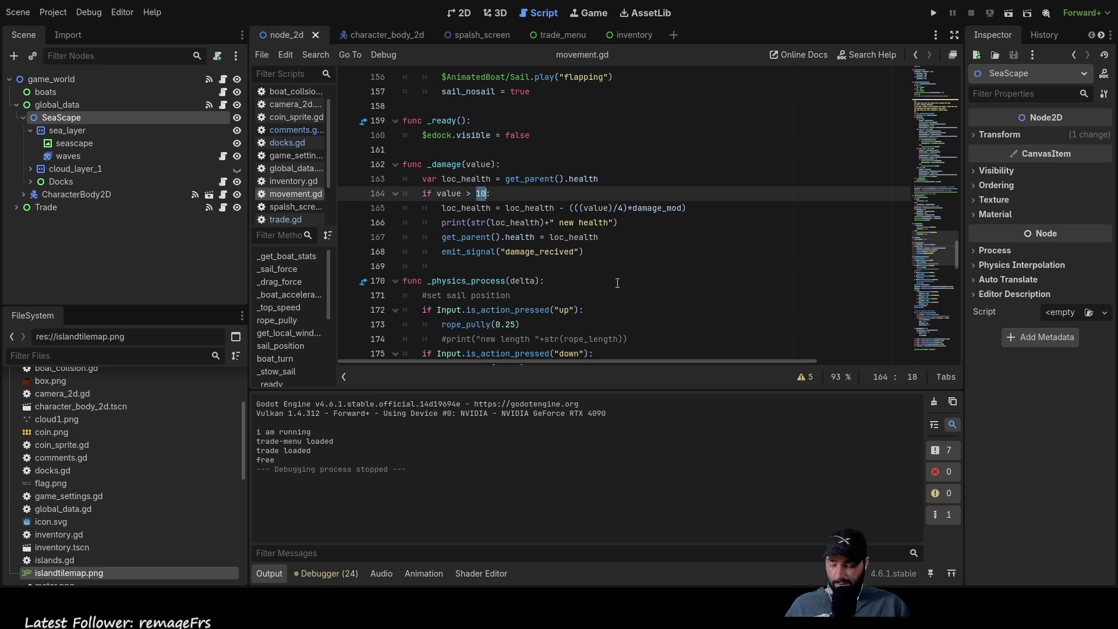
Change the _damage check to 'if value > 5' and save movement.gd
text(5)
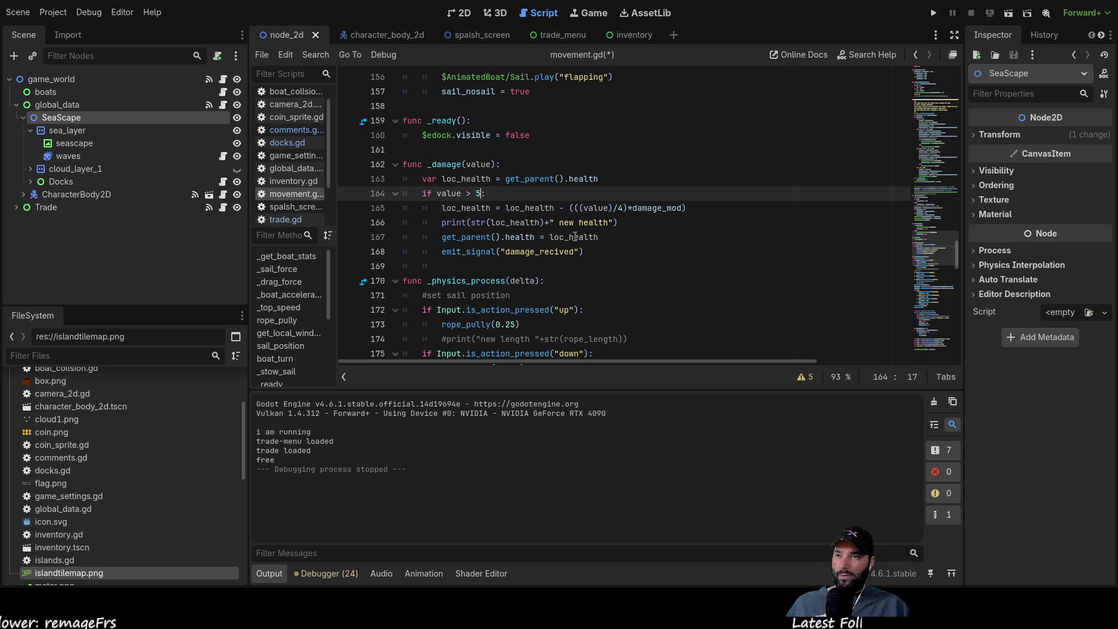
click(597, 250)
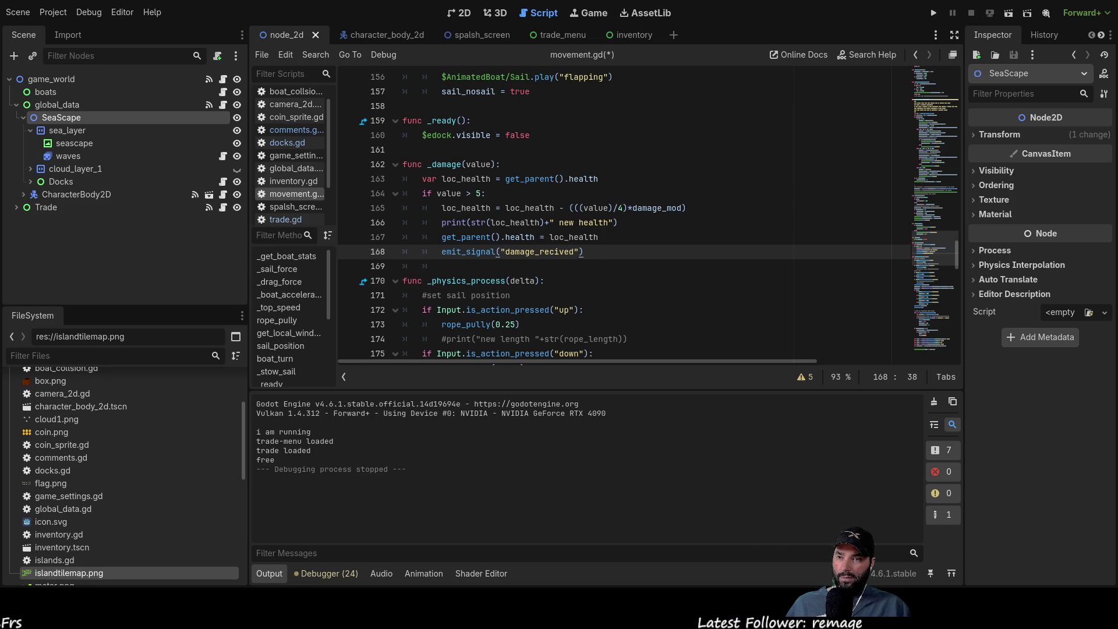
key(Up)
key(Up)
key(Up)
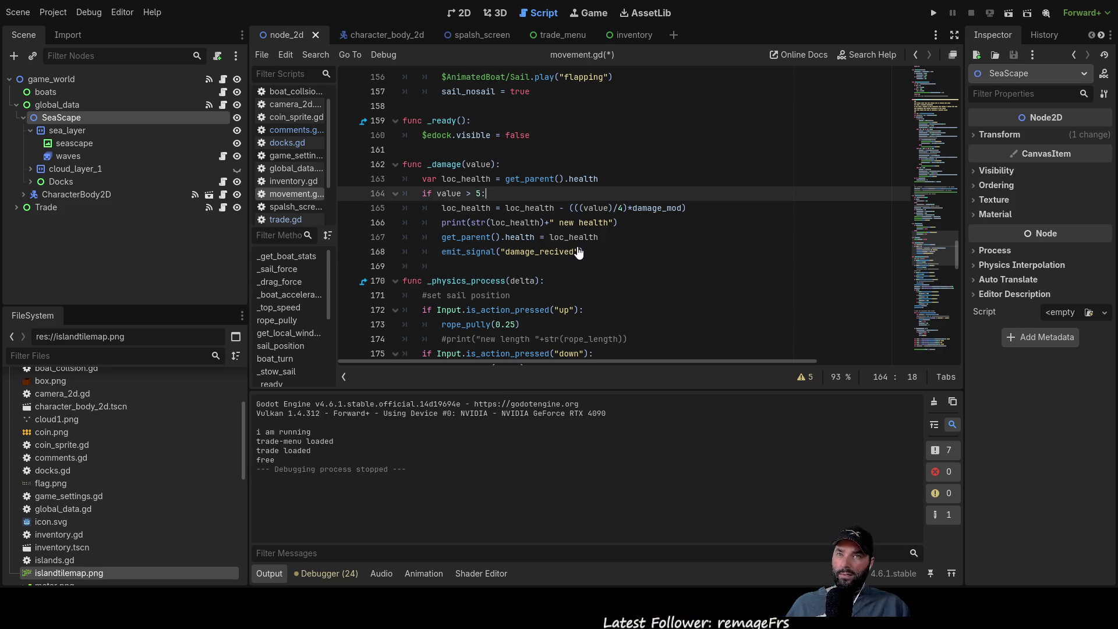
key(ctrl+s)
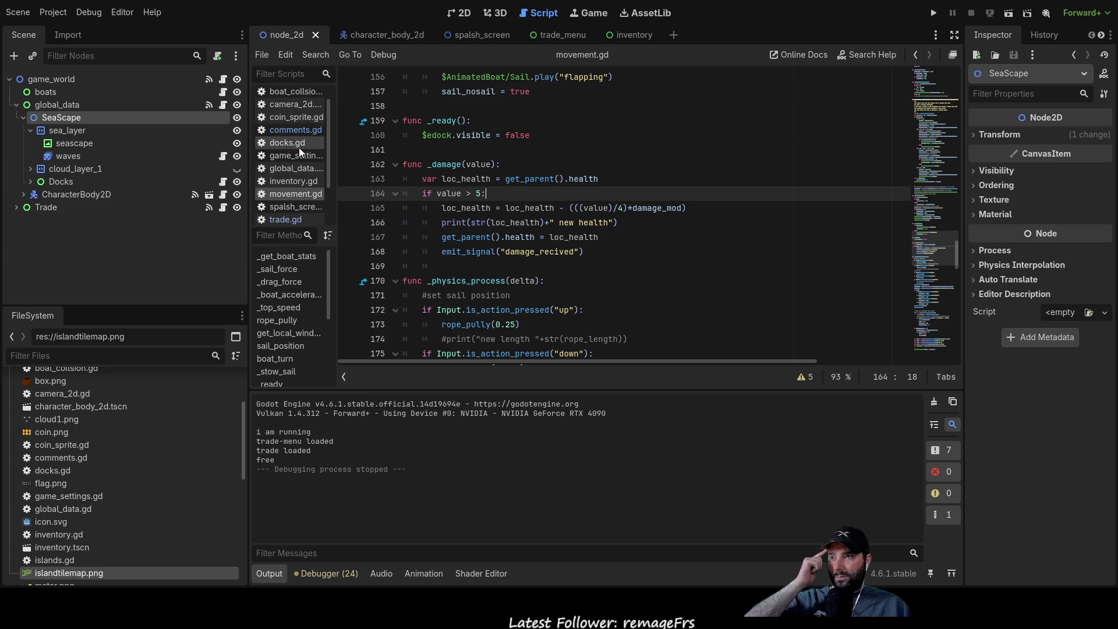
In comments.gd, add a blank line above boat selection and an indented 'needs testing' note under reset damage speed
click(296, 132)
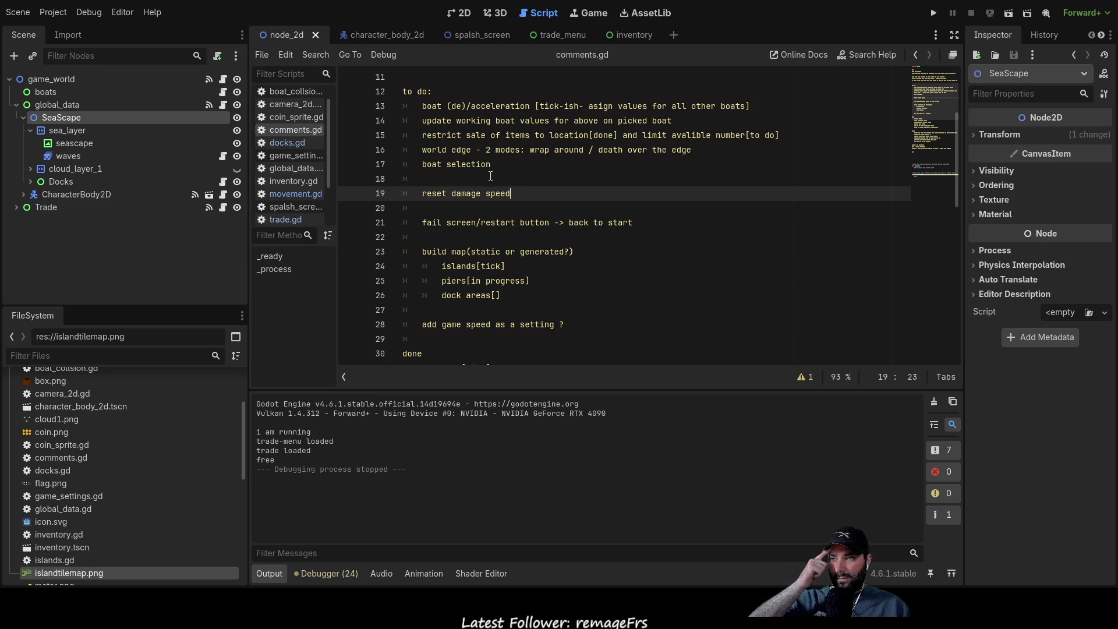
click(423, 165)
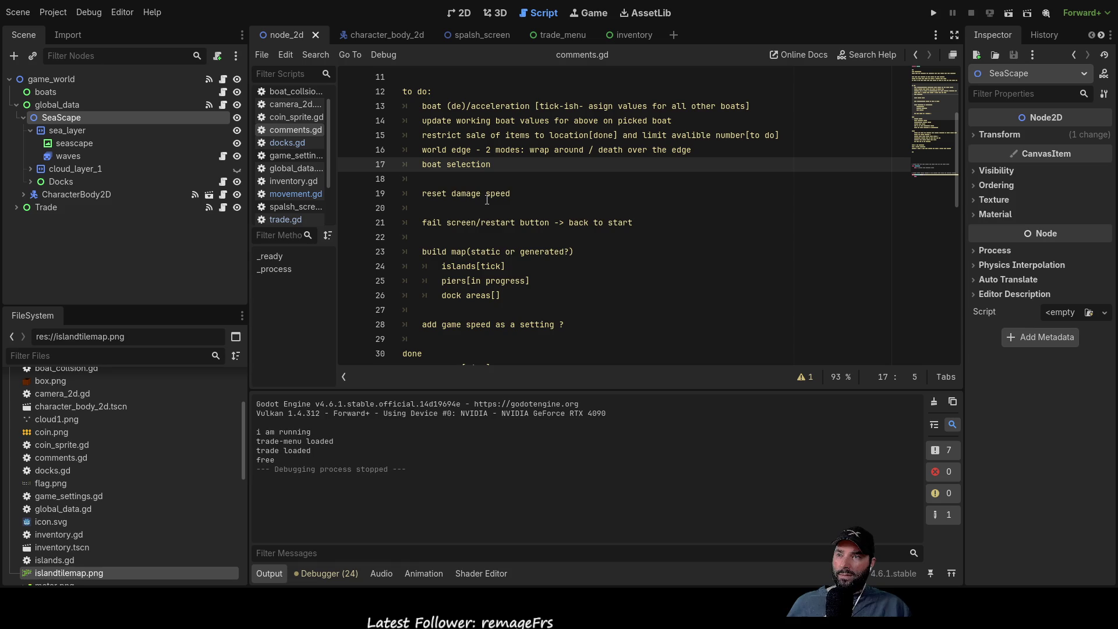
key(Return)
key(Down)
key(Down)
key(Down)
key(Tab)
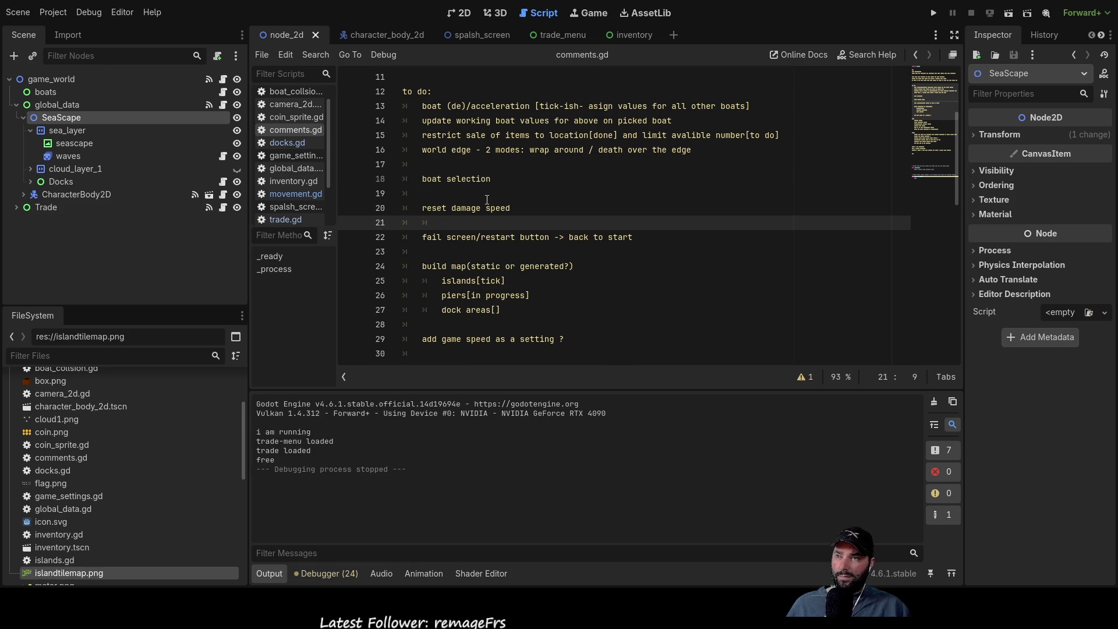
text(needs )
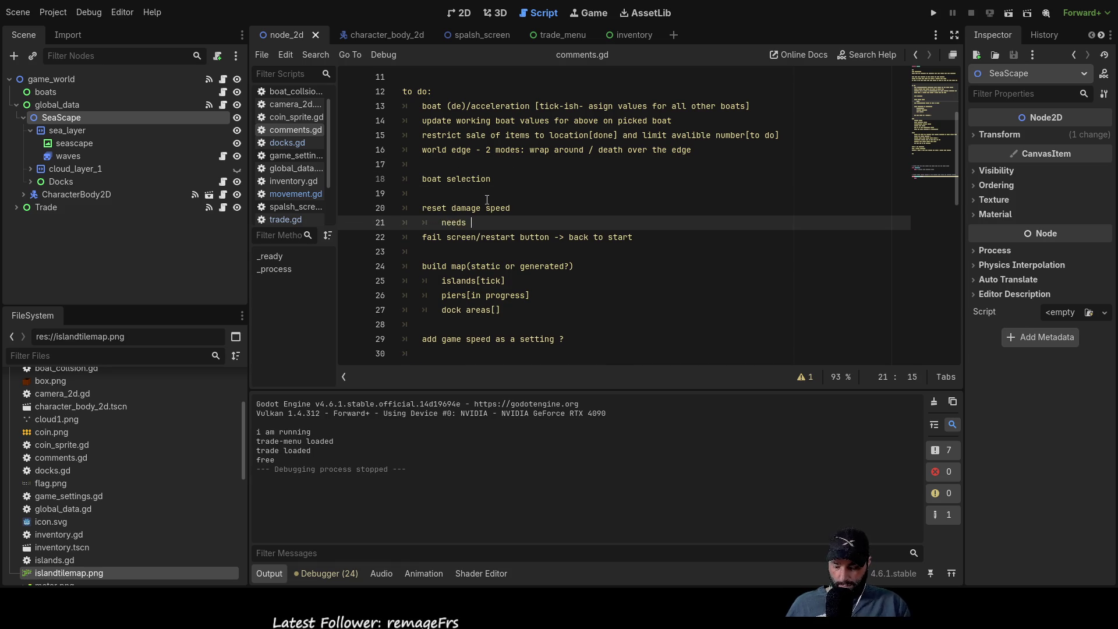
text(testing)
key(Up)
key(Up)
key(Up)
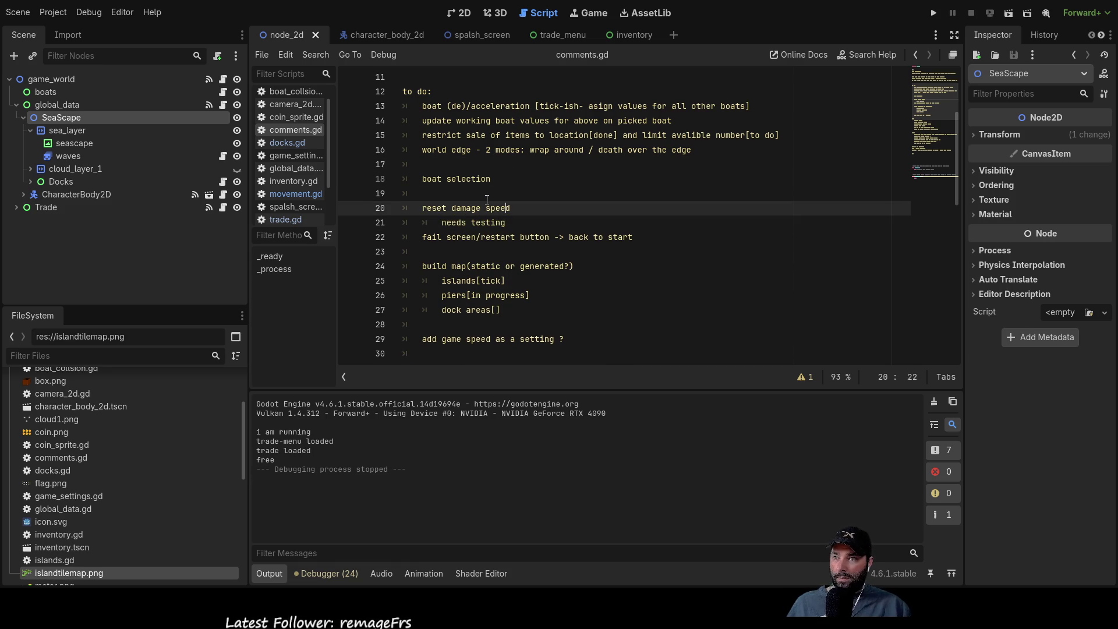
scroll(487, 199, up, 2)
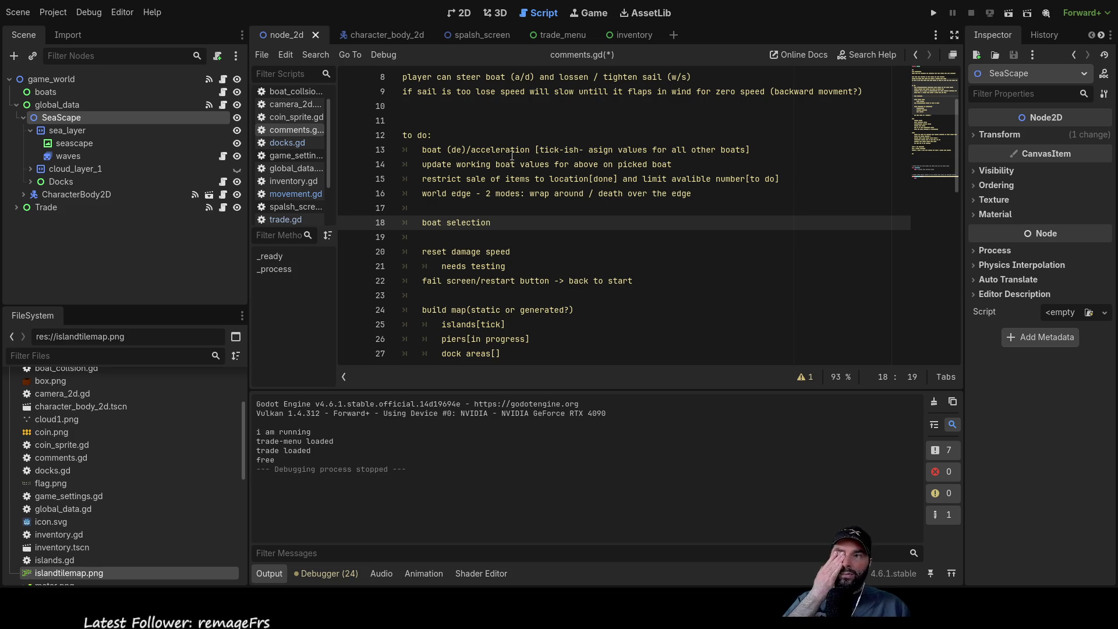
Split the tick-ish note of the boat acceleration item onto its own indented line
click(554, 150)
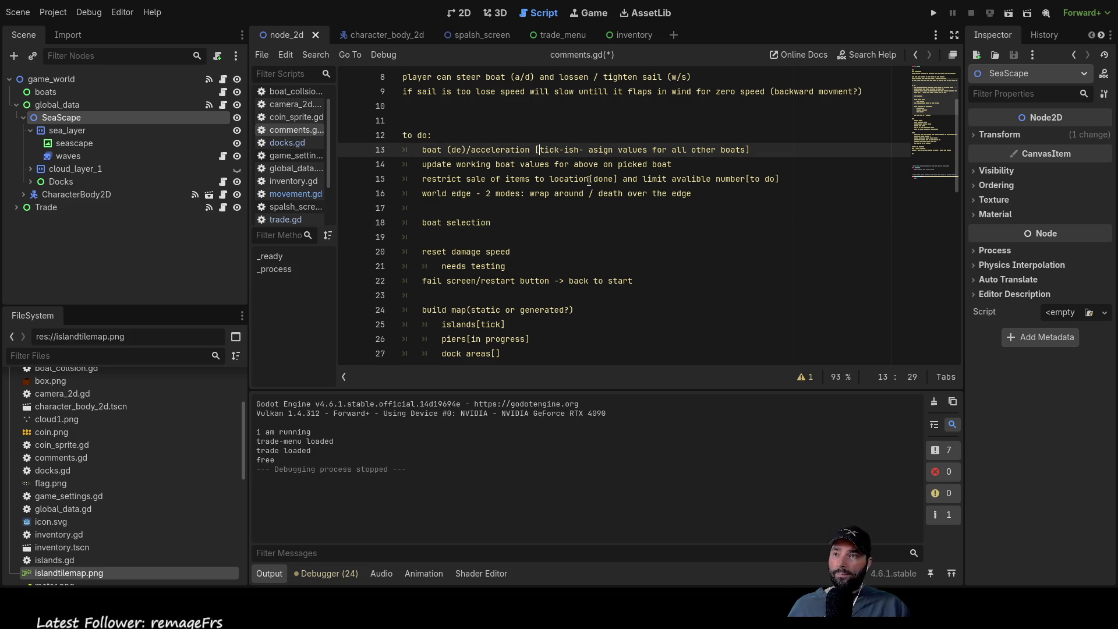
key(Left)
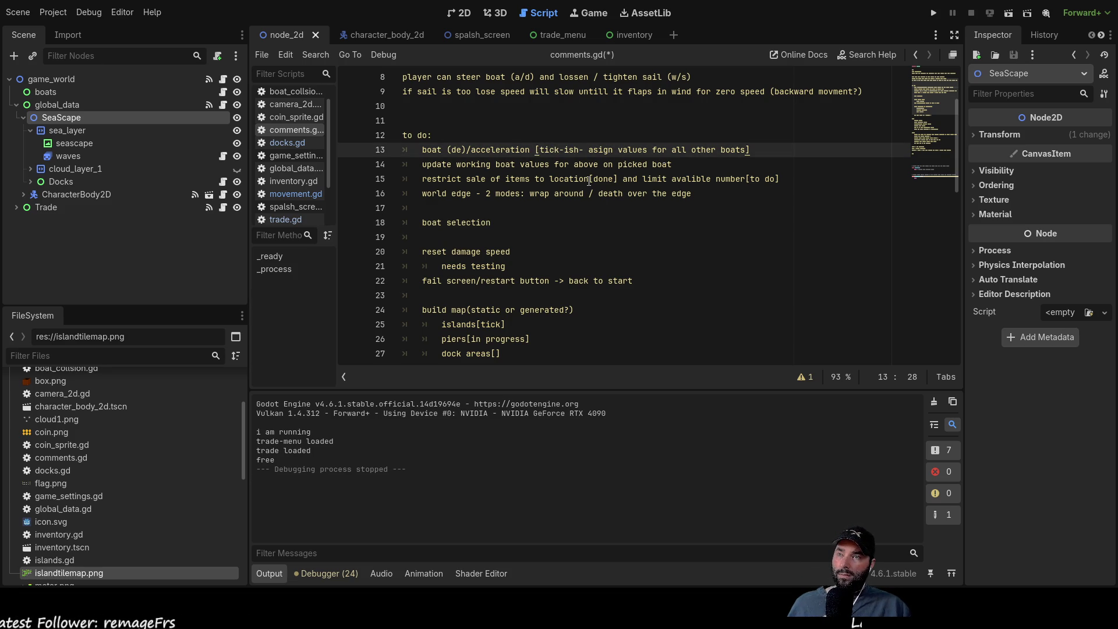
key(Return)
key(Tab)
key(Down)
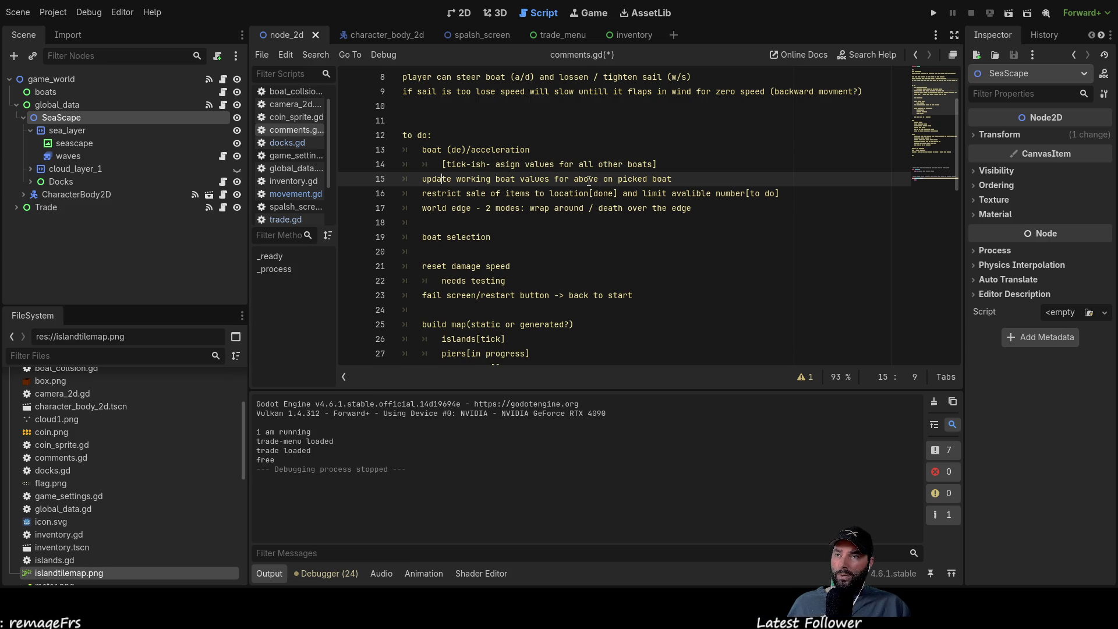
Surround restrict sale with blank lines and move 'and limit avalible number' onto an indented line
key(Down)
key(Home)
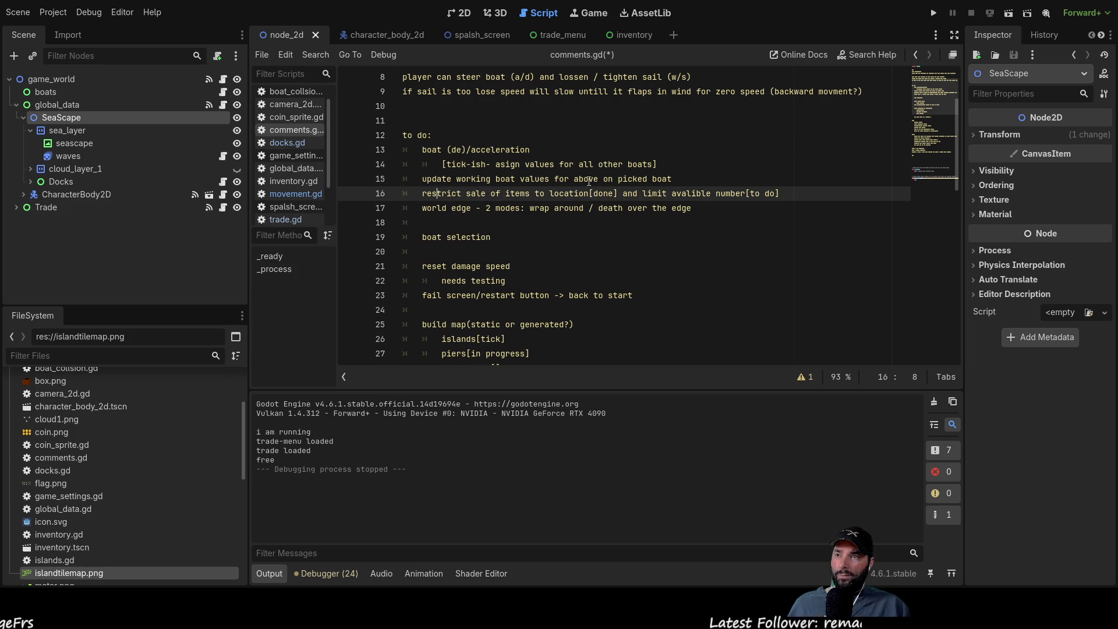
key(Return)
key(End)
key(Return)
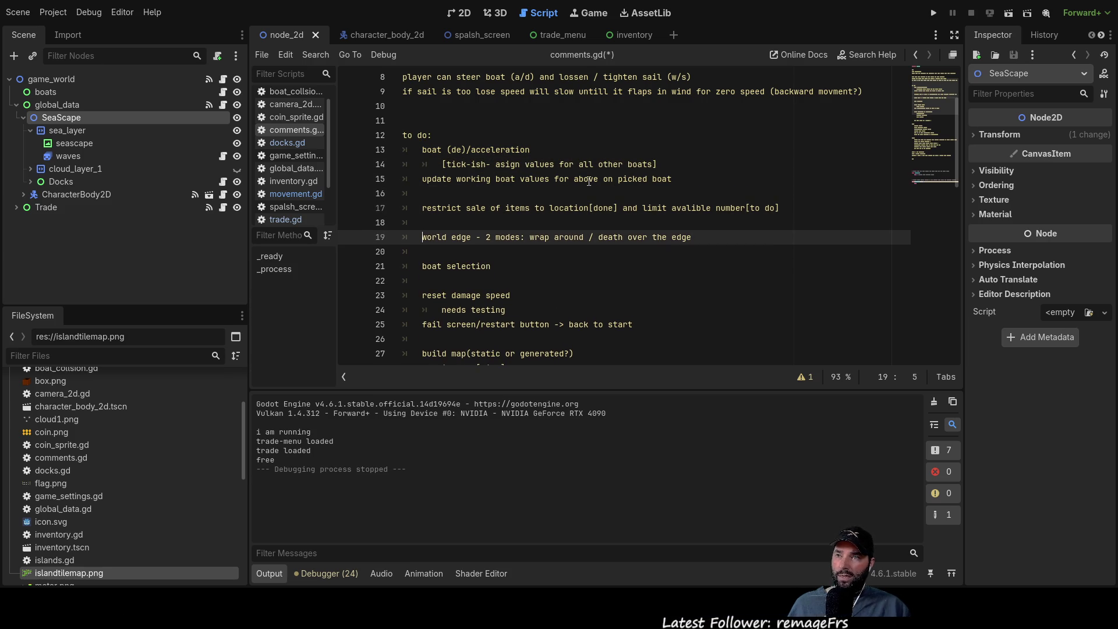
key(Up)
key(Right)
key(Right)
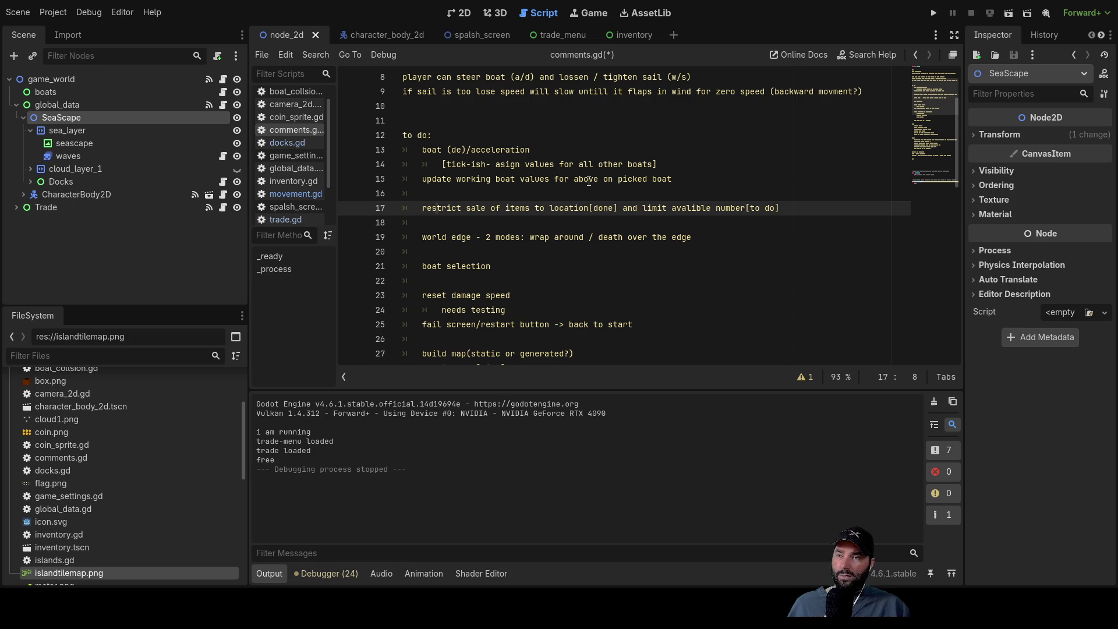
key(Return)
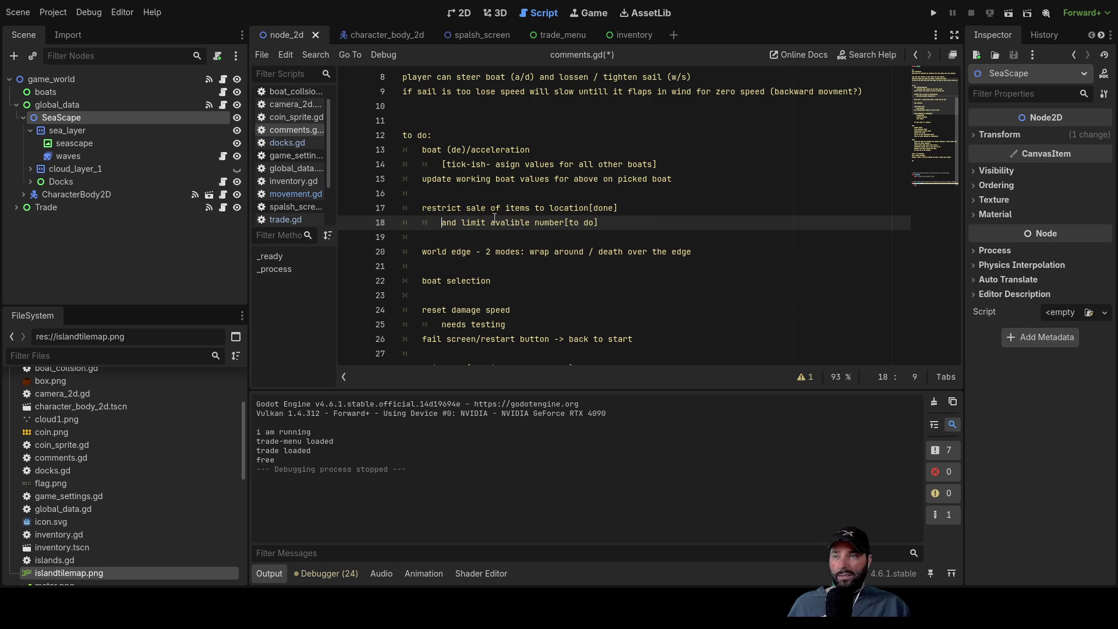
key(ctrl+shift+Right)
key(ctrl+shift+Right)
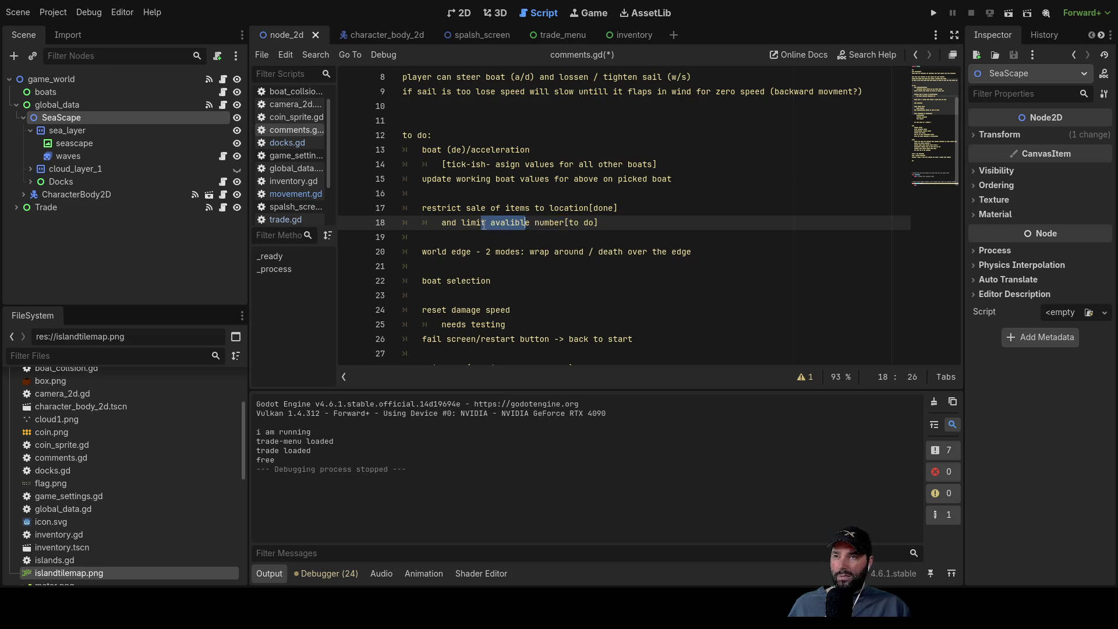
drag(516, 224, 504, 241)
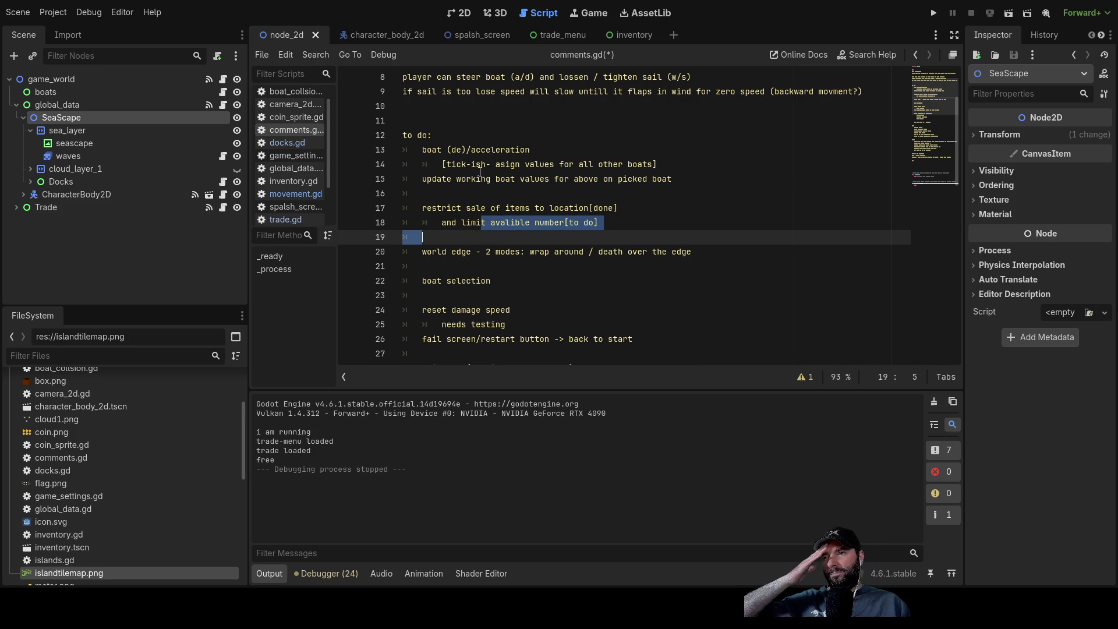
In the 2D view, expand the Trade node and make TradeMenu visible
click(464, 13)
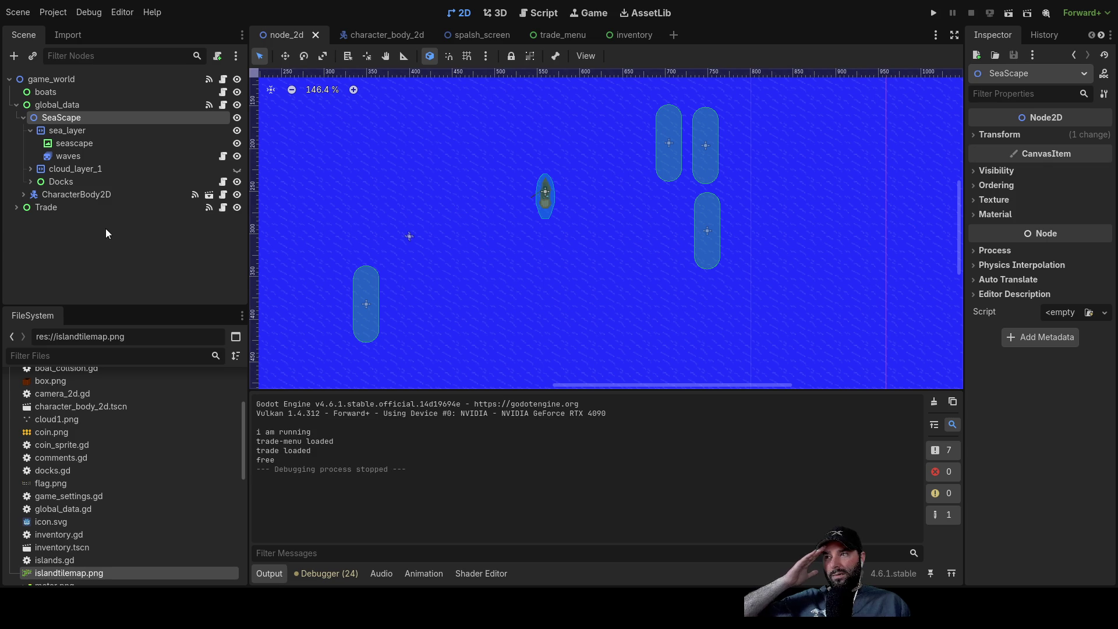
click(16, 208)
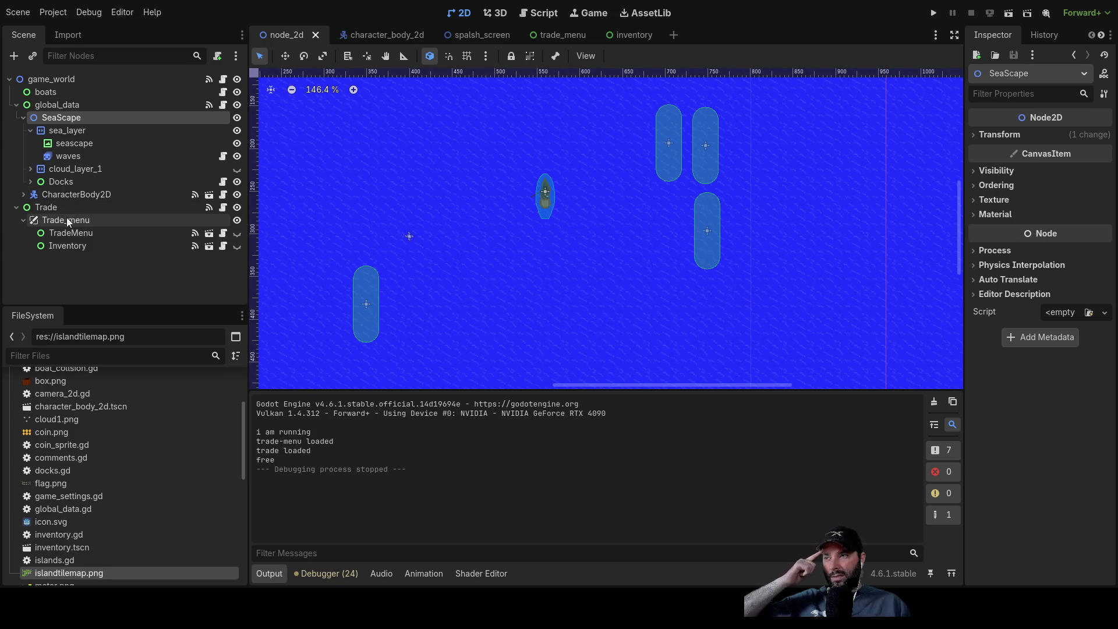
click(81, 233)
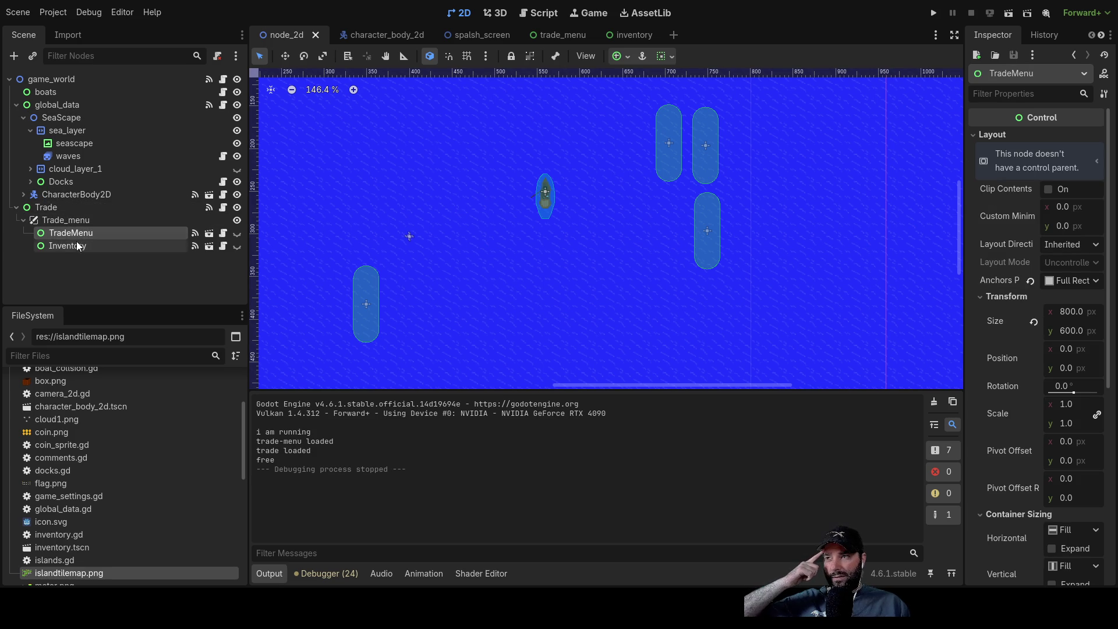
click(78, 245)
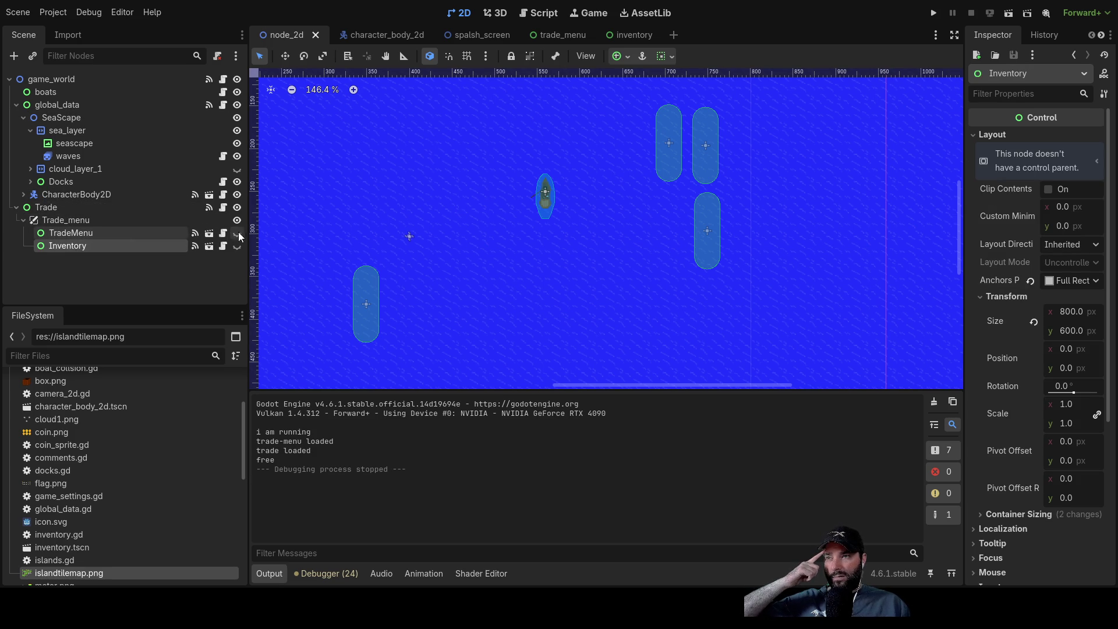
click(237, 234)
Pan the canvas to frame the trade menu and its Health bar, then return to the script editor
scroll(478, 236, down, 7)
mouse_move(390, 236)
mouse_down()
mouse_move(539, 230)
mouse_move(541, 188)
mouse_up()
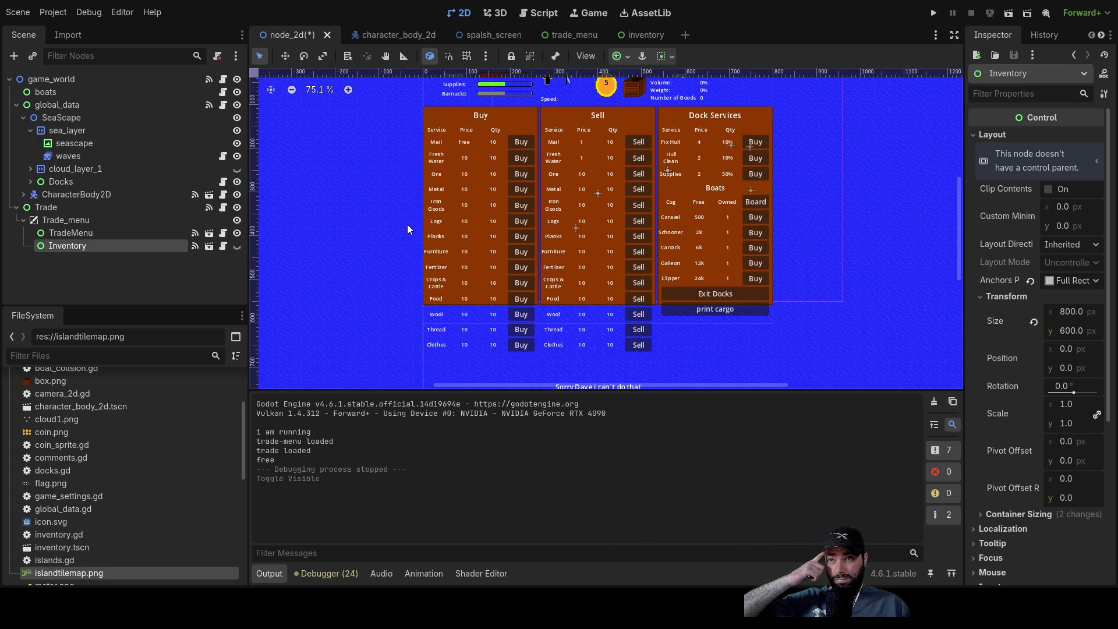
drag(821, 181, 815, 194)
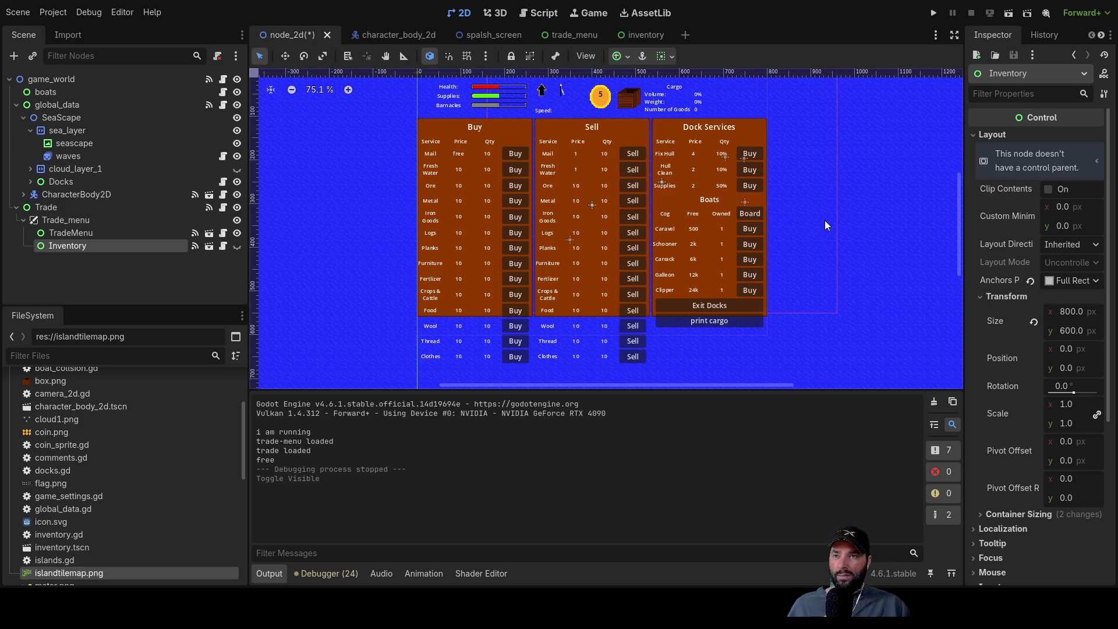
drag(827, 225, 716, 232)
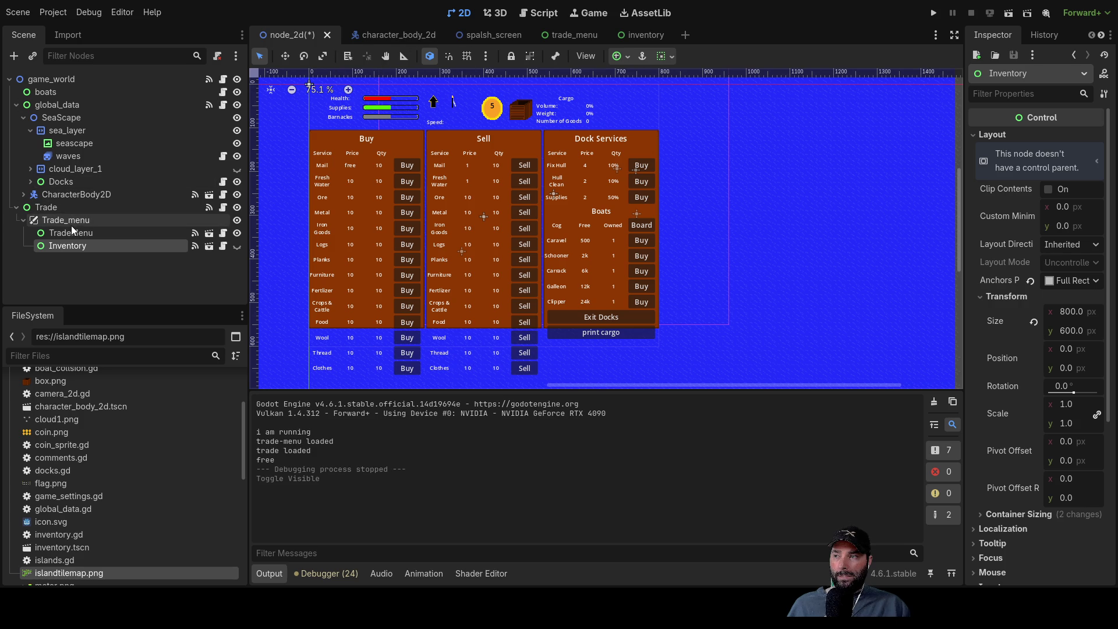
click(538, 13)
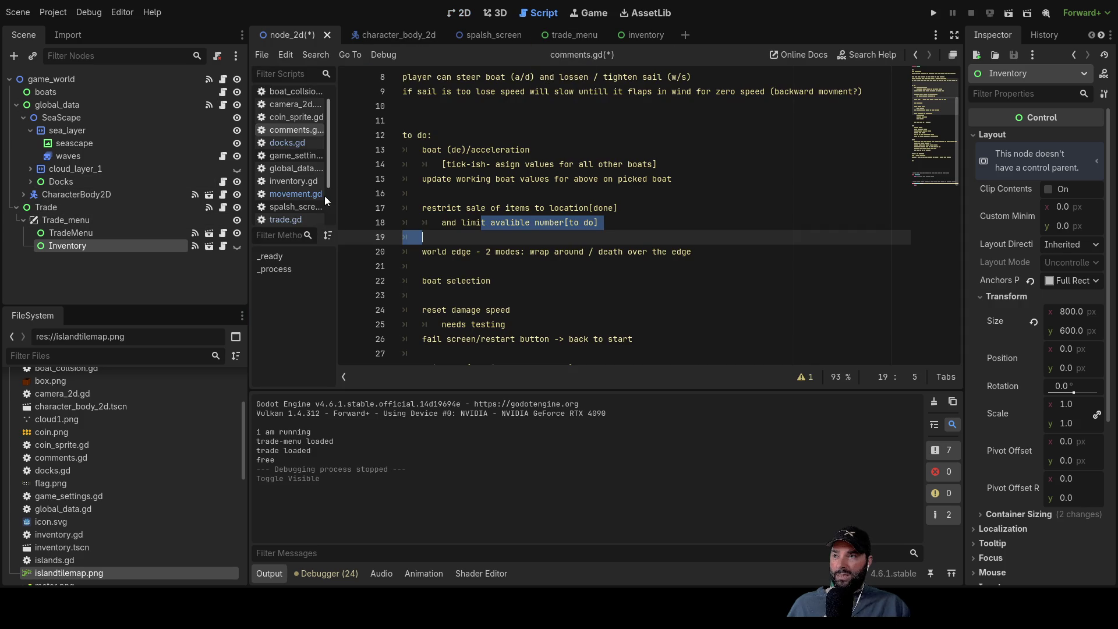
Review trade.gd from the top, select the Trade and TradeMenu nodes, and open the trade_menu scene
click(279, 218)
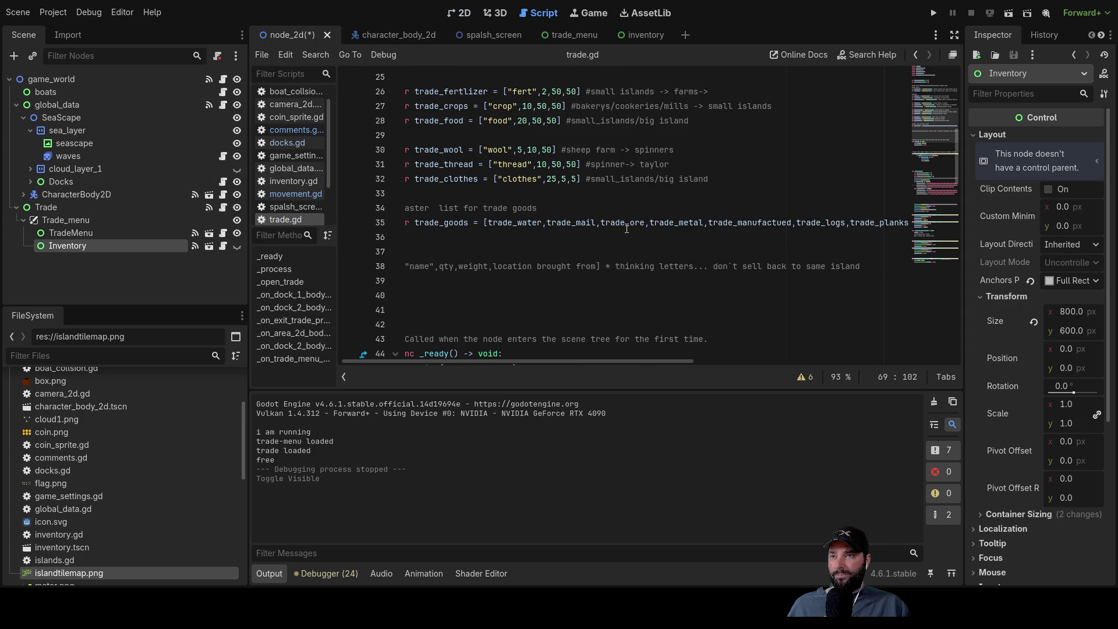
scroll(622, 226, up, 1)
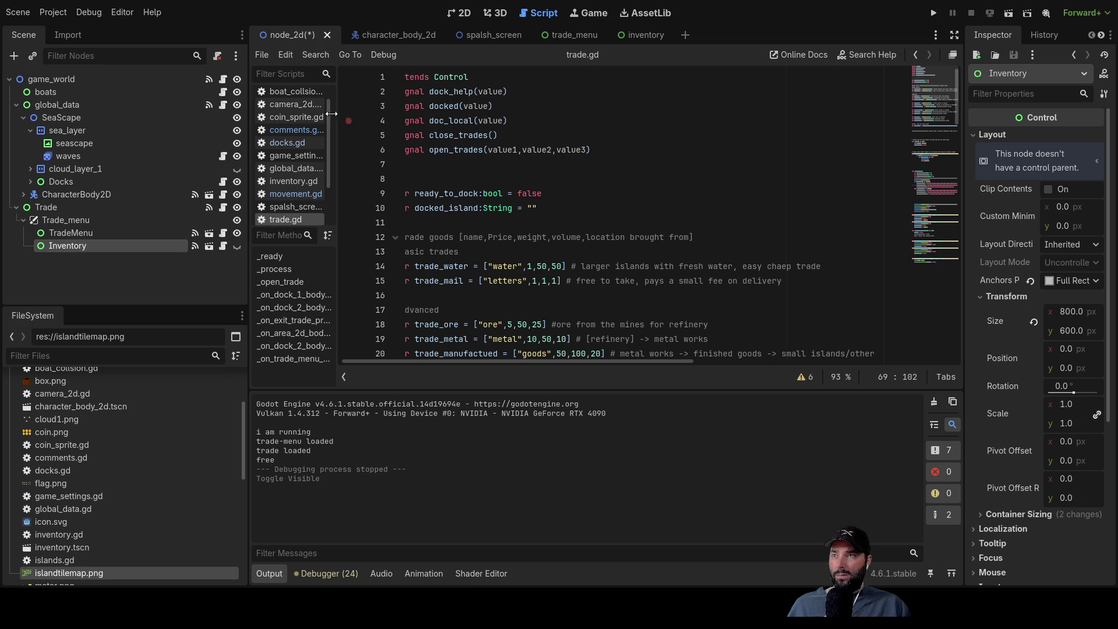
click(55, 208)
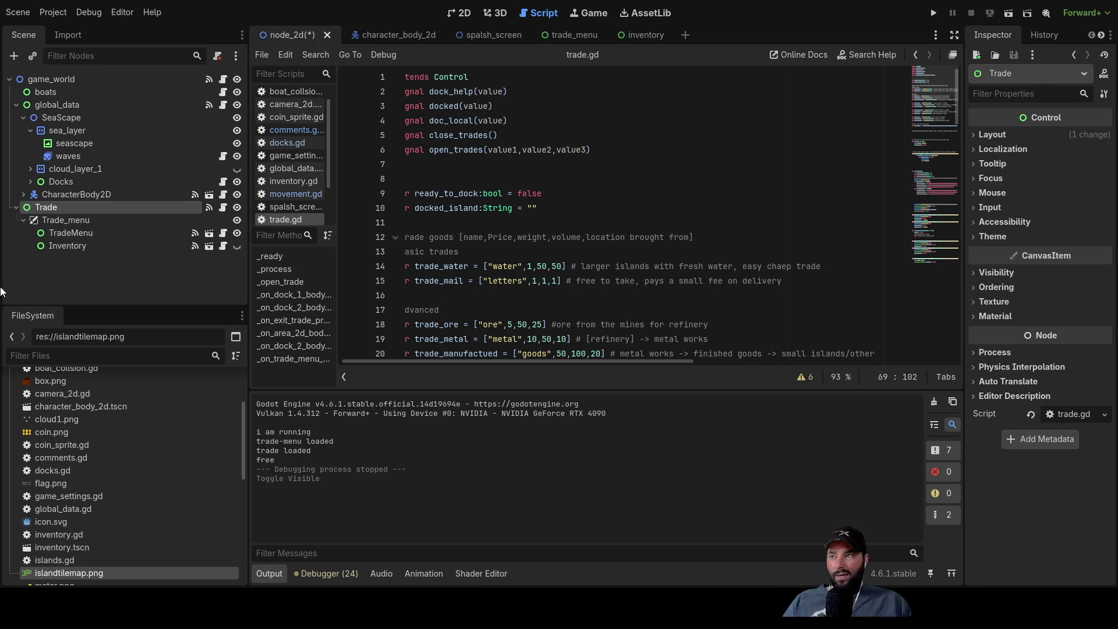
click(71, 234)
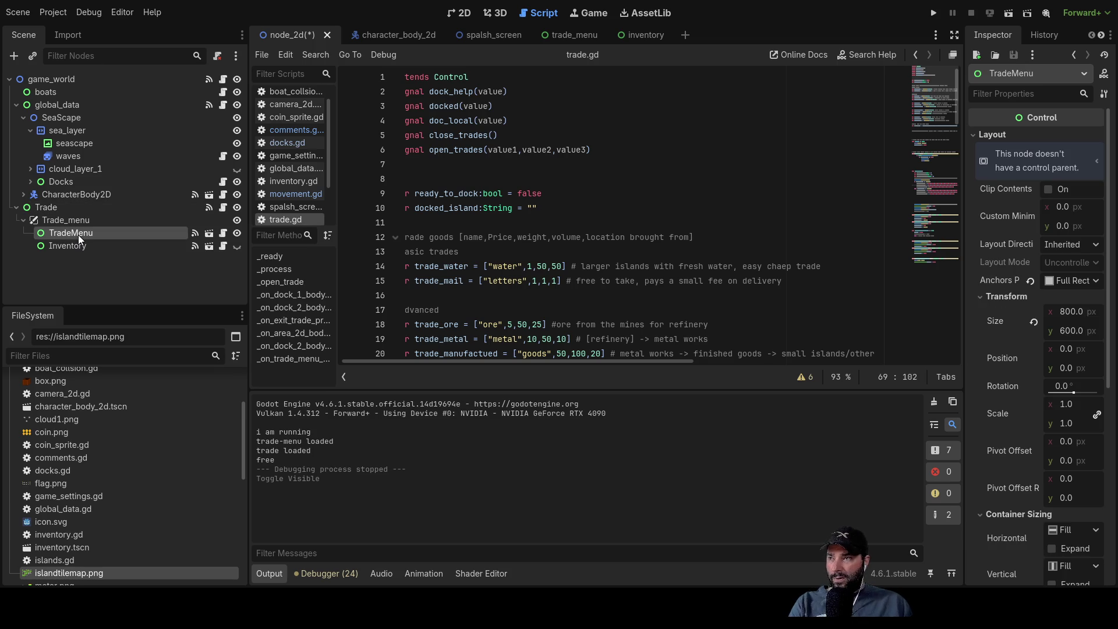
scroll(1044, 397, down, 5)
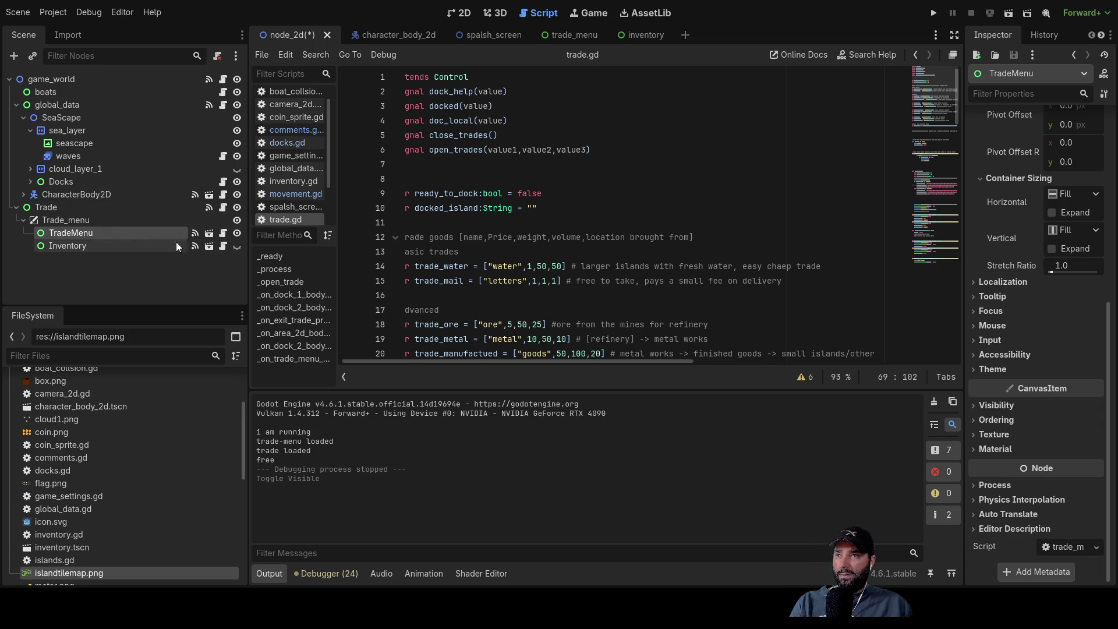
click(578, 34)
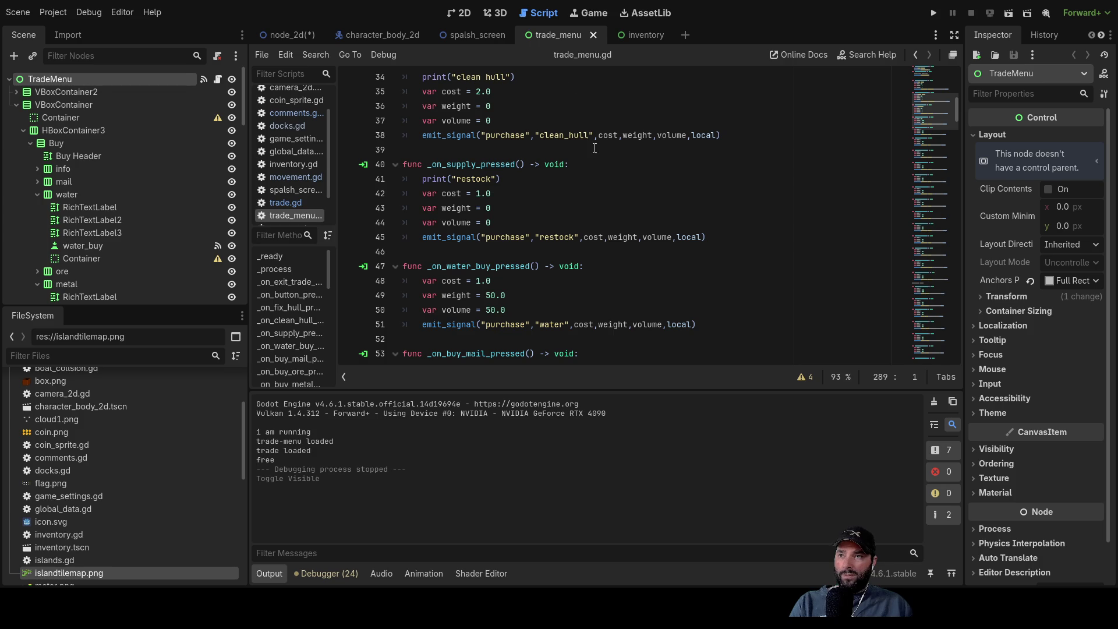
Show the trade_menu layout in 2D at 75.1% zoom with the Buy, Sell and Dock Services columns
click(457, 14)
scroll(682, 288, down, 4)
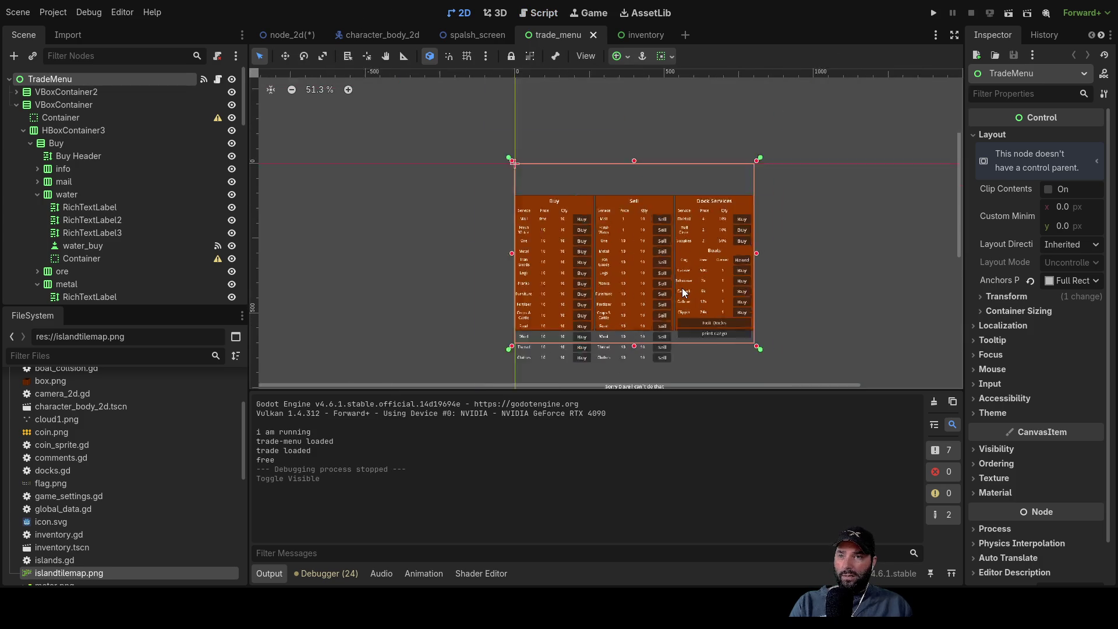
mouse_move(852, 329)
mouse_down()
mouse_move(833, 215)
mouse_move(831, 255)
mouse_up()
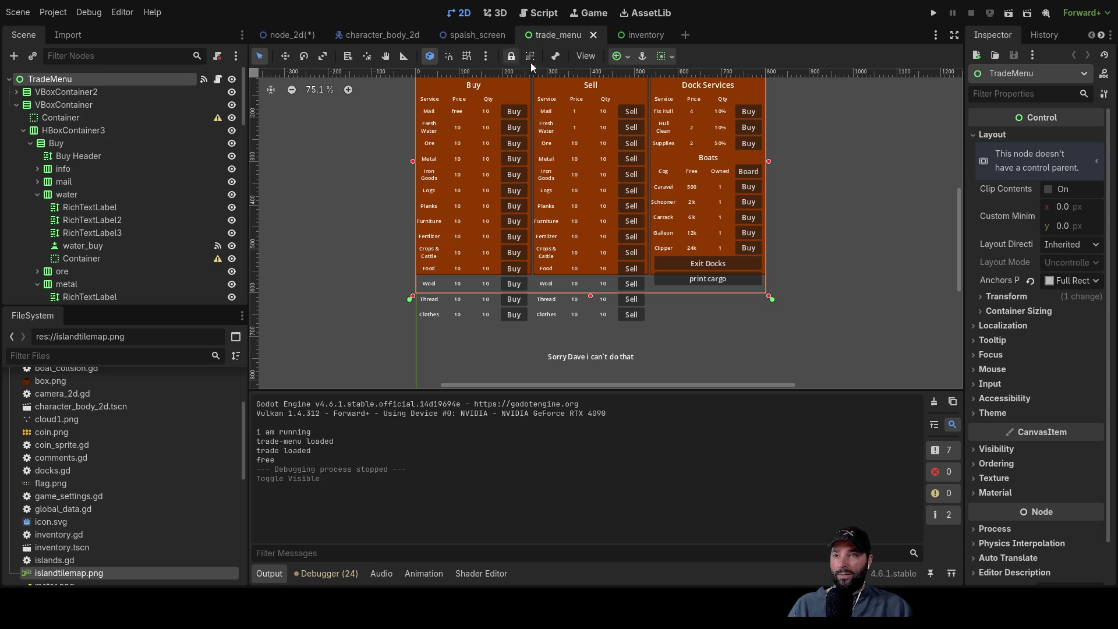
scroll(798, 185, up, 3)
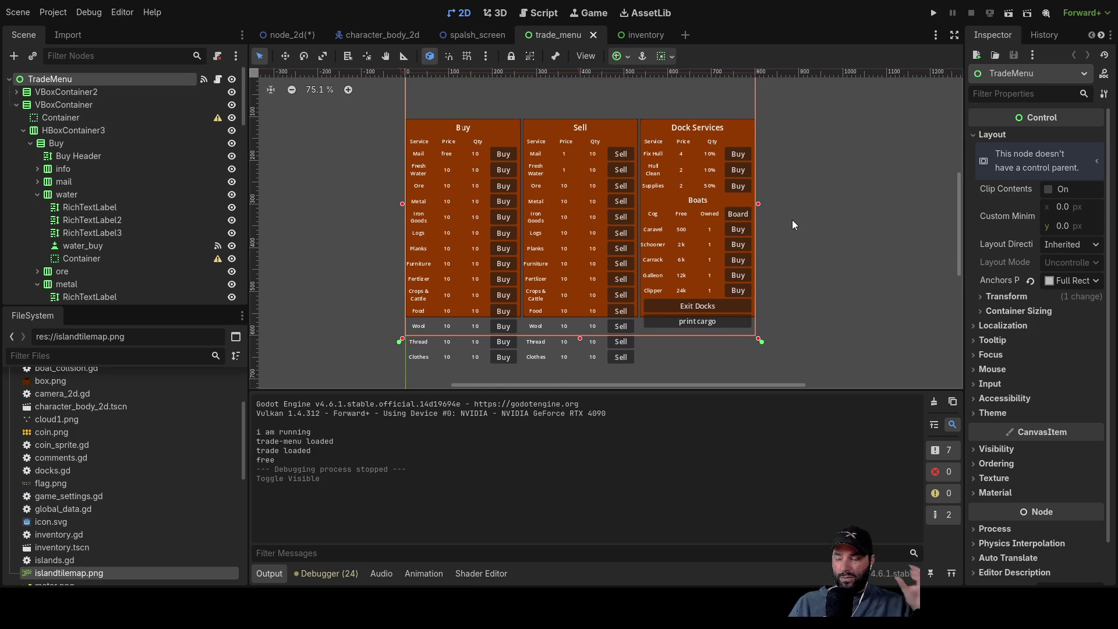
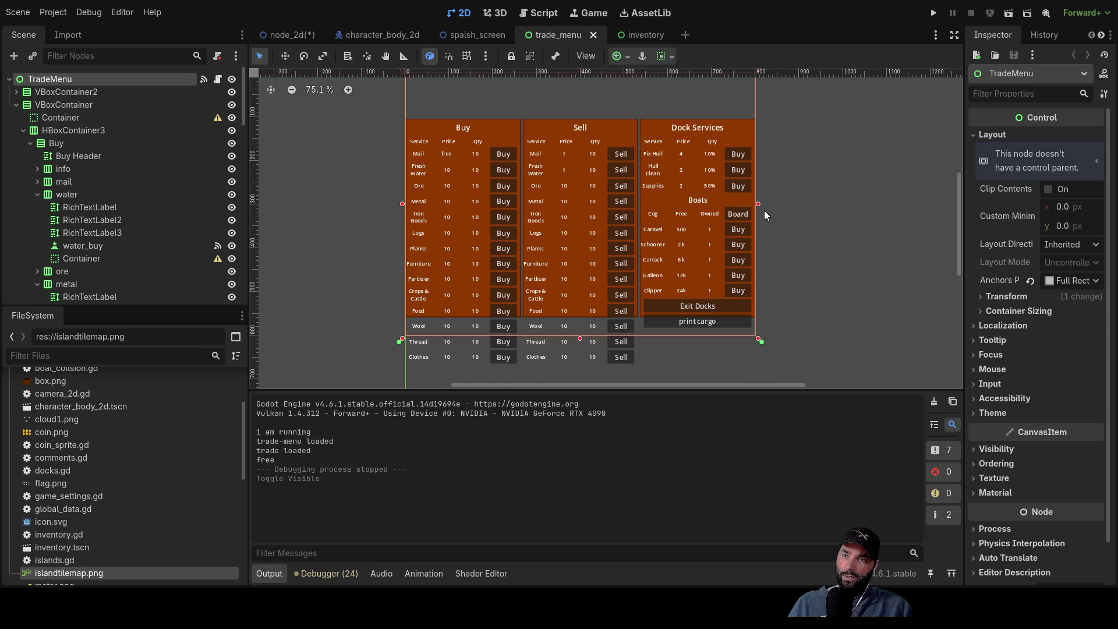
Run the project, start play from the main menu, and exit the dock trade menu back to sea
scroll(166, 230, down, 5)
scroll(503, 286, up, 2)
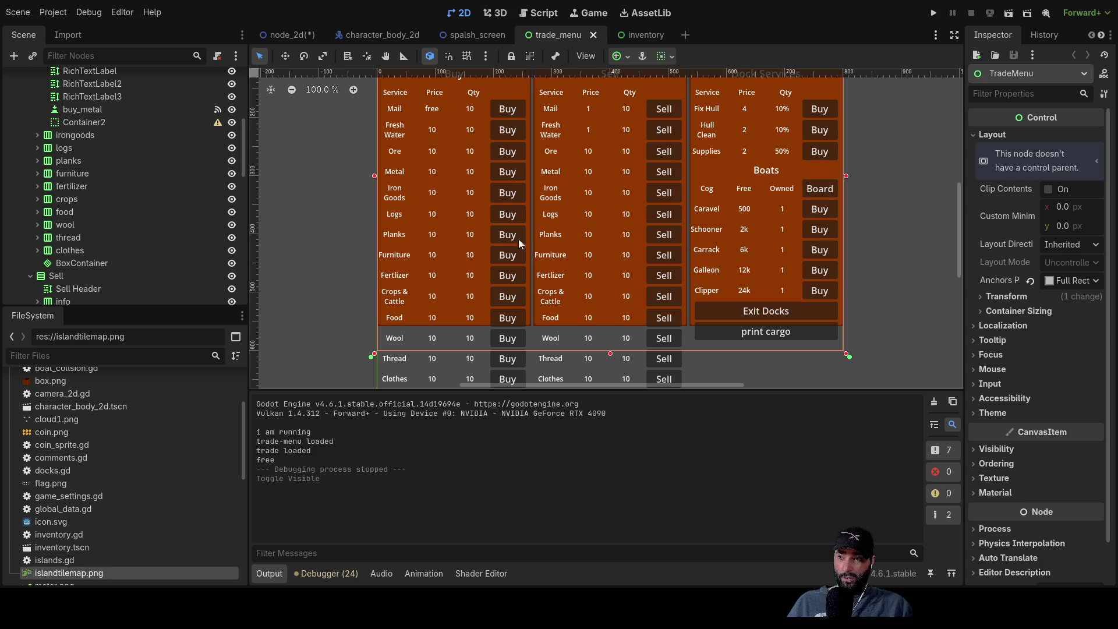
click(934, 13)
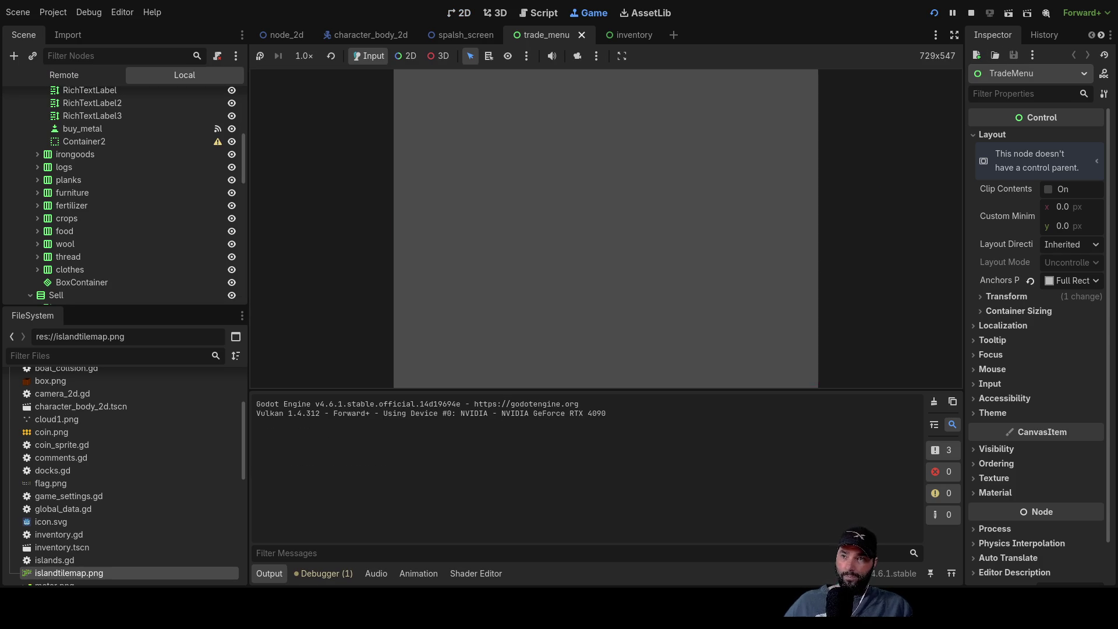
click(515, 83)
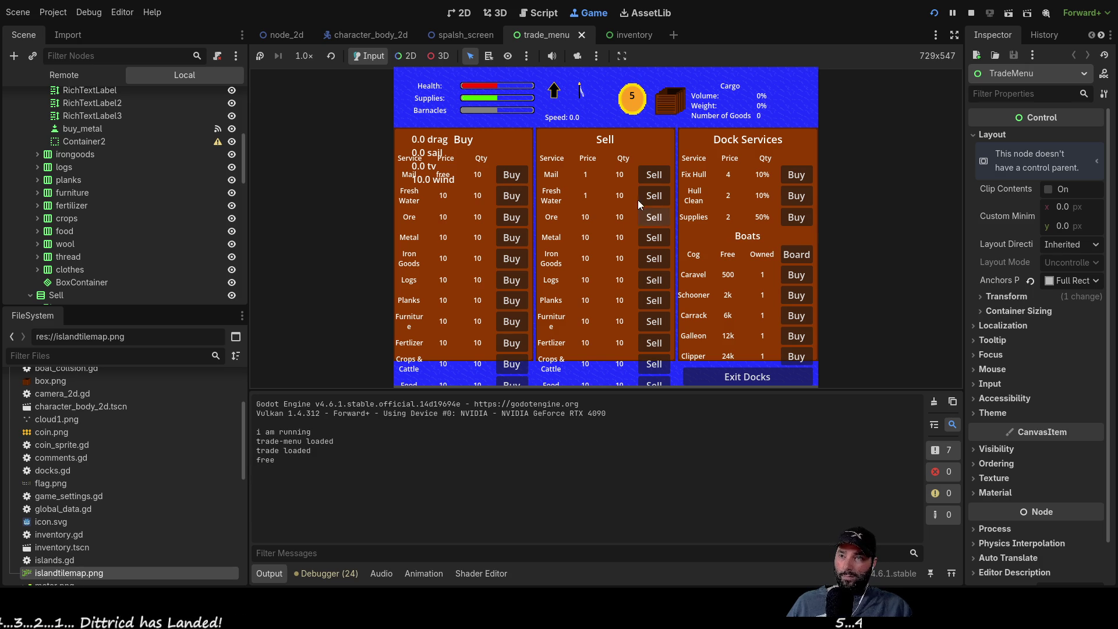
click(746, 376)
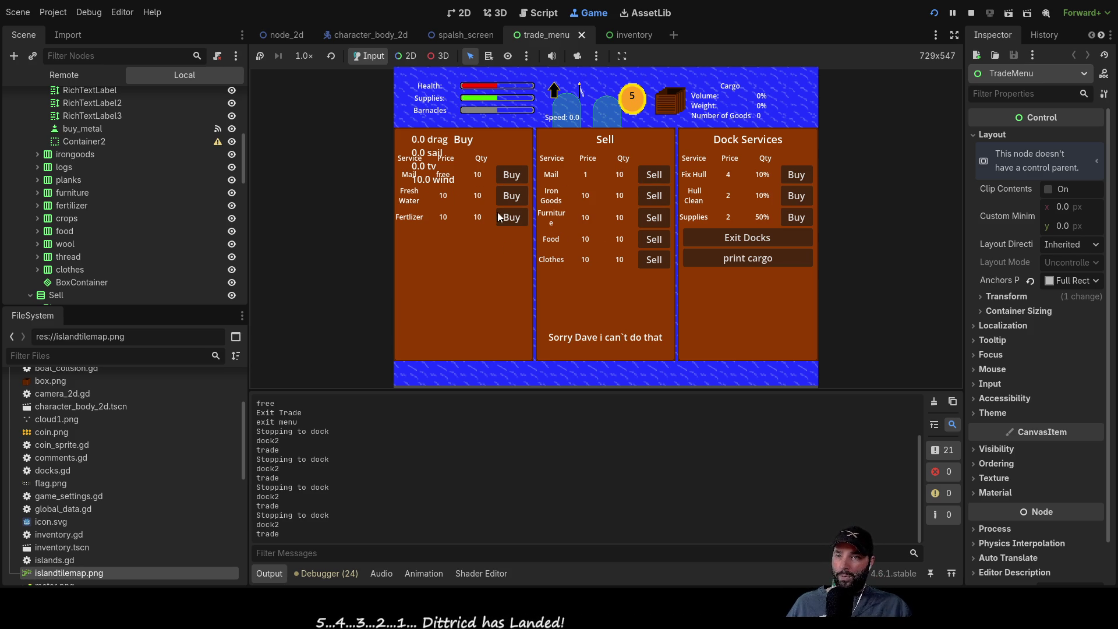
click(757, 239)
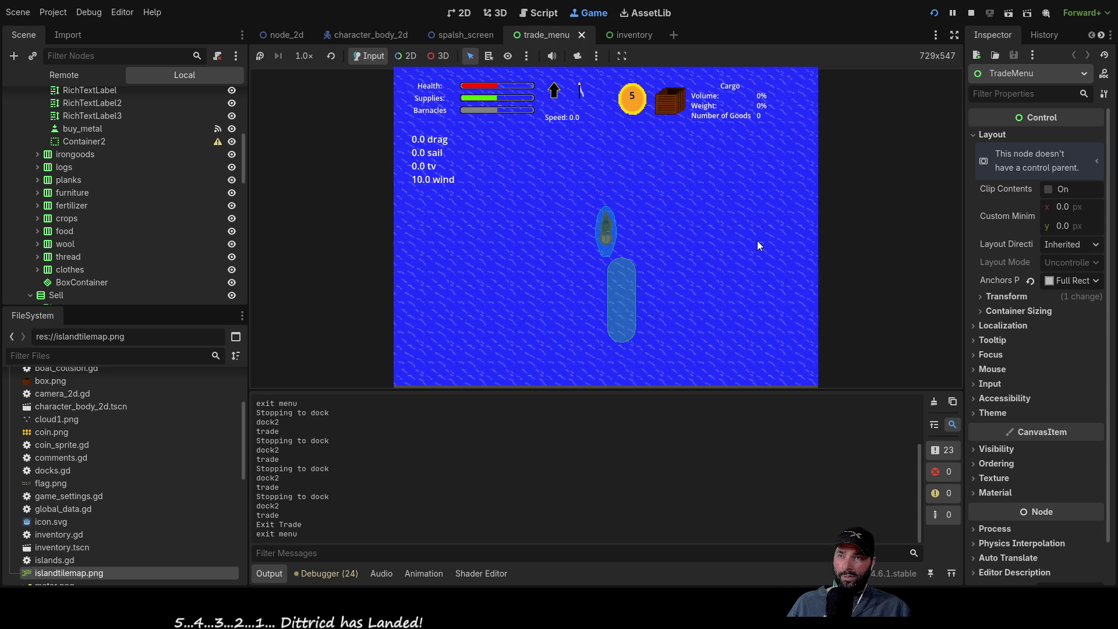
Dock with E, exit the trade menu, then stop the game with F8
key(e)
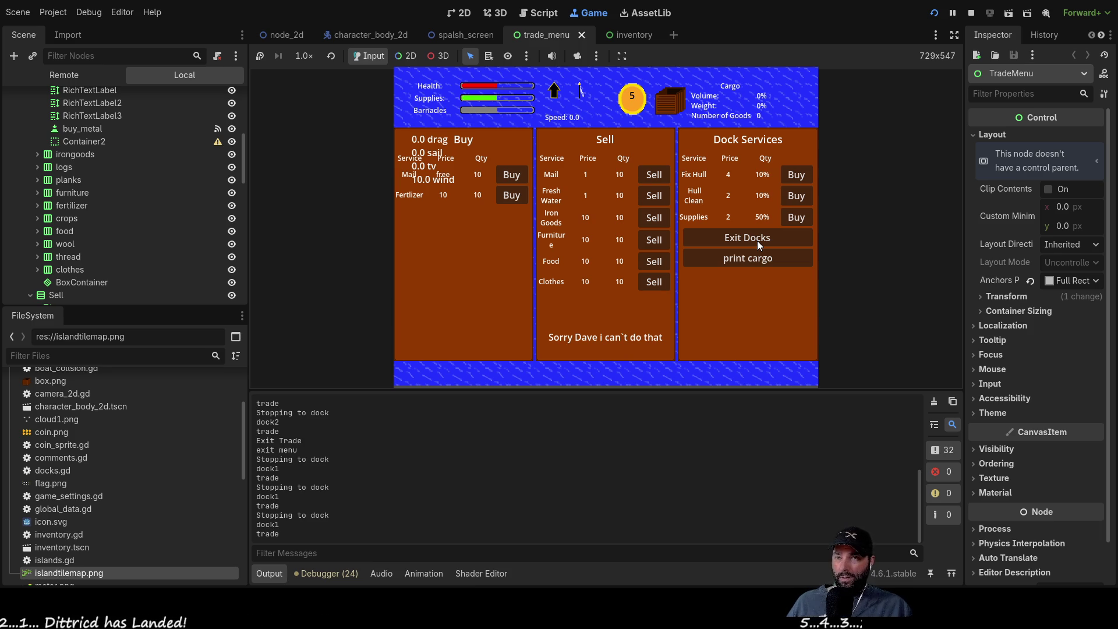
click(757, 240)
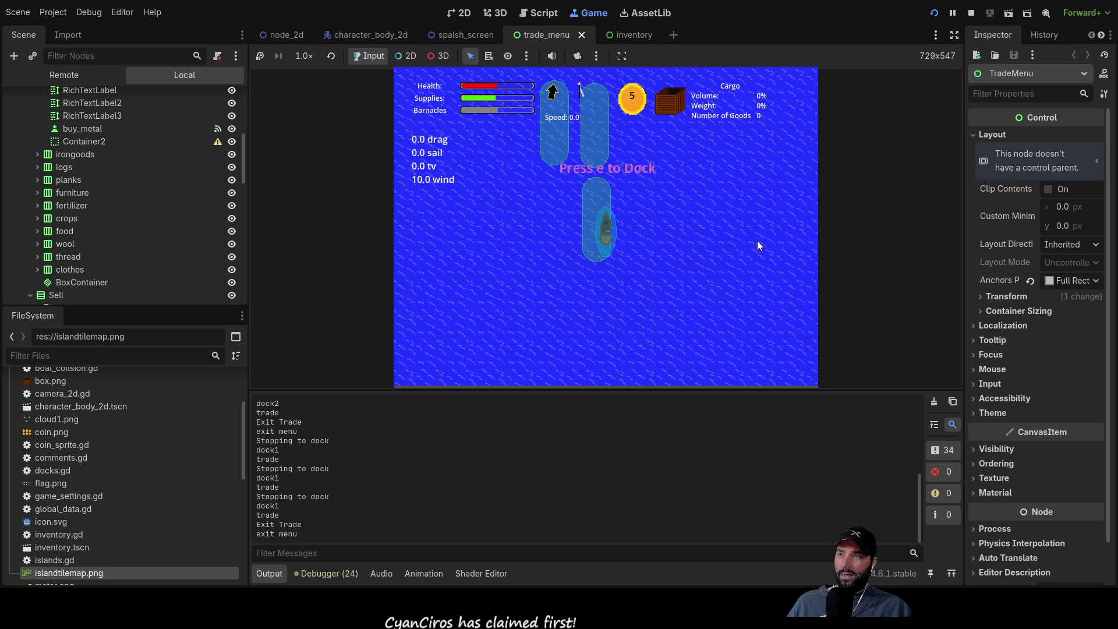
key(F8)
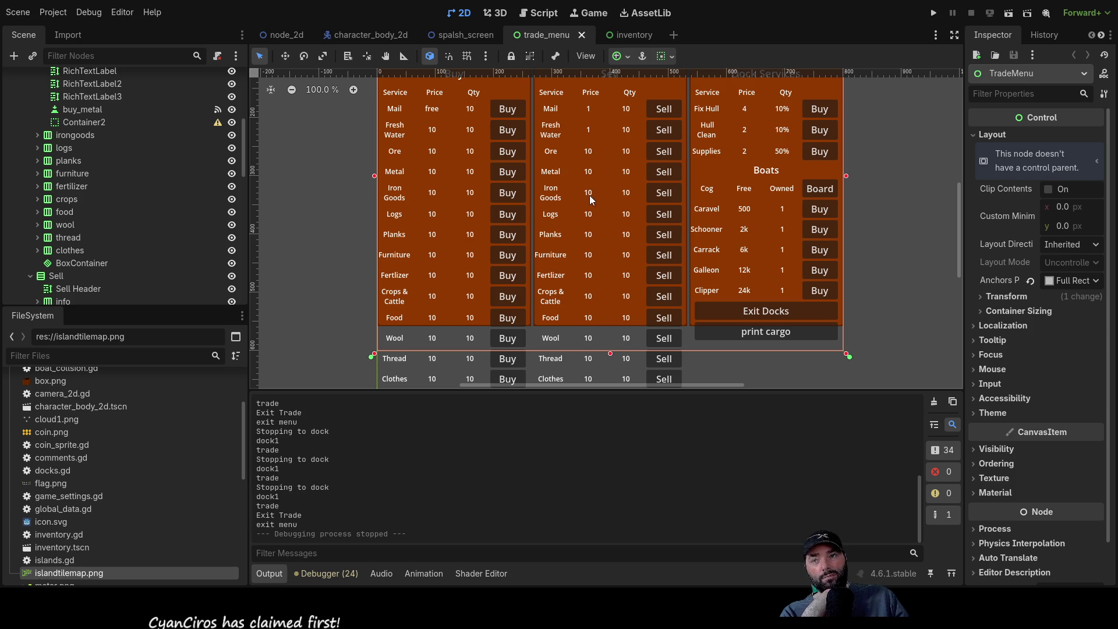
Open trade_menu.gd and select the purchase signal name on line 5
click(551, 12)
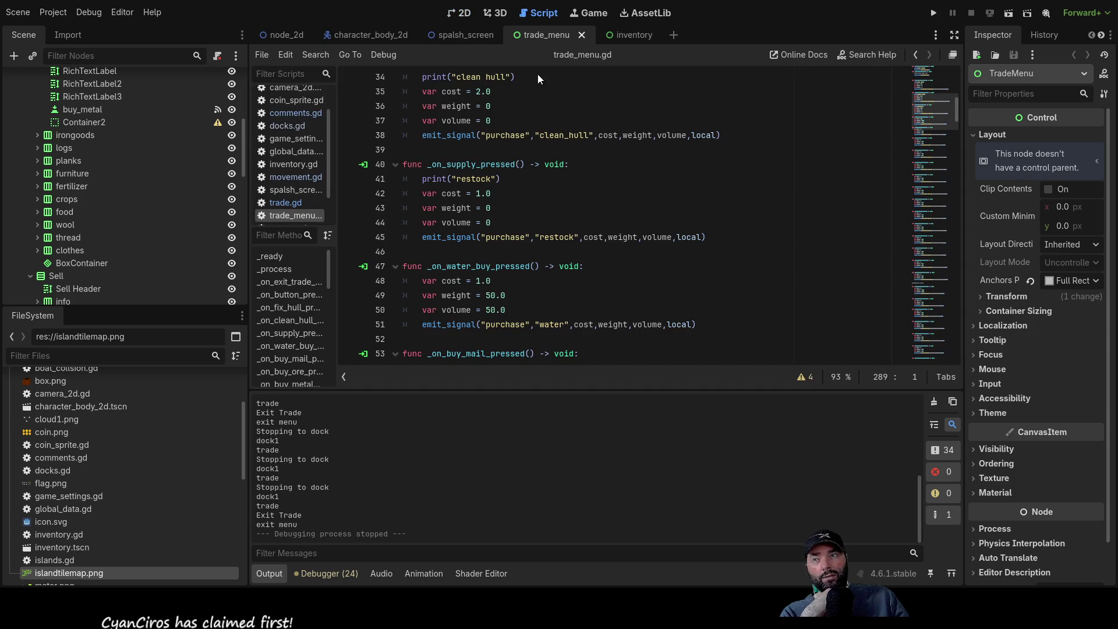
scroll(565, 240, down, 8)
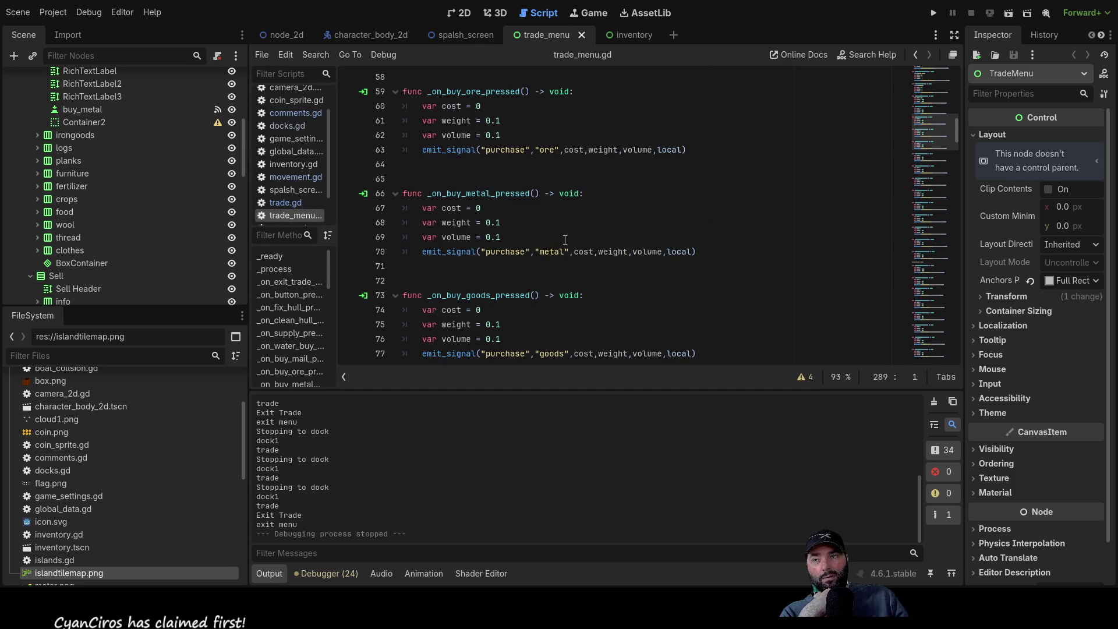
scroll(565, 240, up, 18)
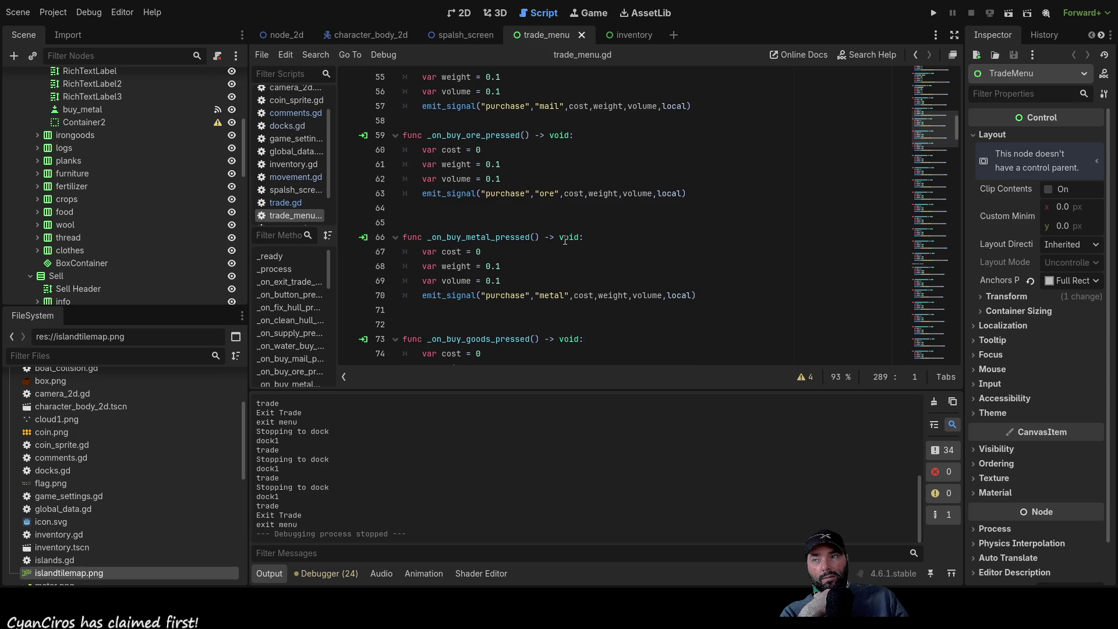
scroll(569, 244, up, 1)
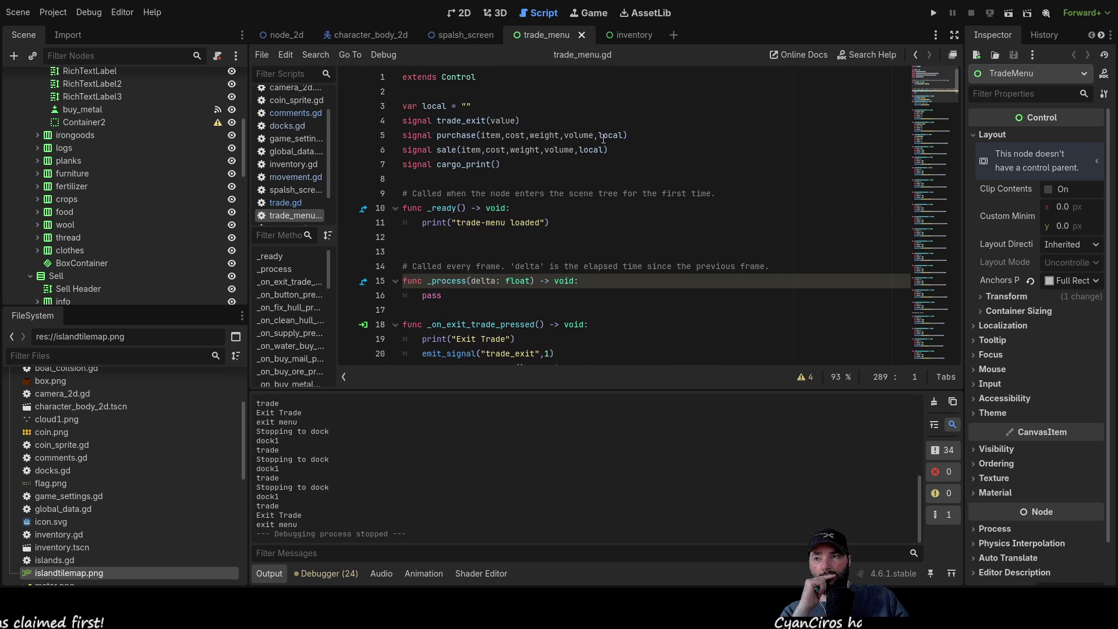
double_click(459, 134)
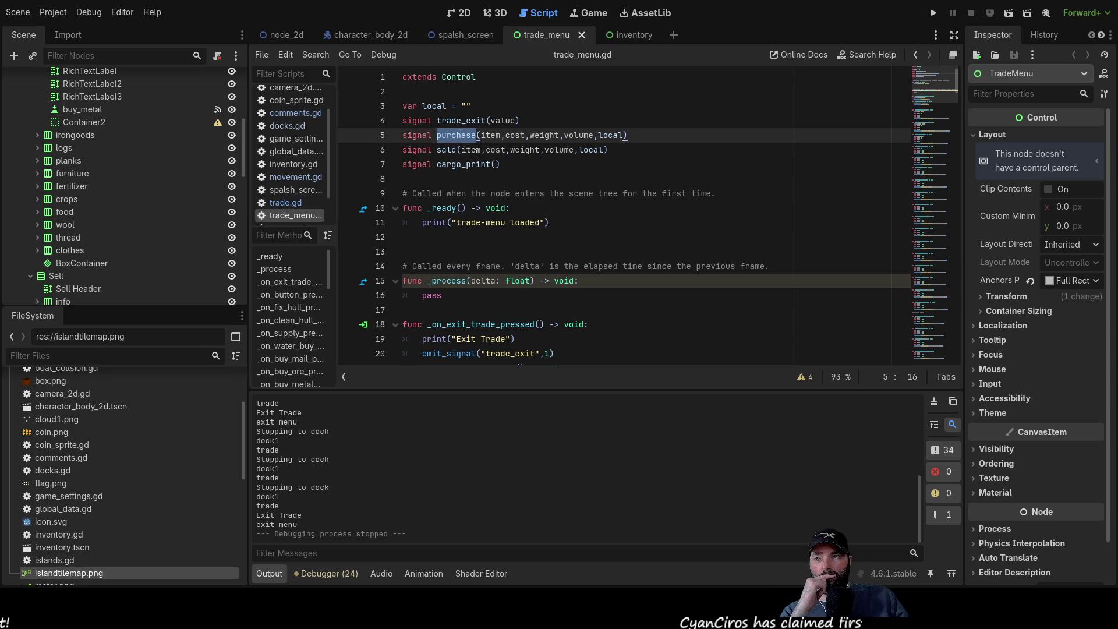
Scroll through trade_menu.gd's buy and sell handlers that emit the purchase and sale signals
scroll(578, 273, down, 20)
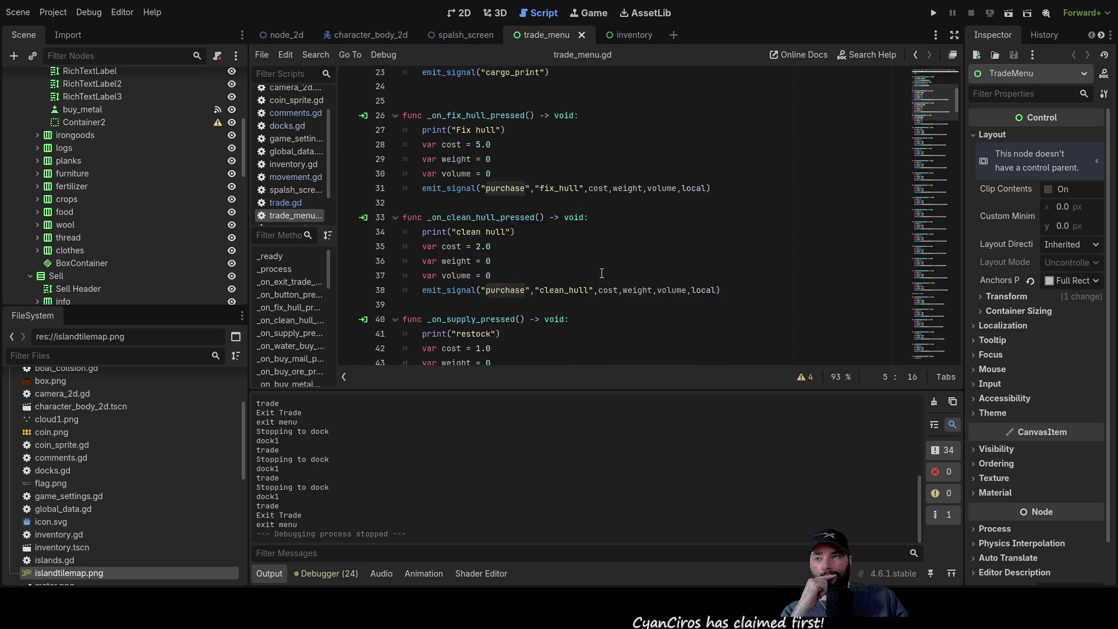
scroll(602, 270, down, 20)
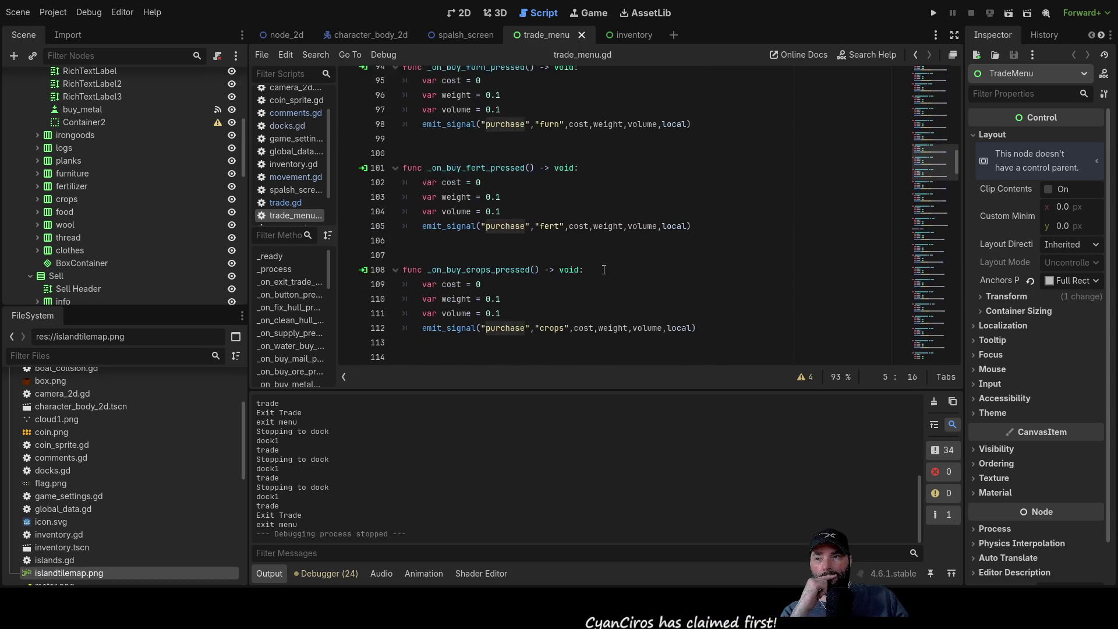
scroll(605, 271, down, 20)
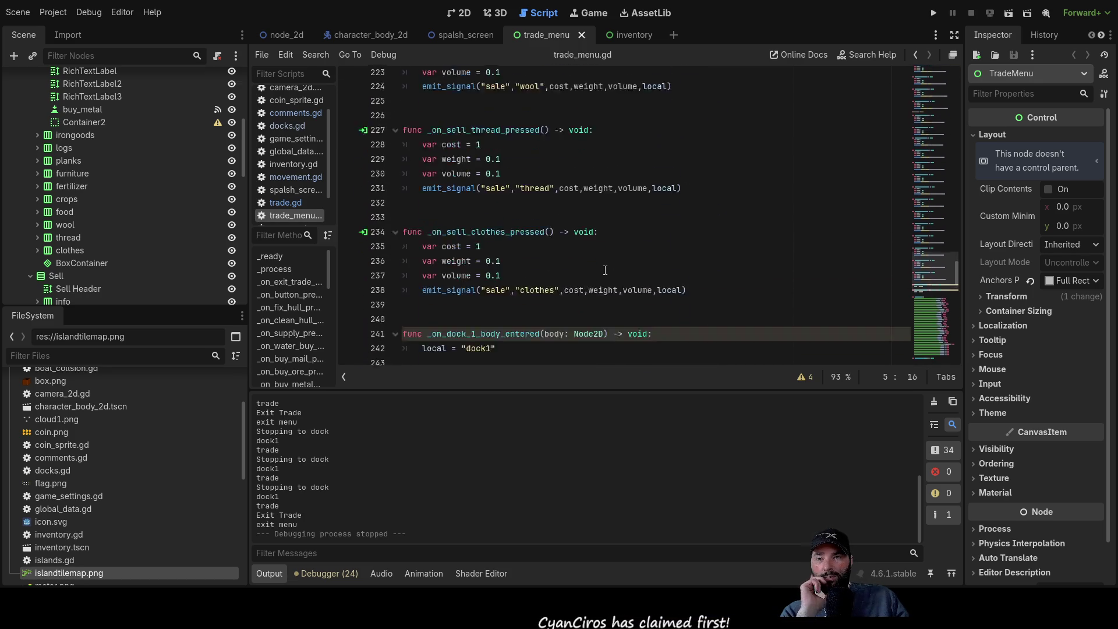
scroll(605, 270, down, 12)
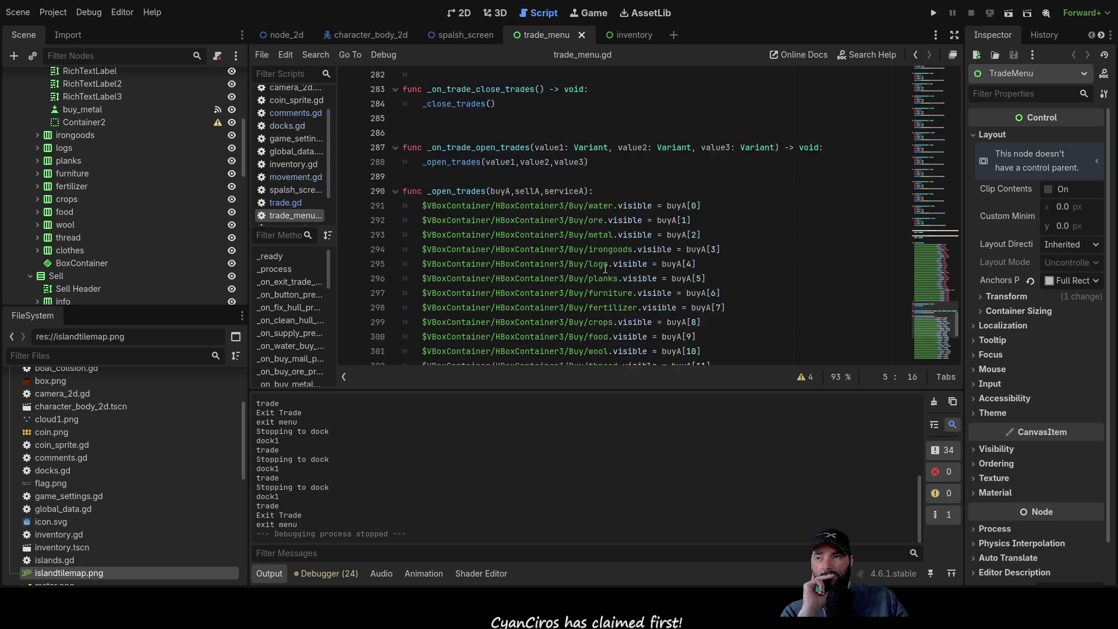
scroll(605, 269, up, 14)
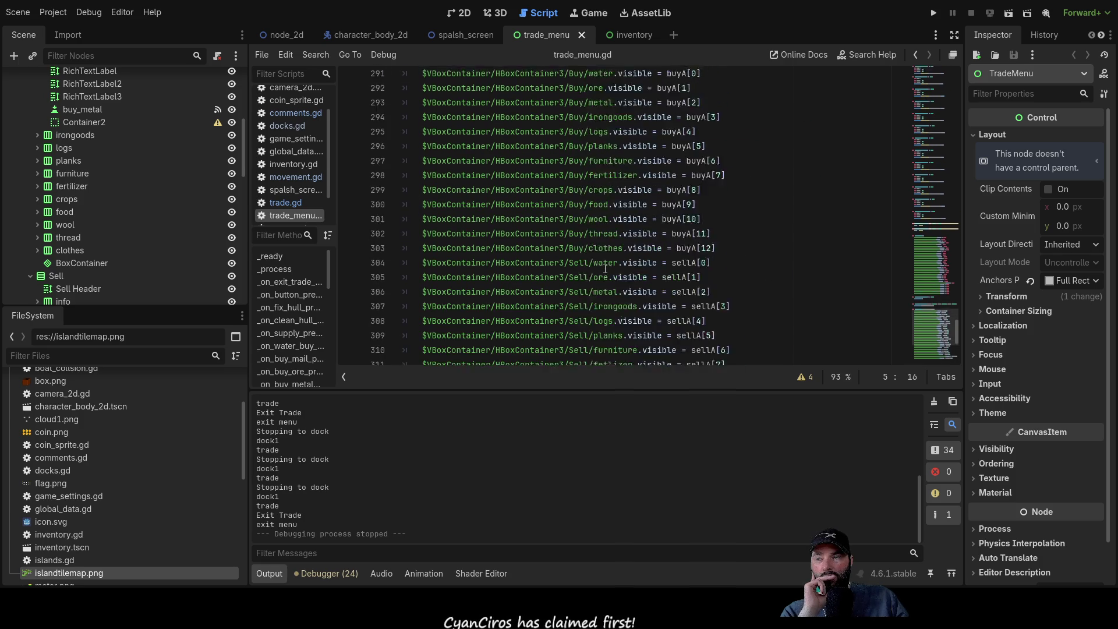
scroll(605, 269, up, 11)
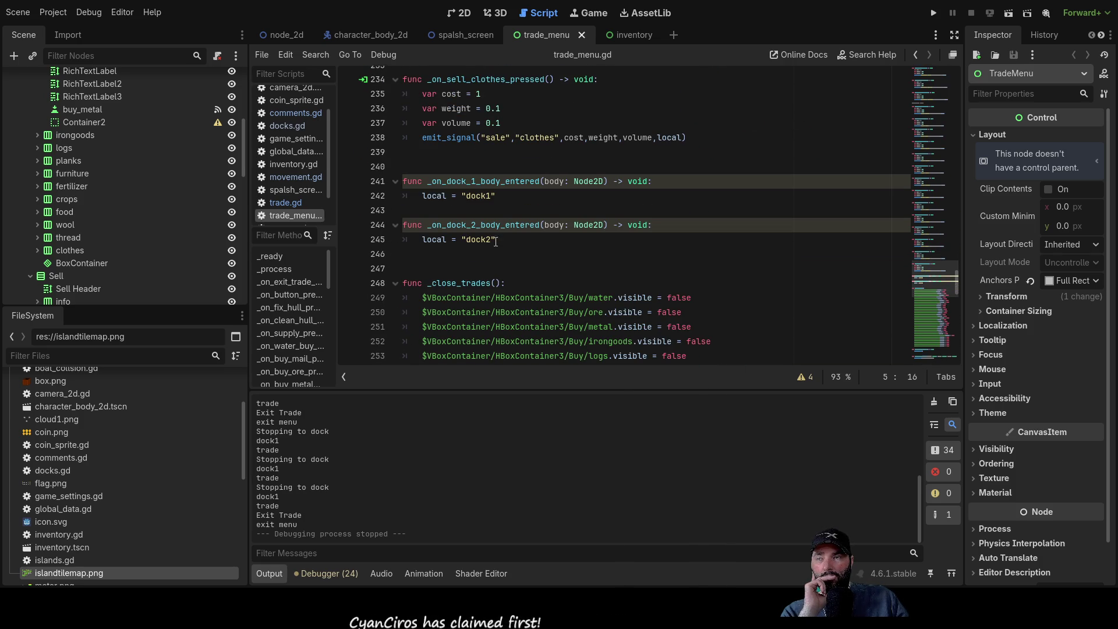
scroll(472, 244, up, 2)
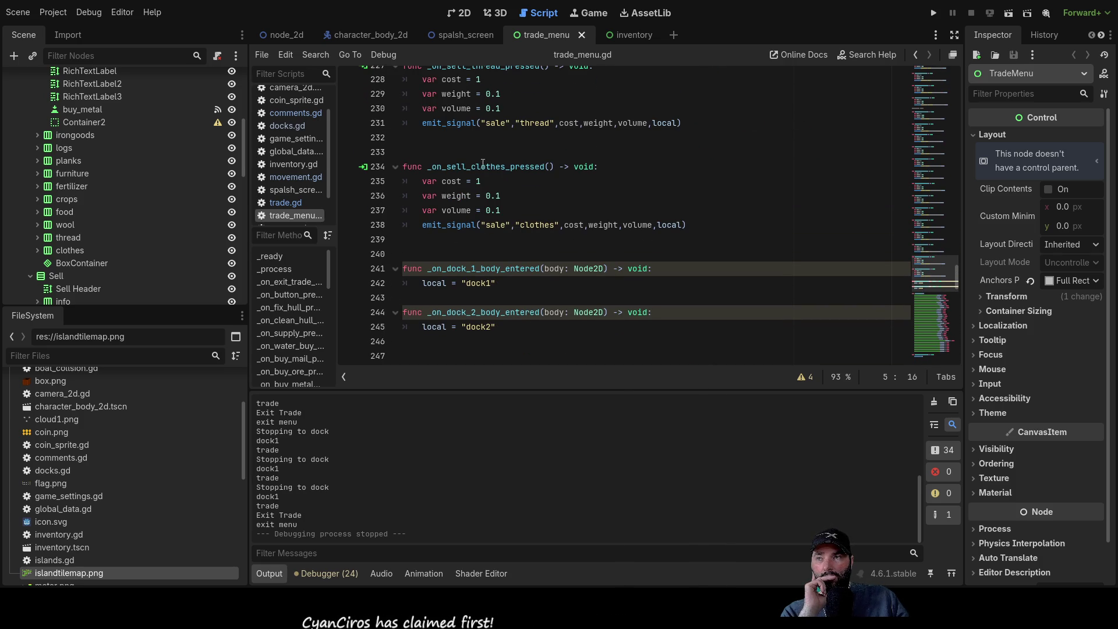
scroll(531, 168, up, 2)
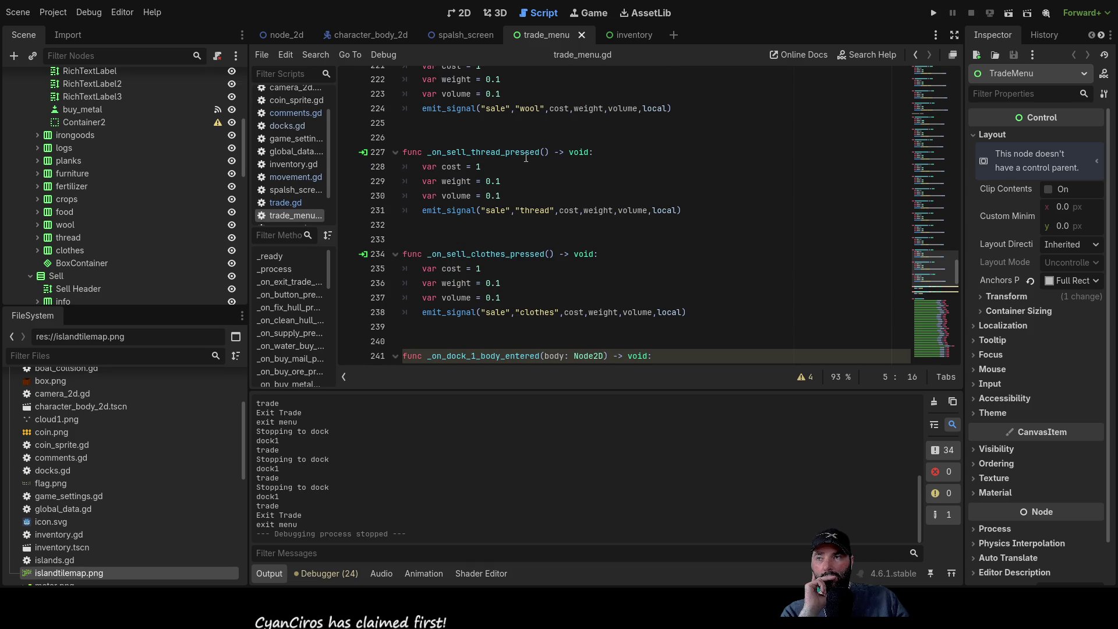
scroll(531, 209, up, 5)
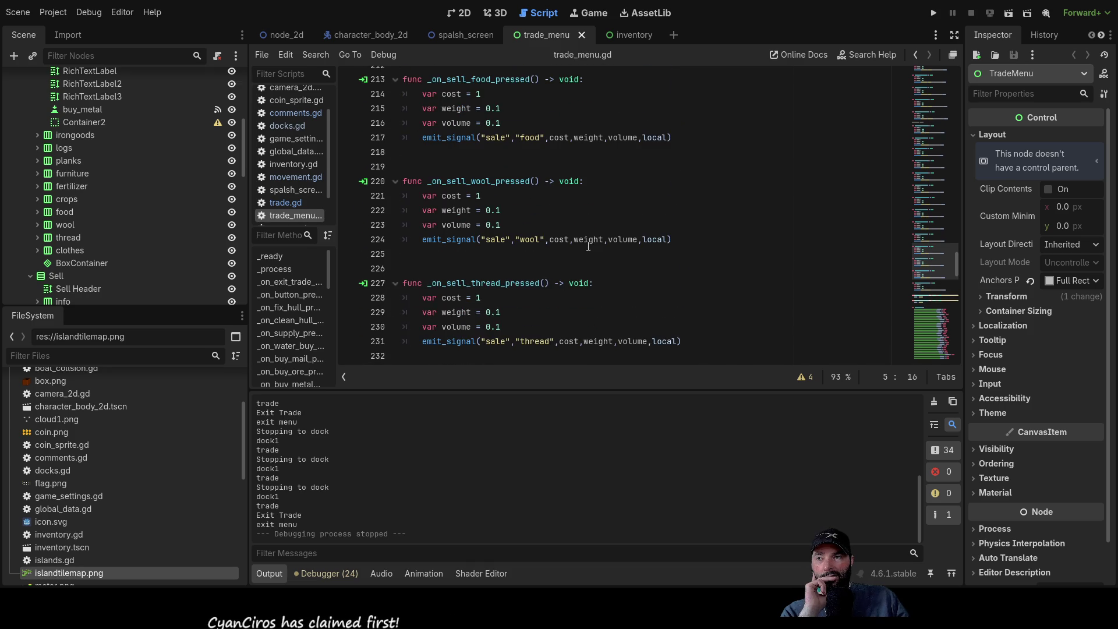
scroll(580, 232, up, 9)
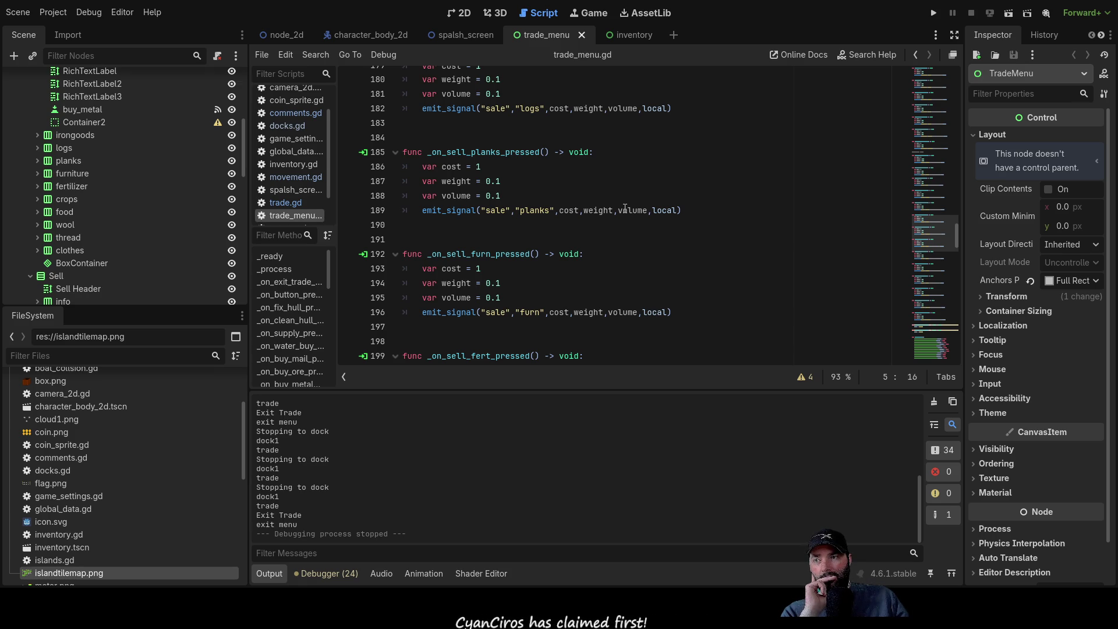
scroll(450, 172, up, 3)
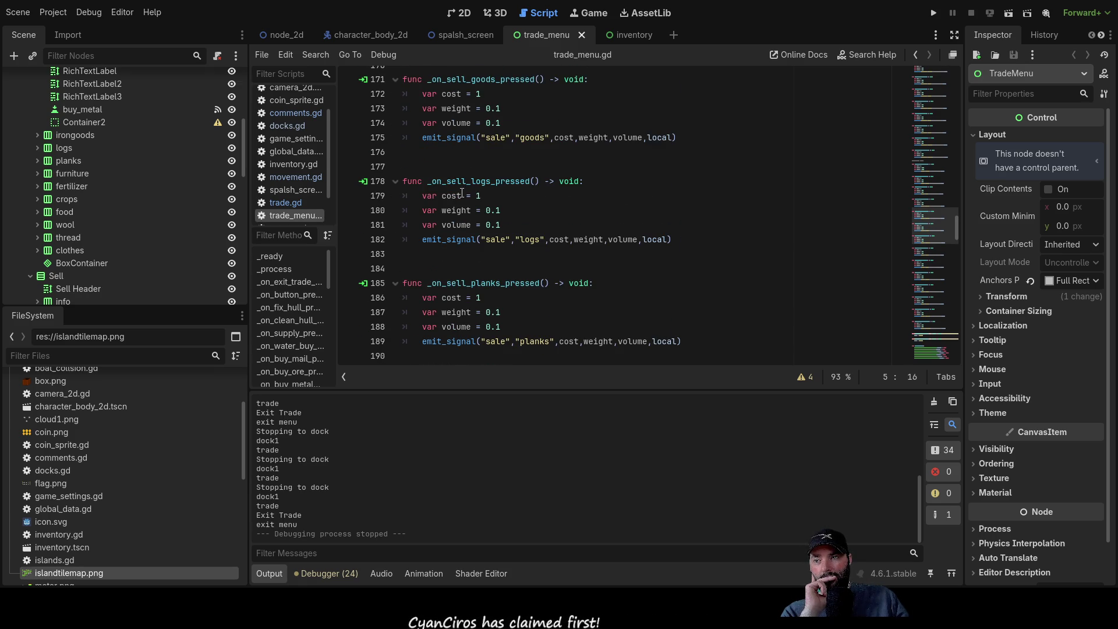
scroll(444, 197, up, 15)
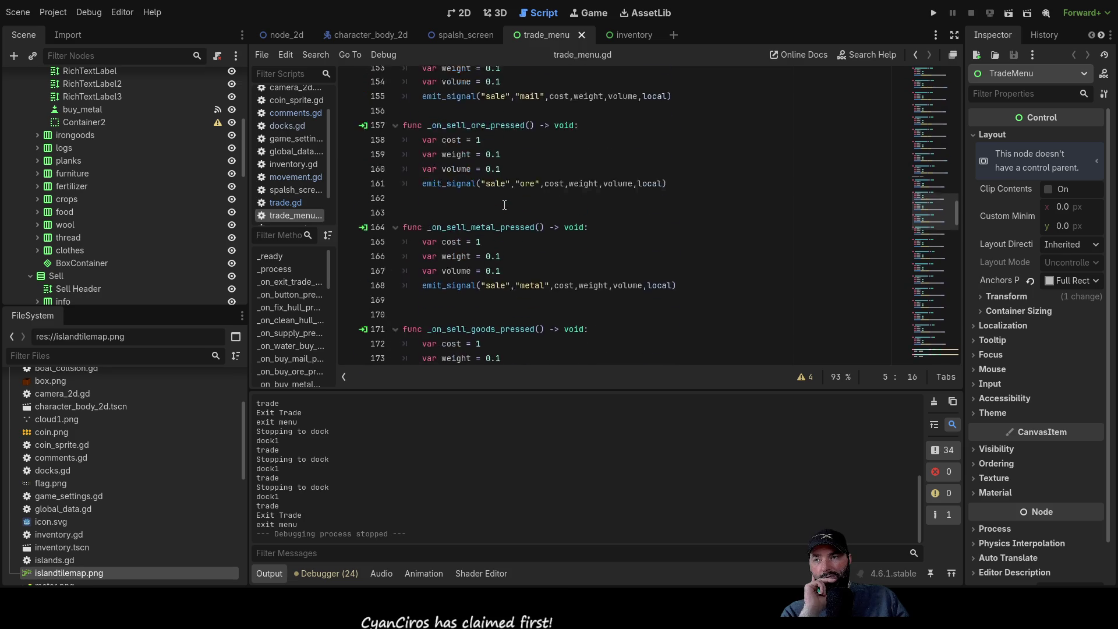
scroll(506, 204, up, 19)
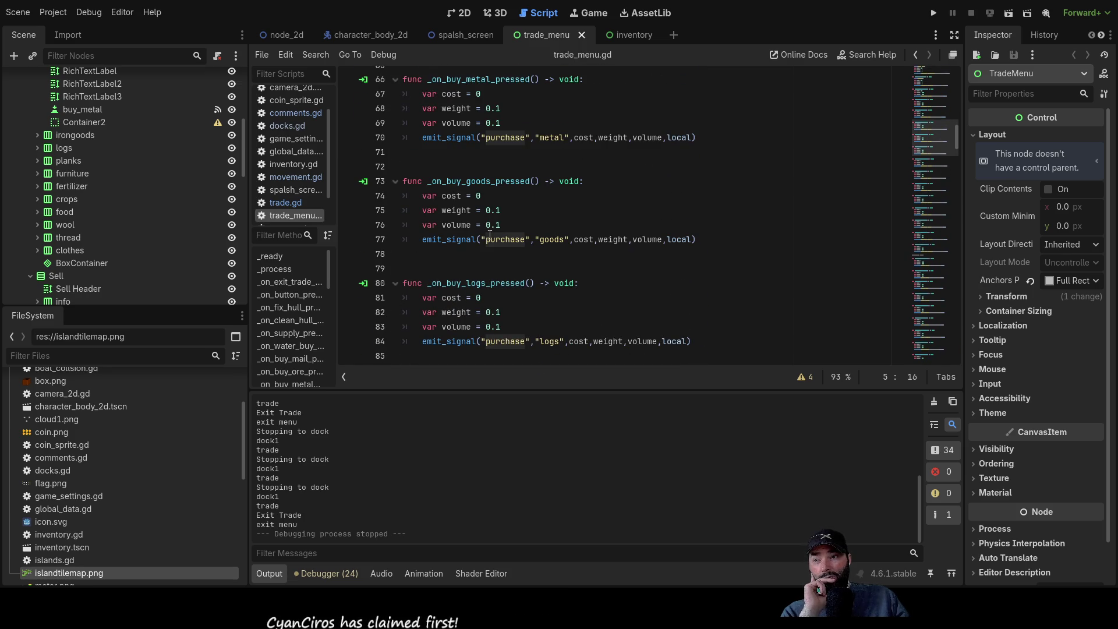
click(298, 203)
scroll(628, 228, down, 20)
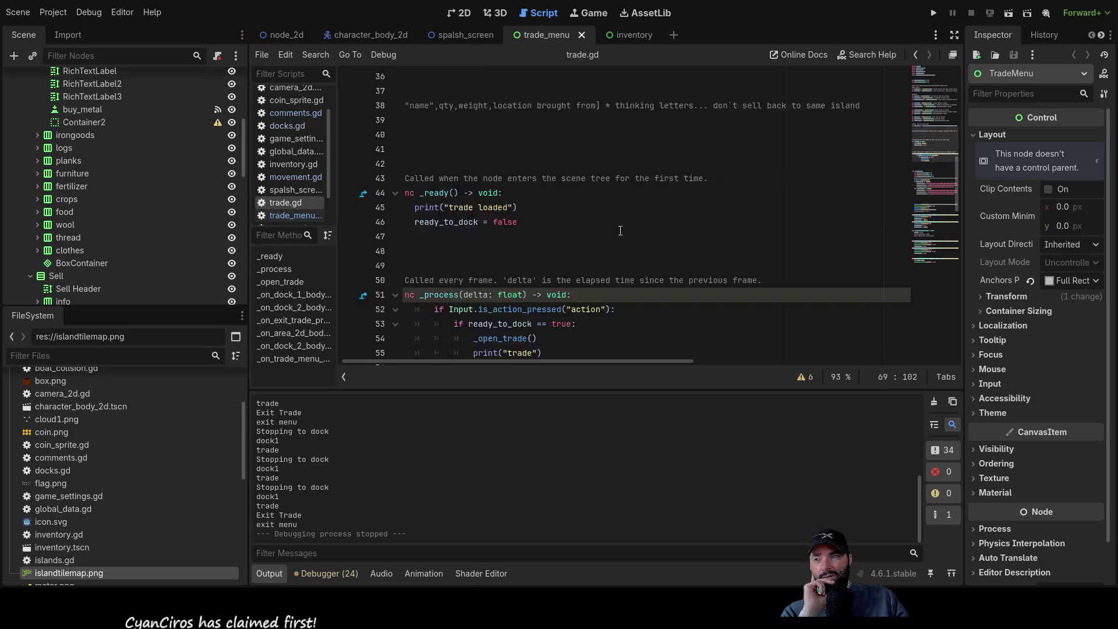
scroll(621, 230, down, 8)
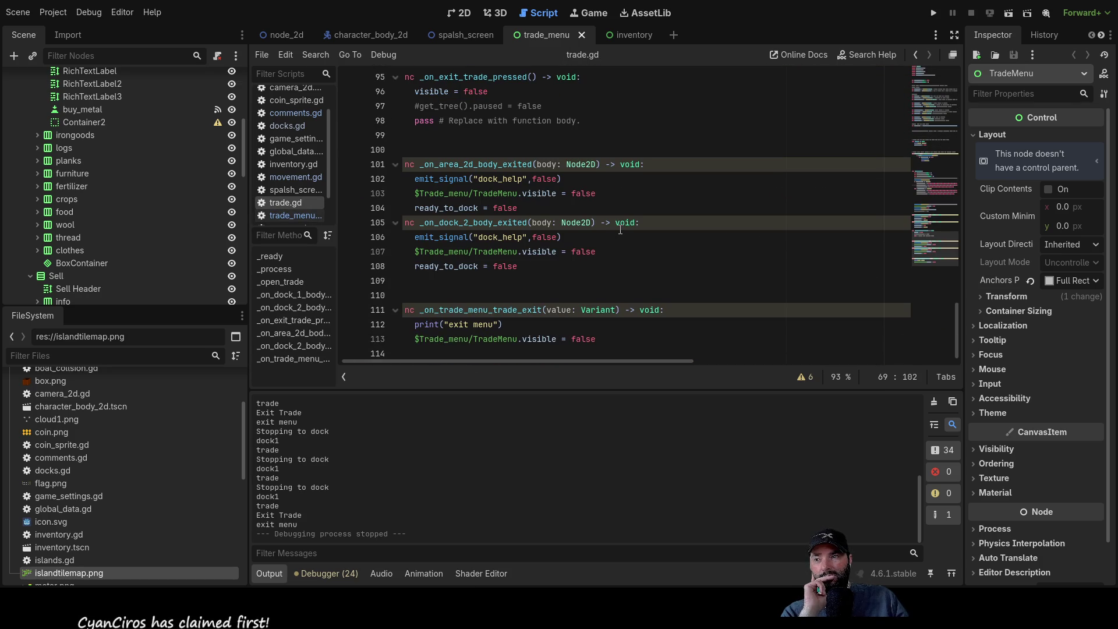
scroll(572, 300, up, 5)
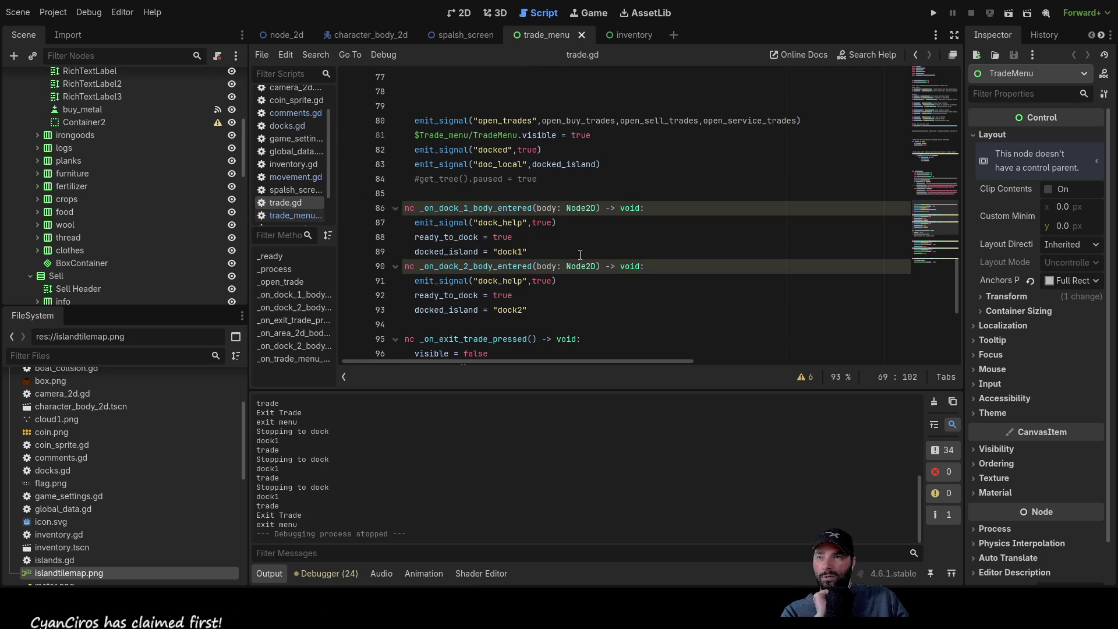
scroll(582, 255, up, 5)
scroll(648, 330, up, 5)
scroll(616, 302, up, 10)
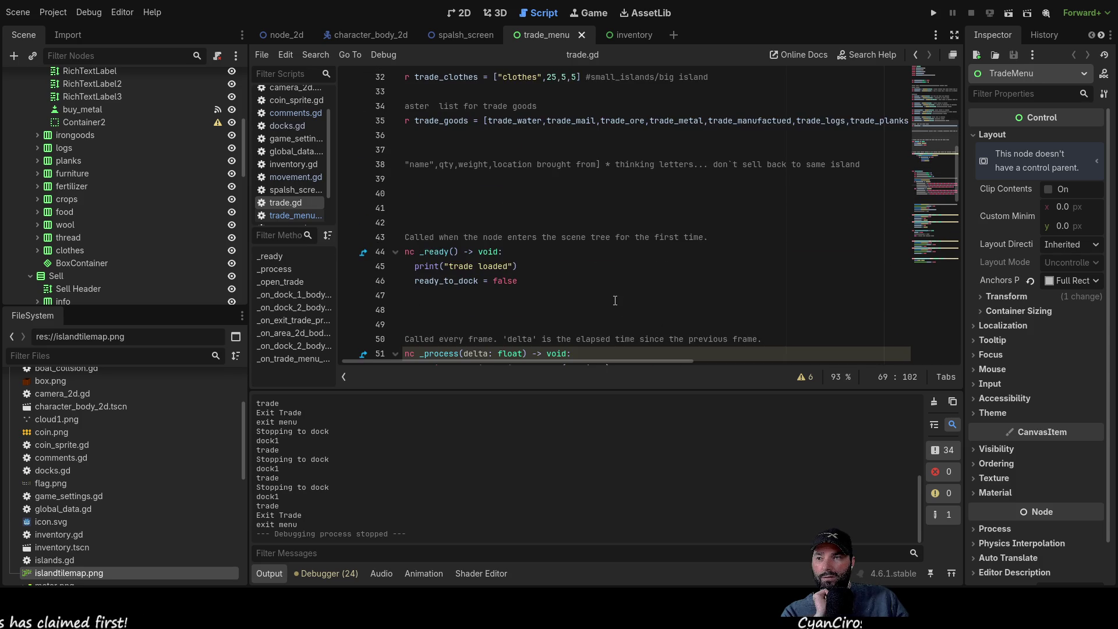
scroll(616, 300, up, 5)
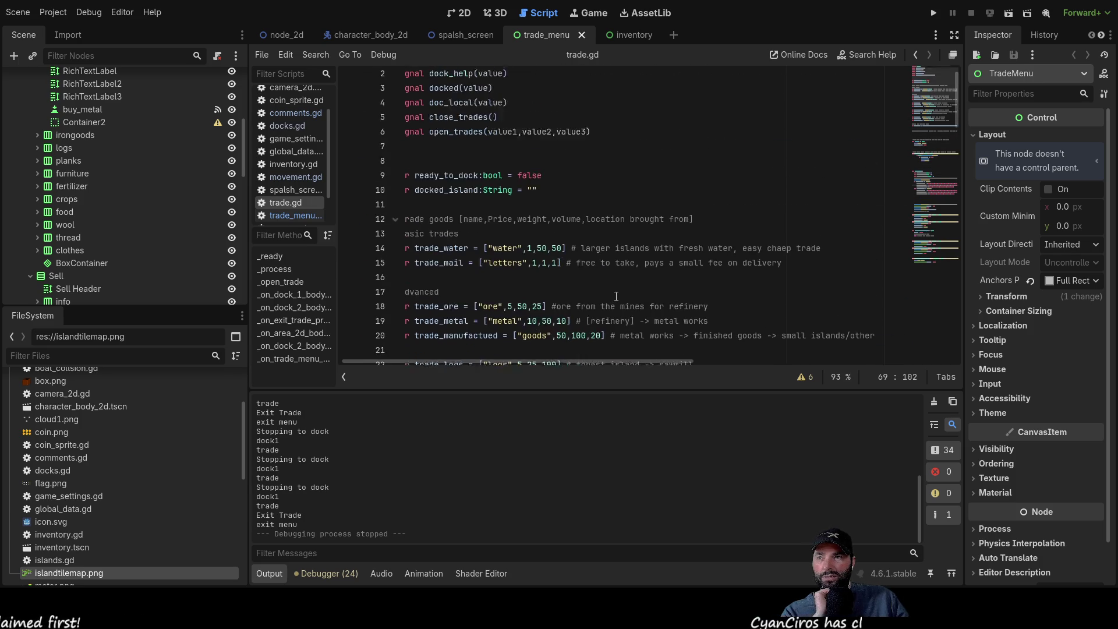
scroll(618, 272, down, 19)
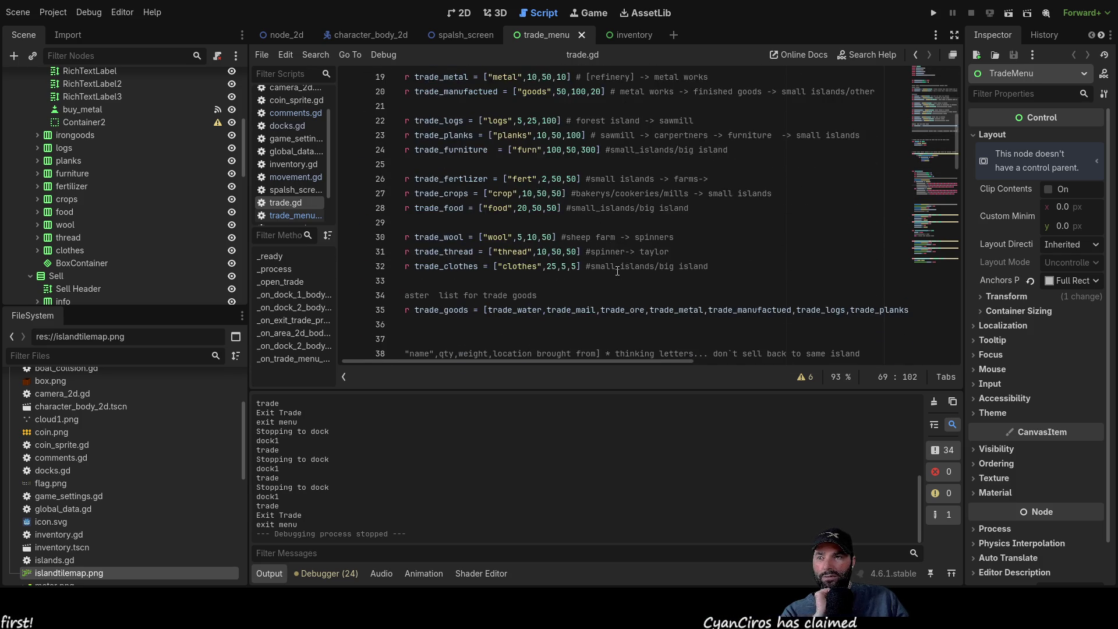
scroll(618, 268, down, 3)
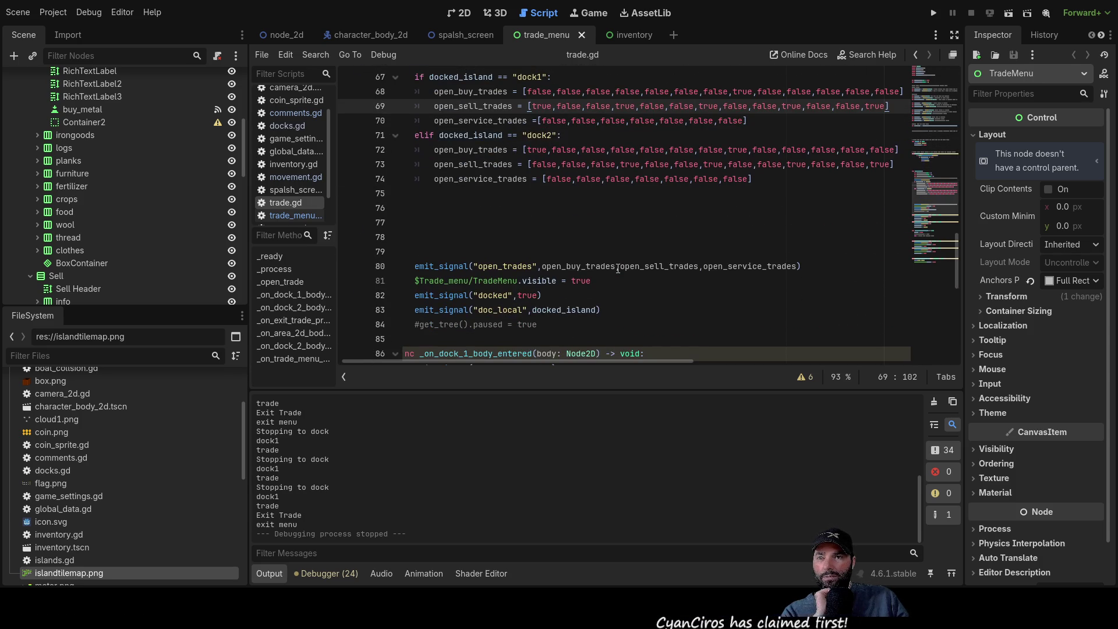
scroll(618, 268, down, 3)
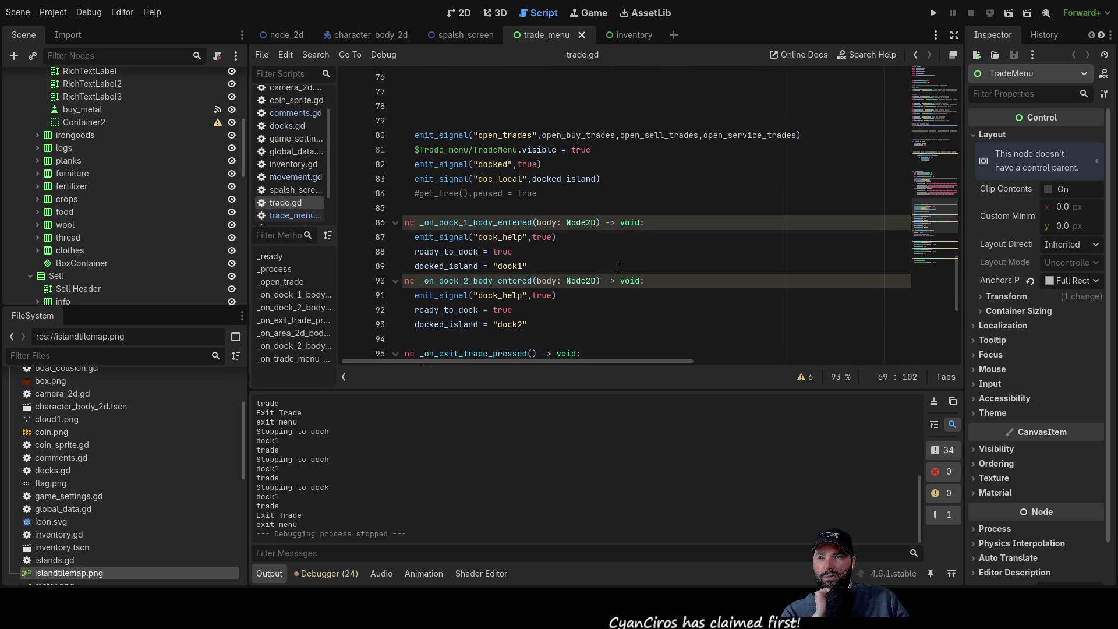
scroll(617, 268, down, 6)
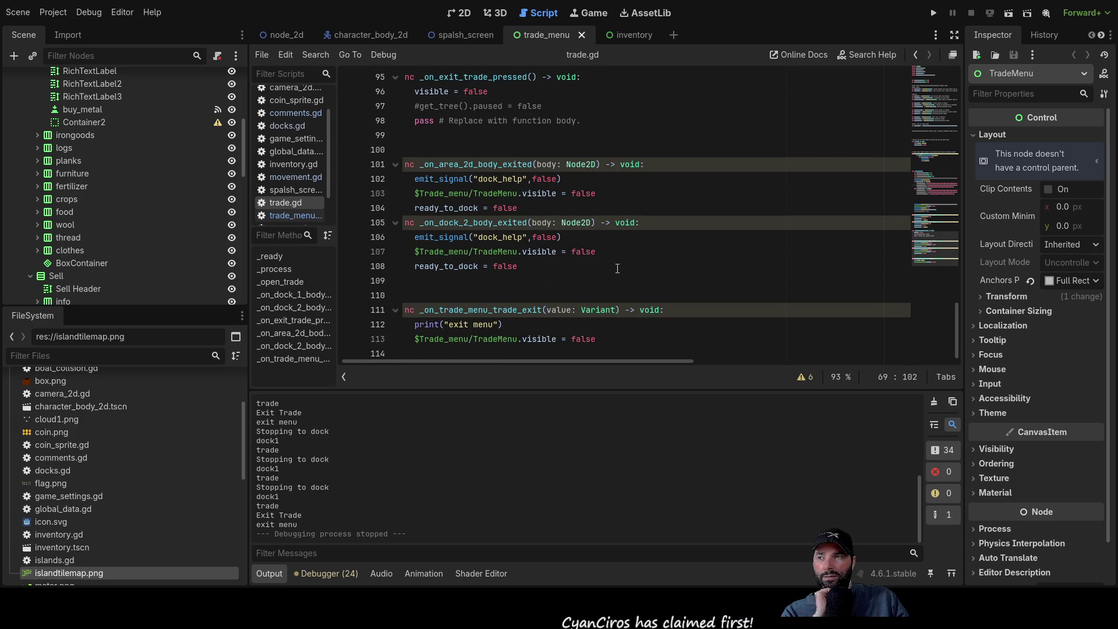
click(296, 151)
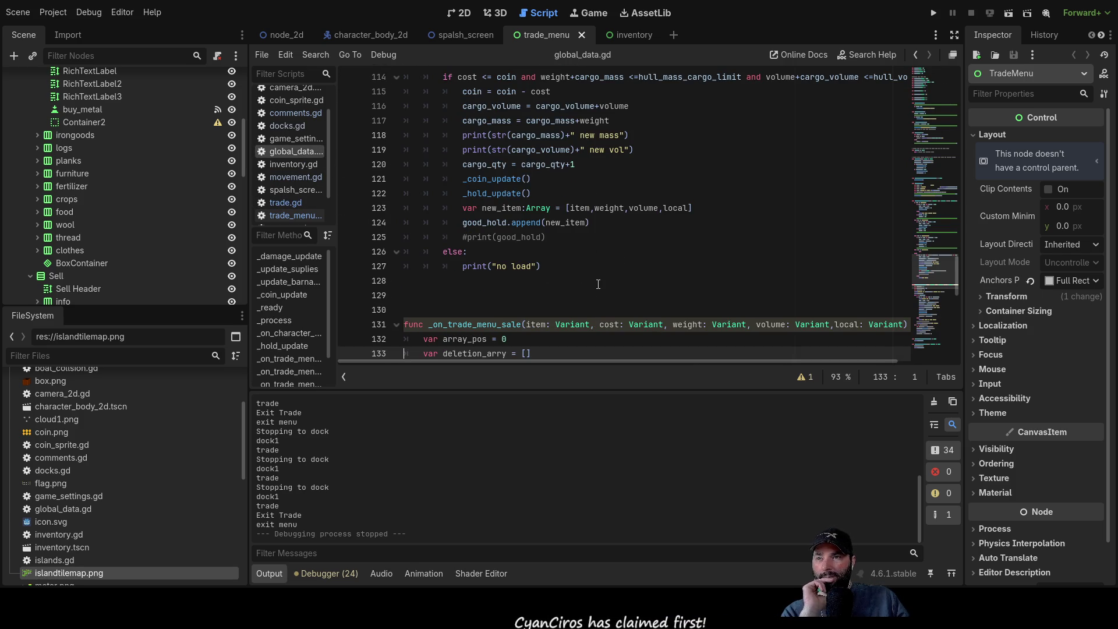
Scroll through global_data.gd's _on_trade_menu_purchase and _on_trade_menu_sale functions
scroll(598, 284, down, 5)
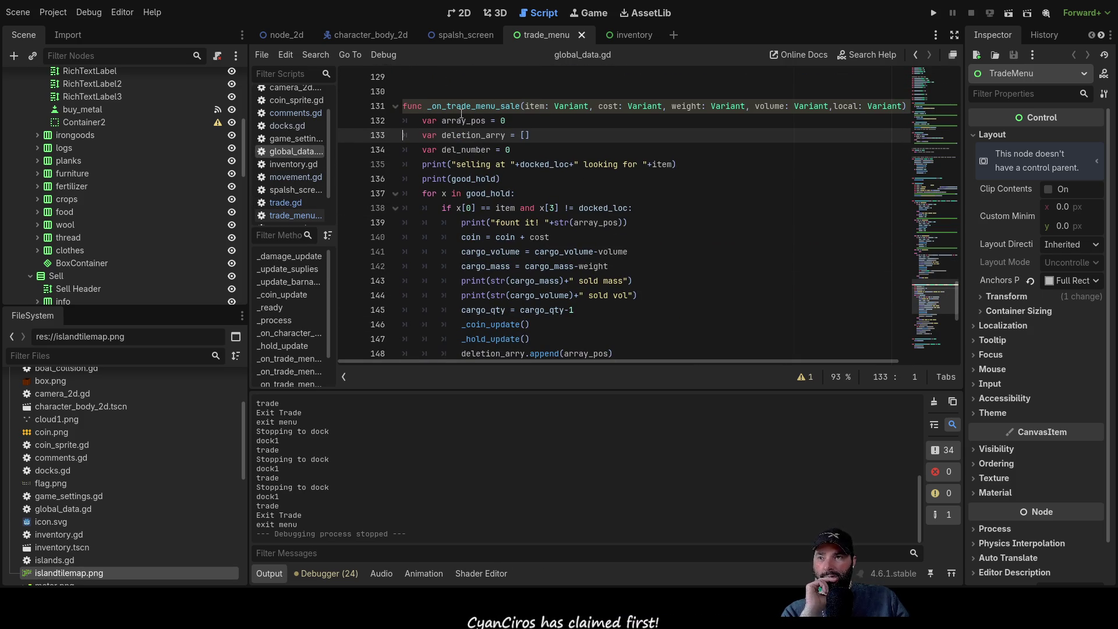
scroll(577, 199, down, 6)
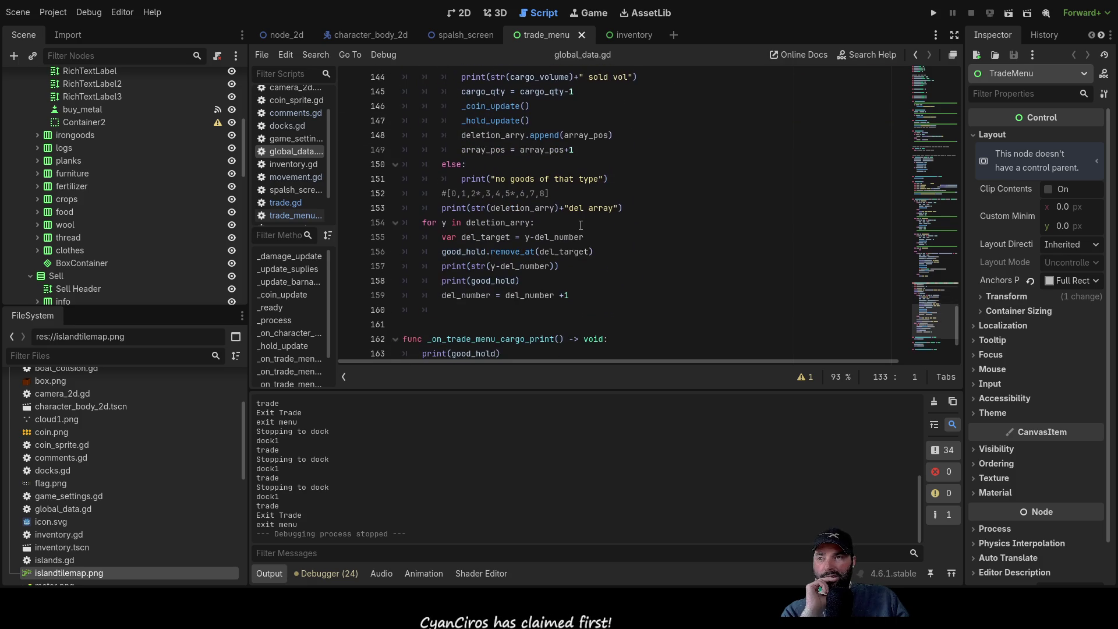
scroll(581, 209, down, 1)
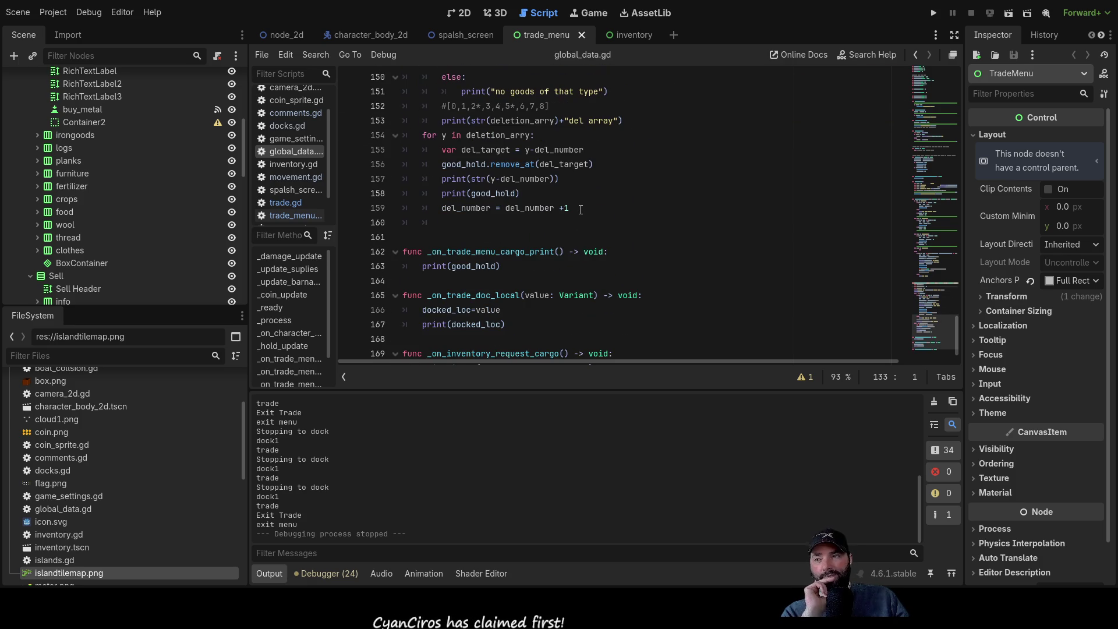
scroll(581, 209, down, 1)
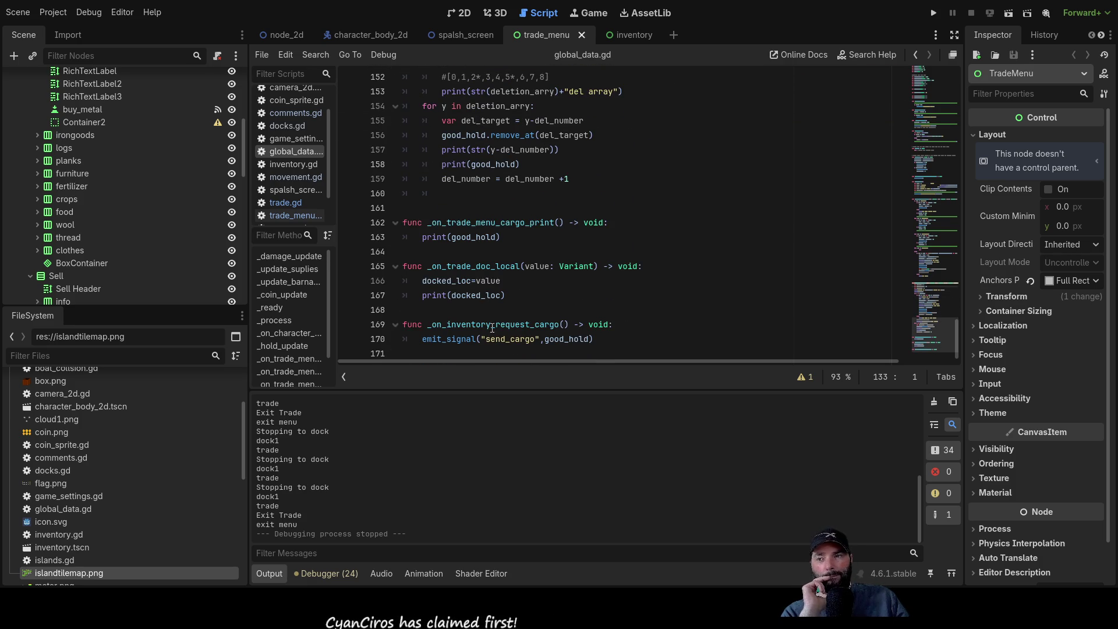
scroll(537, 260, up, 2)
scroll(538, 260, up, 10)
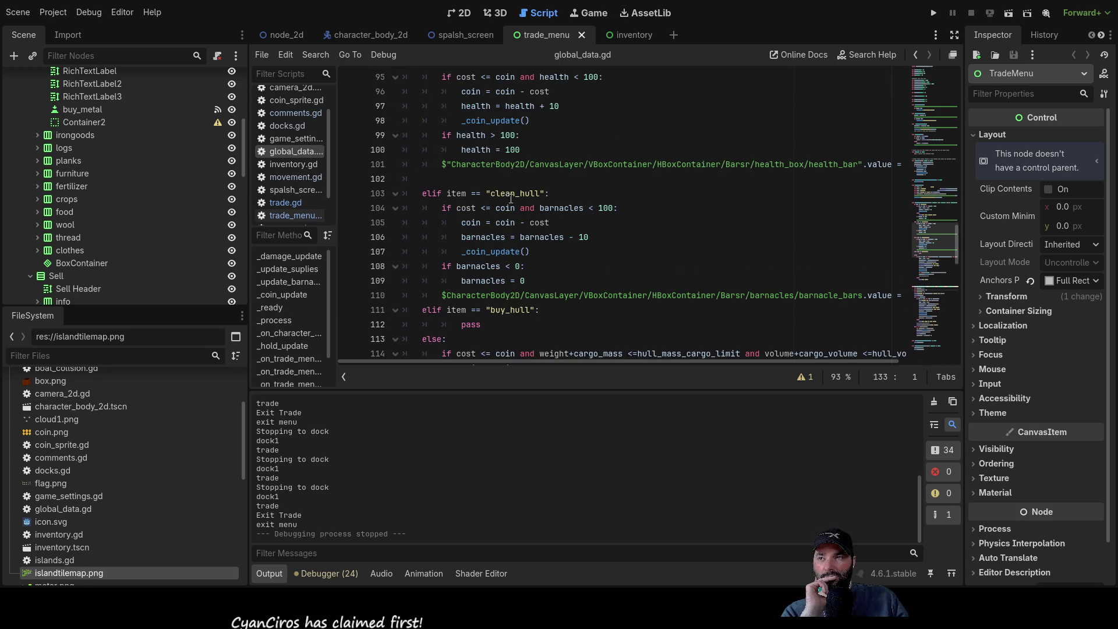
scroll(474, 245, up, 7)
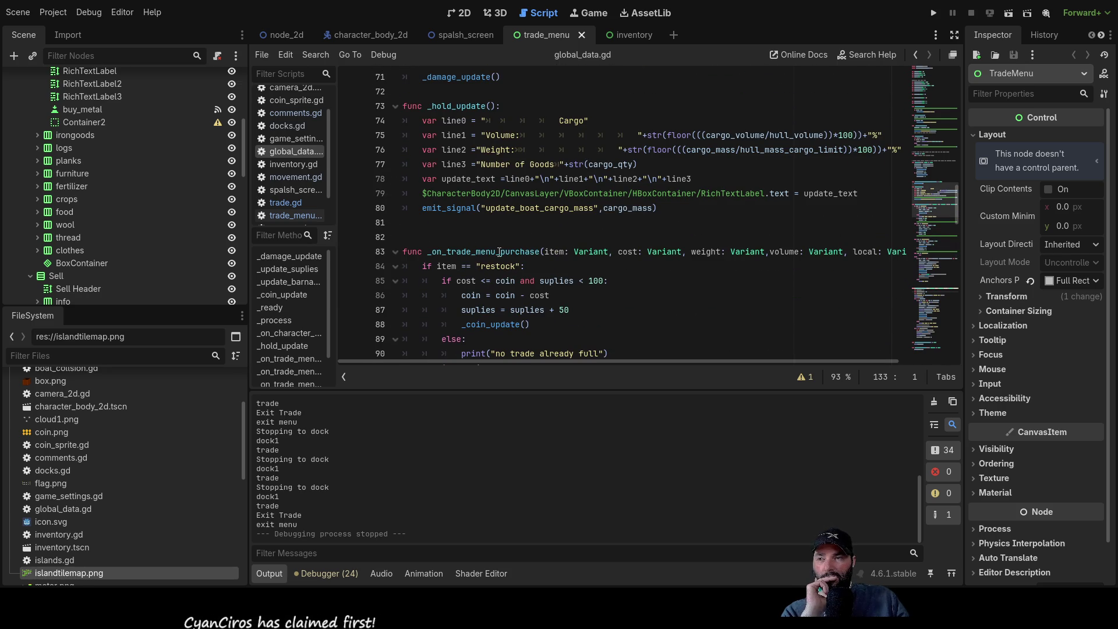
scroll(591, 274, down, 3)
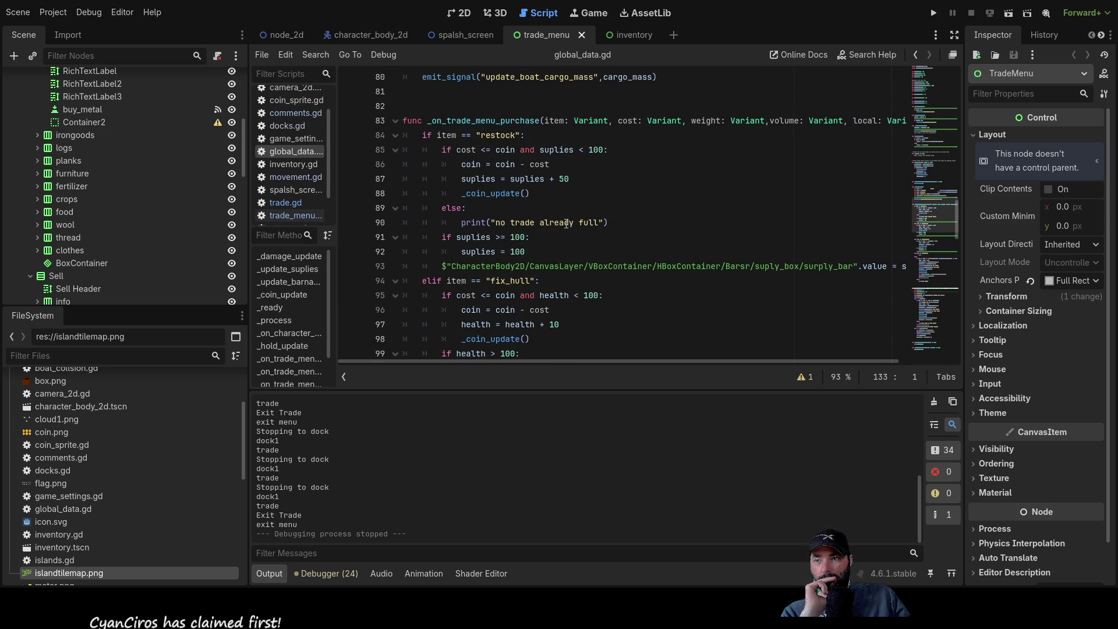
scroll(524, 208, down, 2)
scroll(560, 207, up, 1)
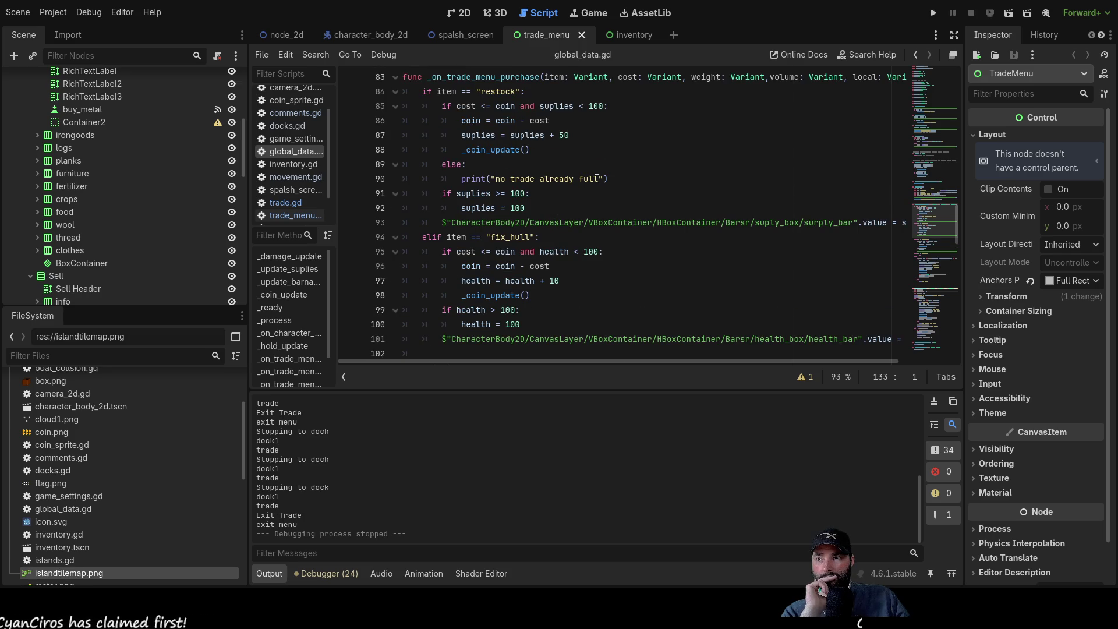
scroll(598, 179, down, 2)
scroll(598, 179, down, 4)
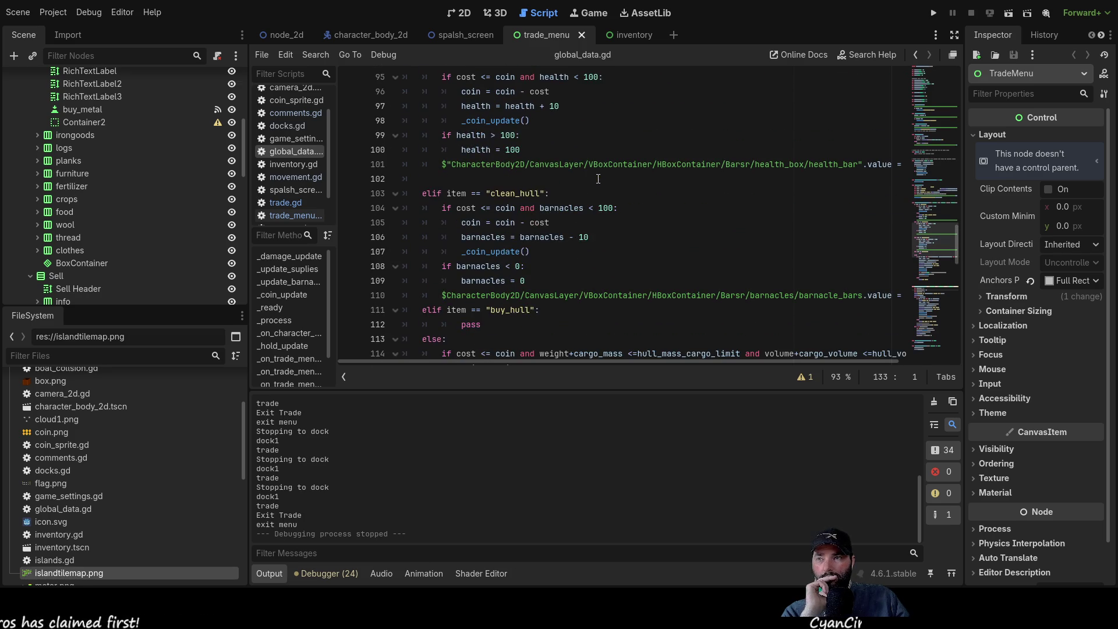
scroll(598, 179, down, 7)
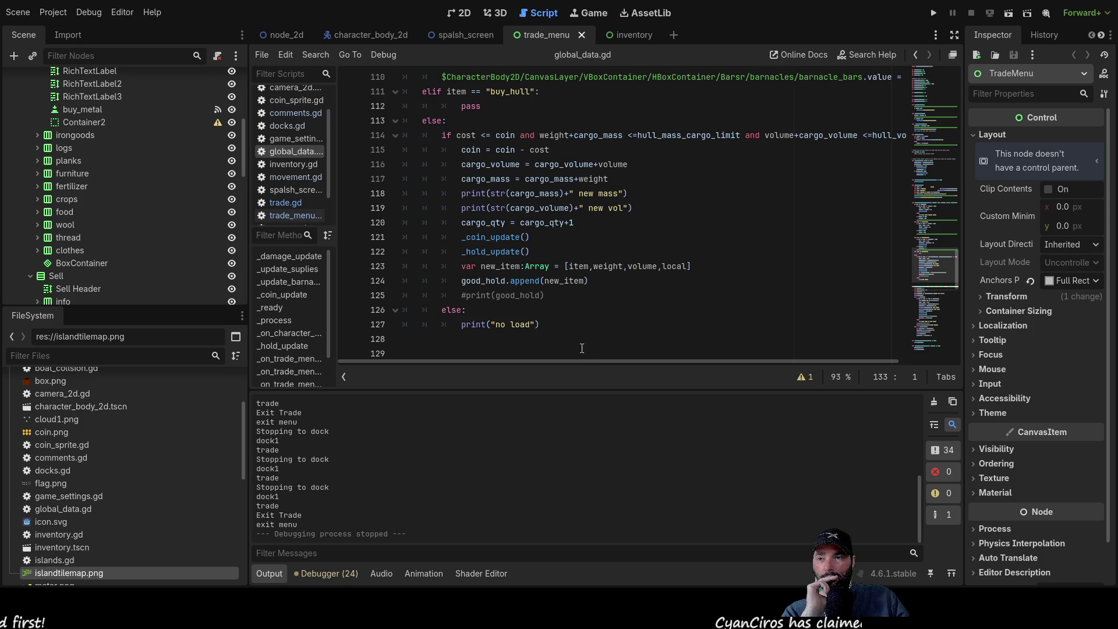
mouse_move(589, 361)
mouse_down()
mouse_move(670, 362)
mouse_move(582, 361)
mouse_up()
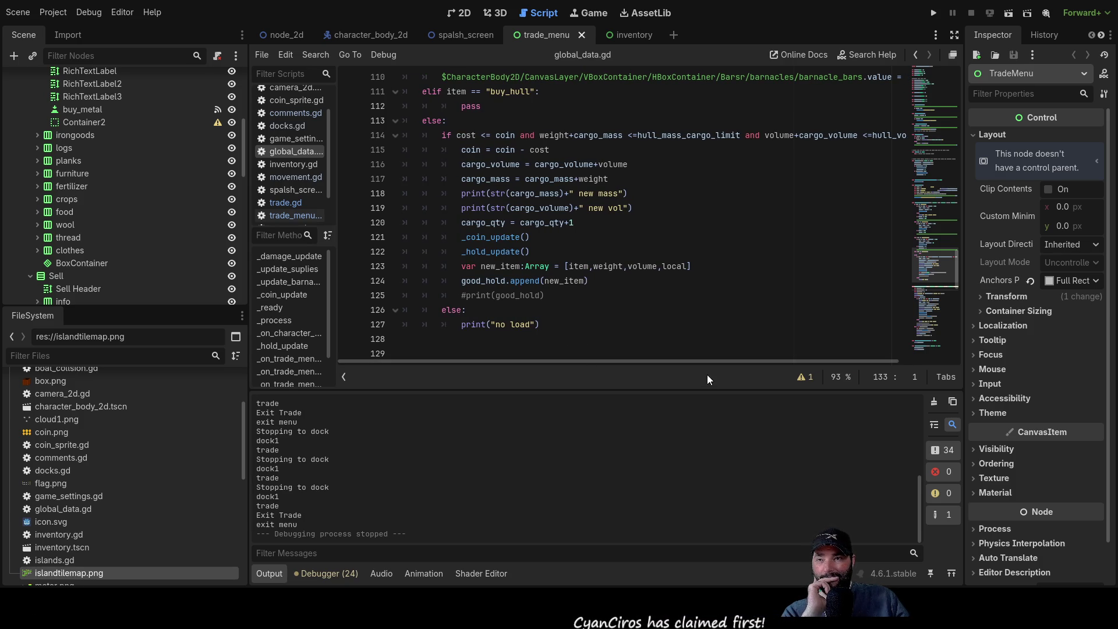
mouse_move(704, 361)
mouse_down()
mouse_move(751, 361)
mouse_move(742, 362)
mouse_up()
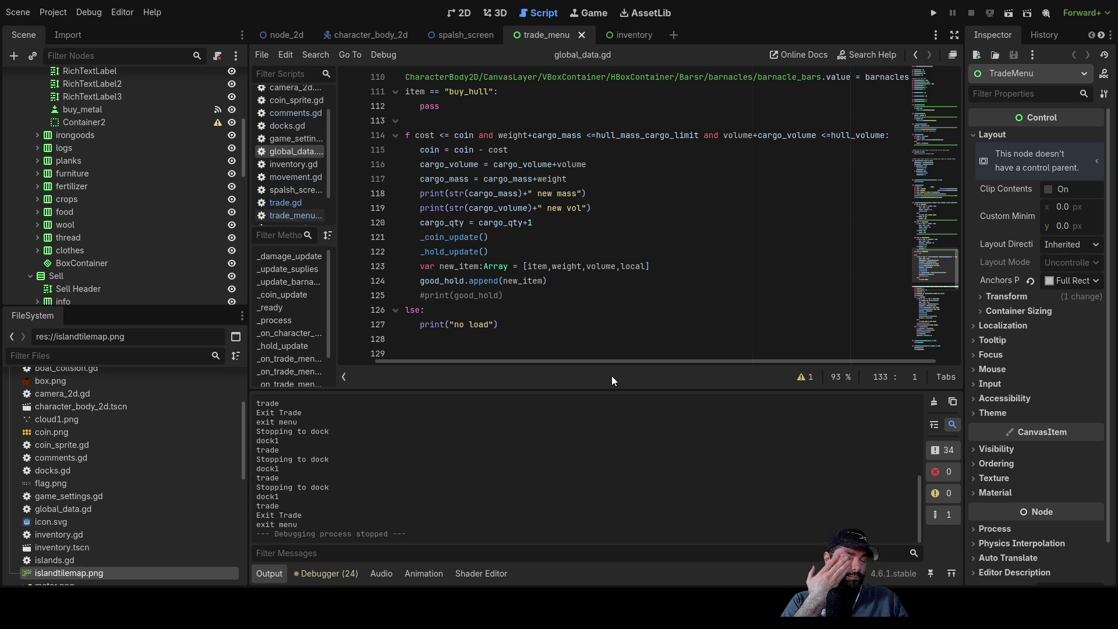
scroll(616, 308, up, 4)
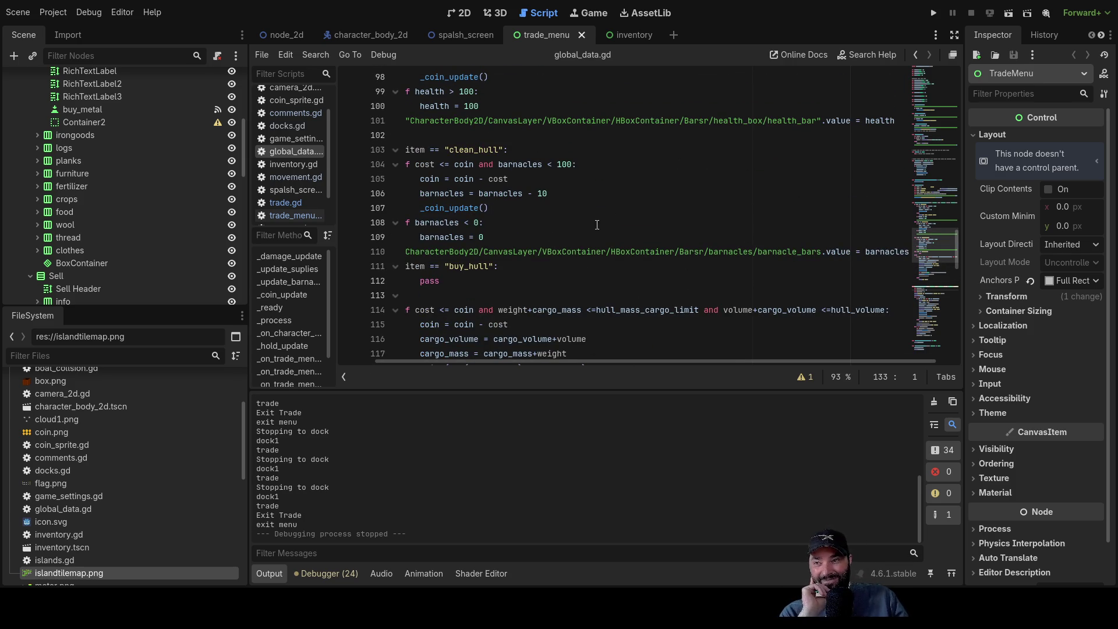
scroll(599, 231, down, 4)
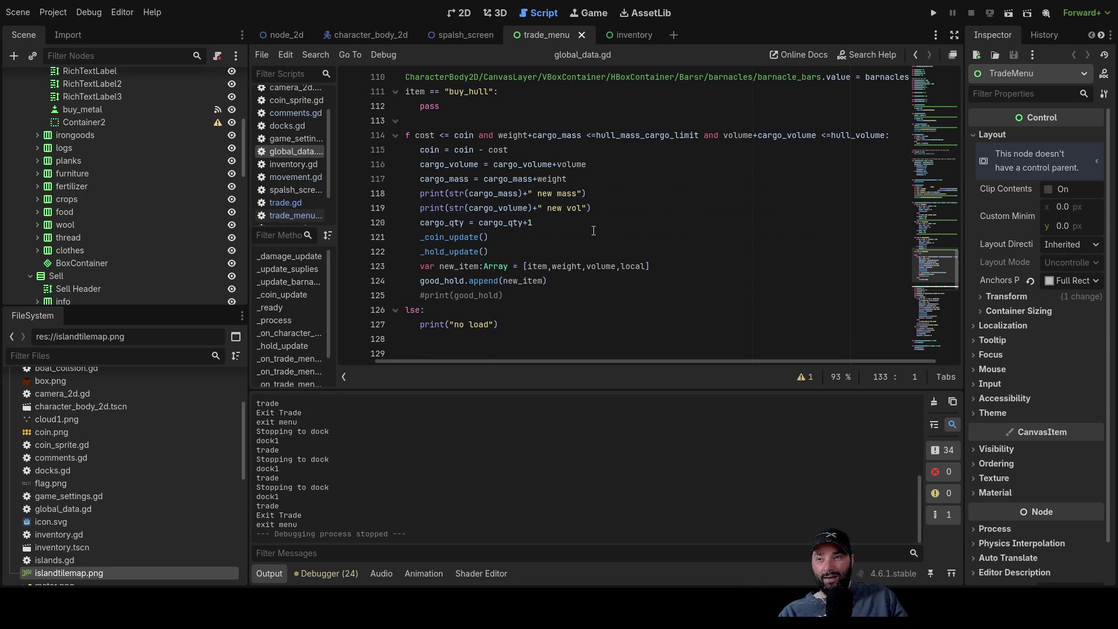
scroll(593, 230, up, 2)
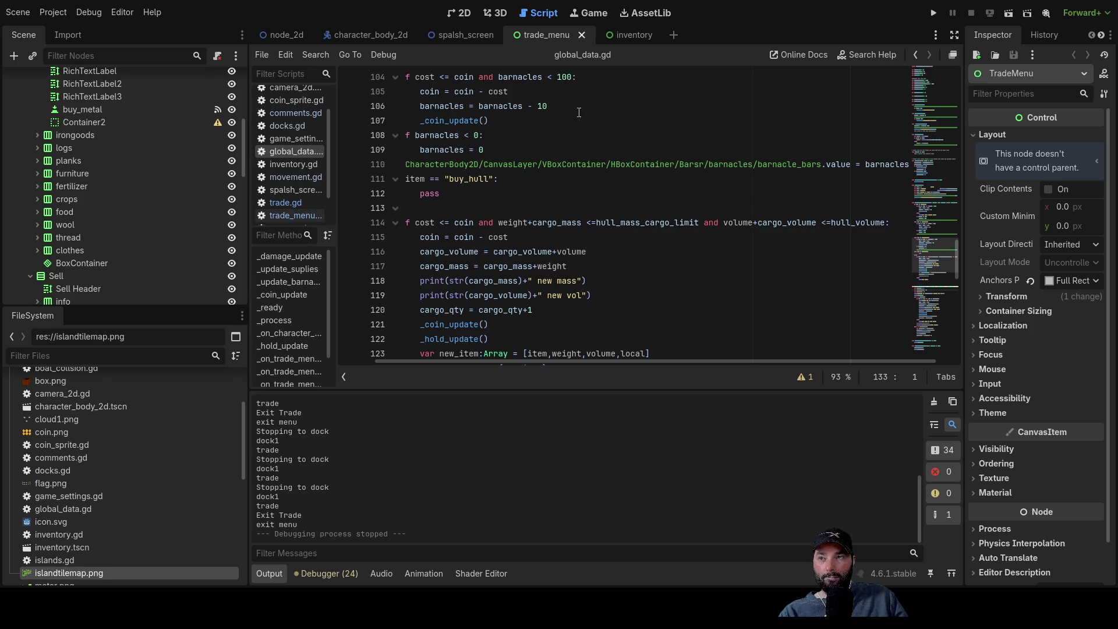
click(463, 13)
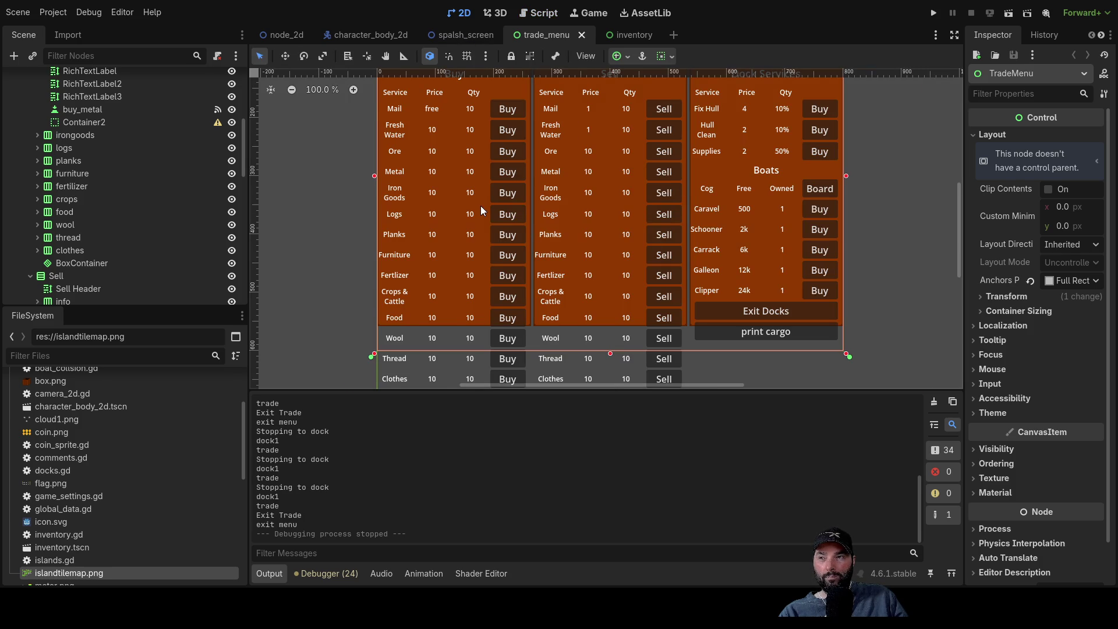
scroll(481, 211, down, 1)
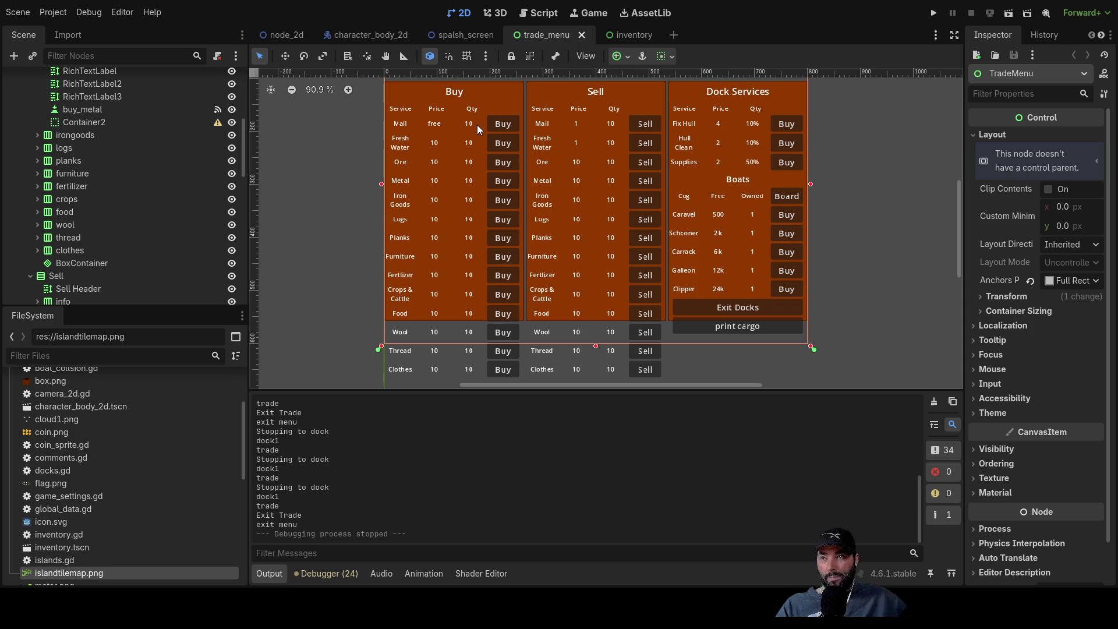
click(533, 13)
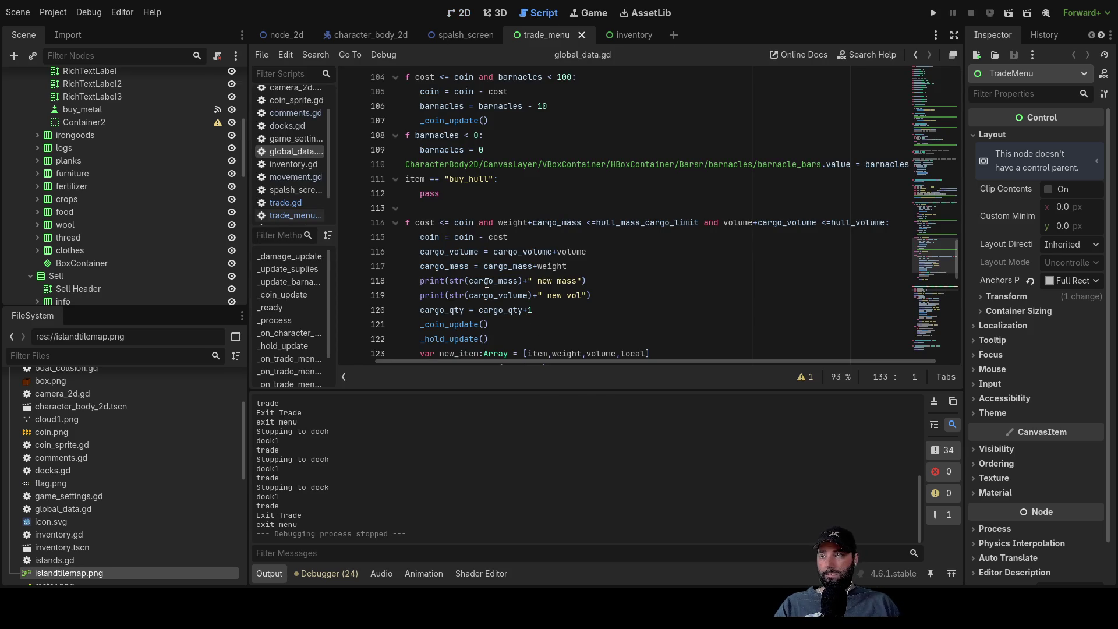
scroll(486, 284, up, 14)
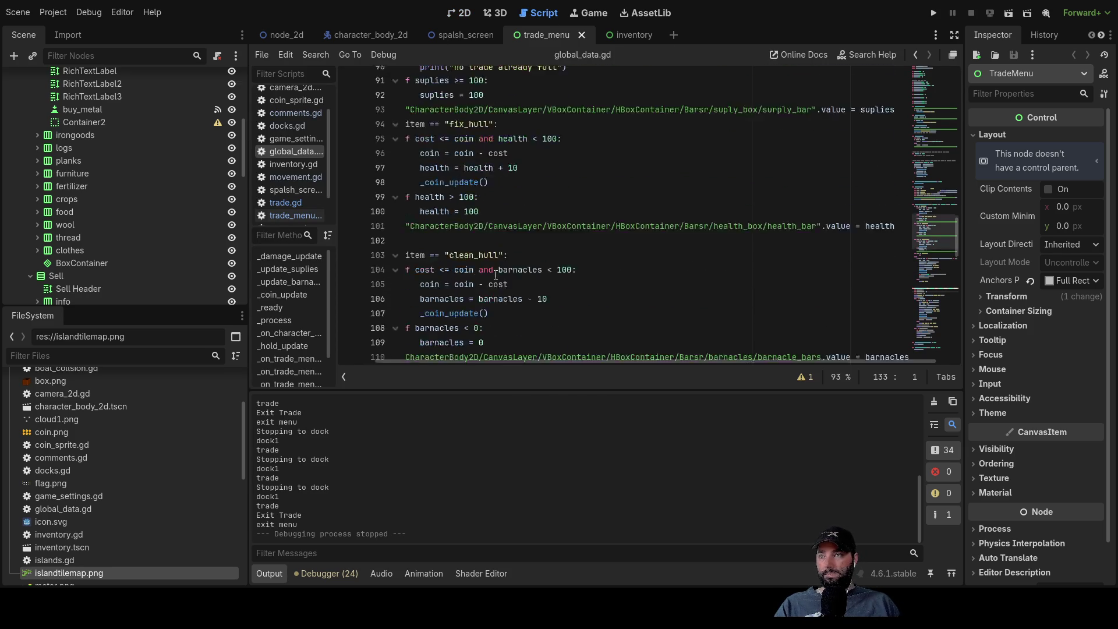
click(286, 202)
scroll(511, 227, up, 10)
scroll(512, 228, up, 8)
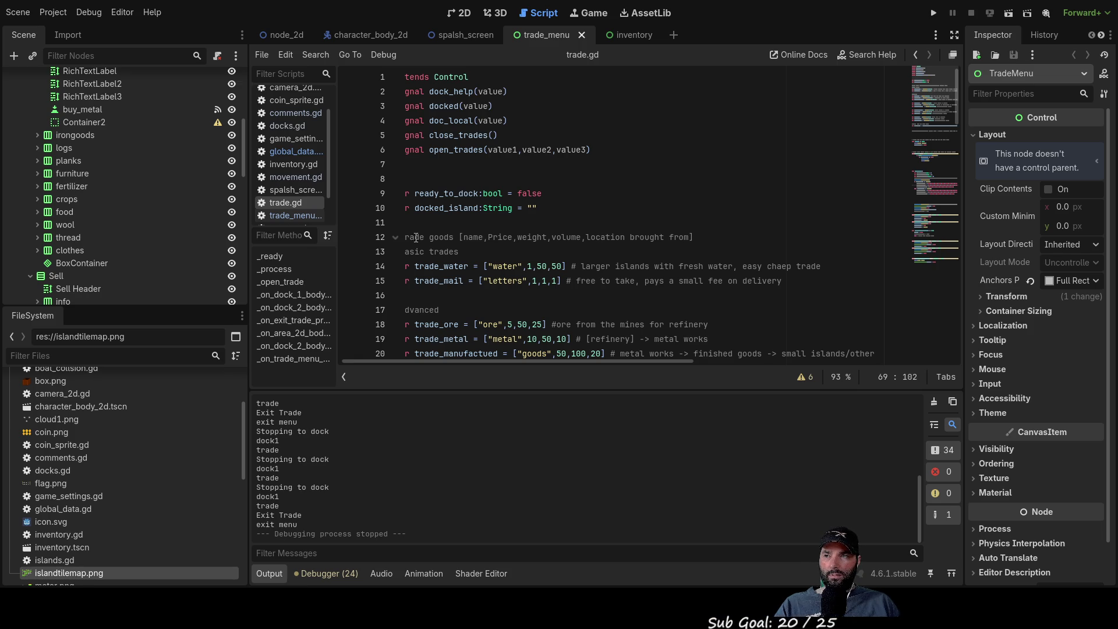
Scroll through trade.gd's goods definitions, selecting 'brought' in the header comment, then open docks.gd
drag(485, 362, 466, 359)
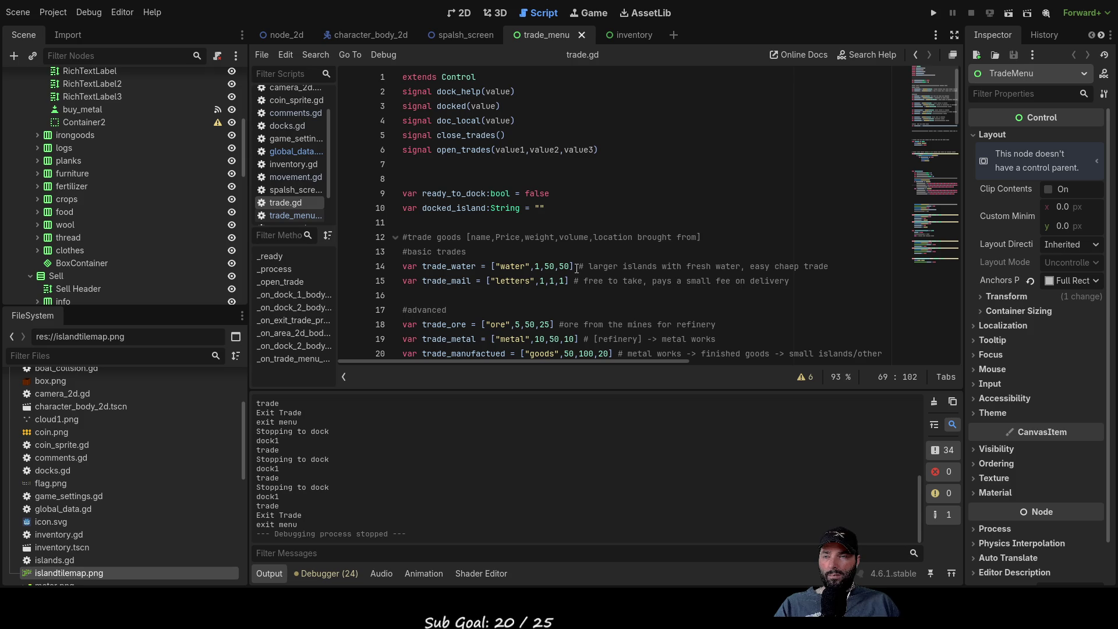
scroll(656, 285, down, 9)
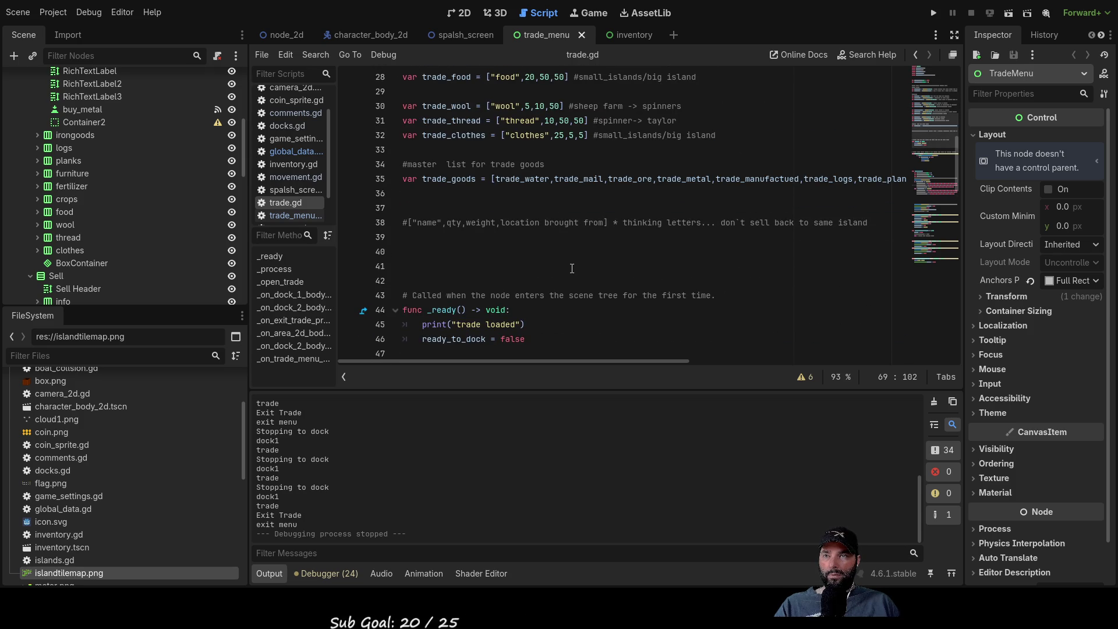
scroll(572, 267, up, 6)
scroll(572, 268, up, 2)
double_click(654, 150)
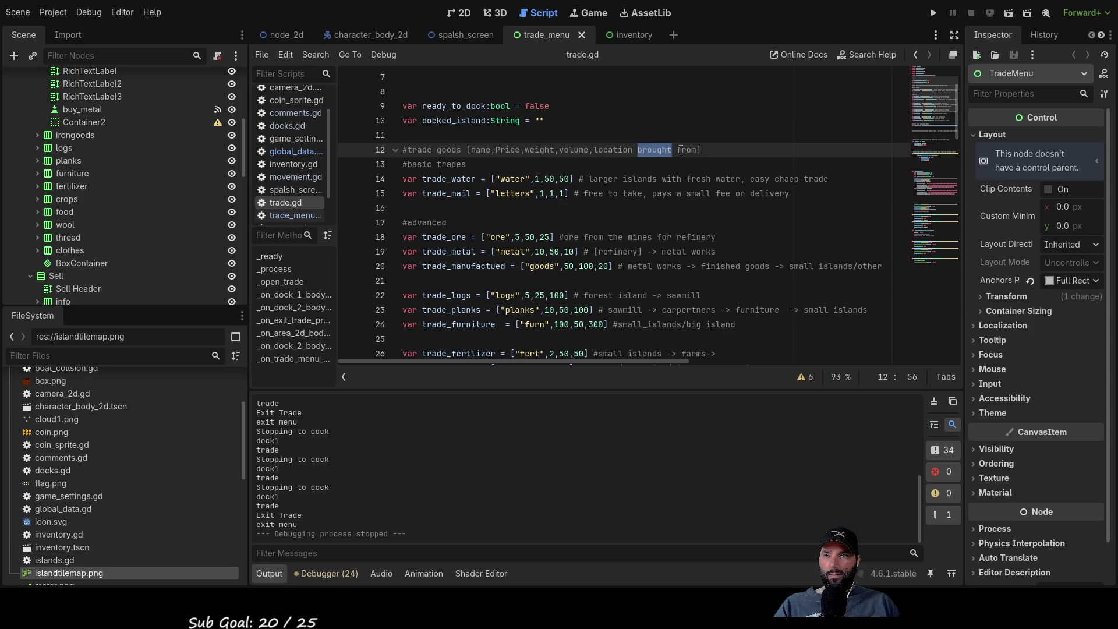
scroll(435, 184, down, 5)
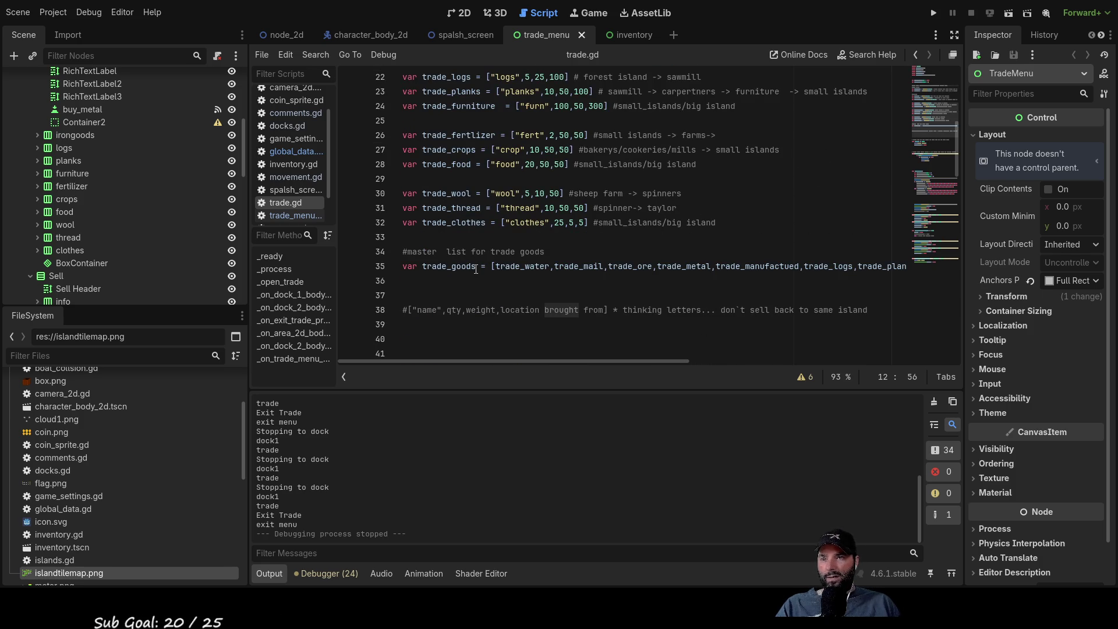
scroll(552, 282, down, 4)
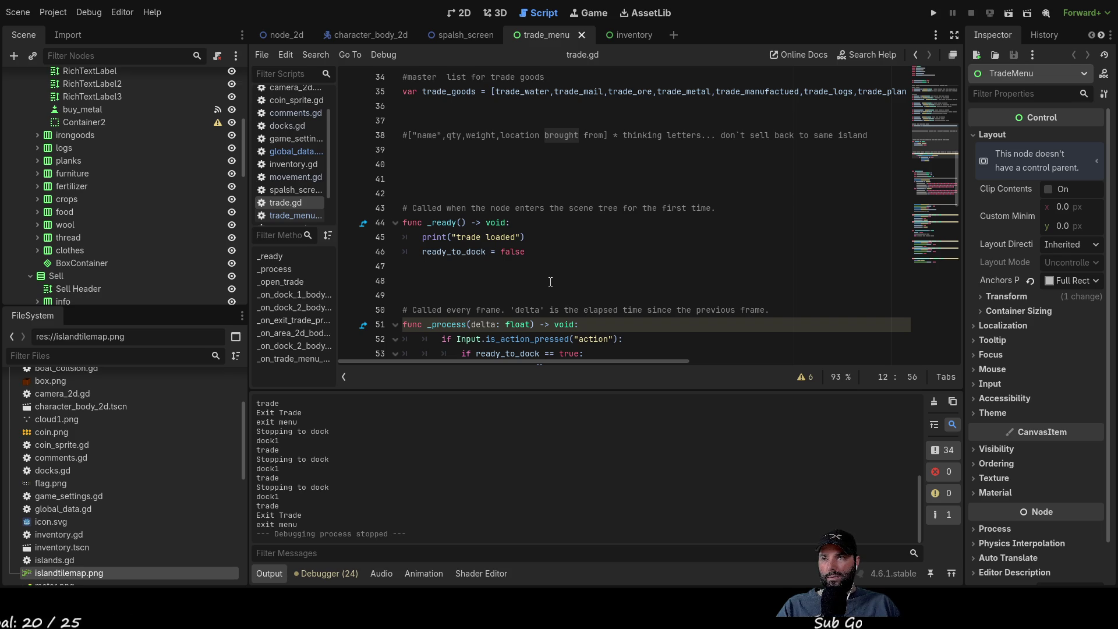
scroll(304, 180, down, 2)
scroll(303, 179, up, 2)
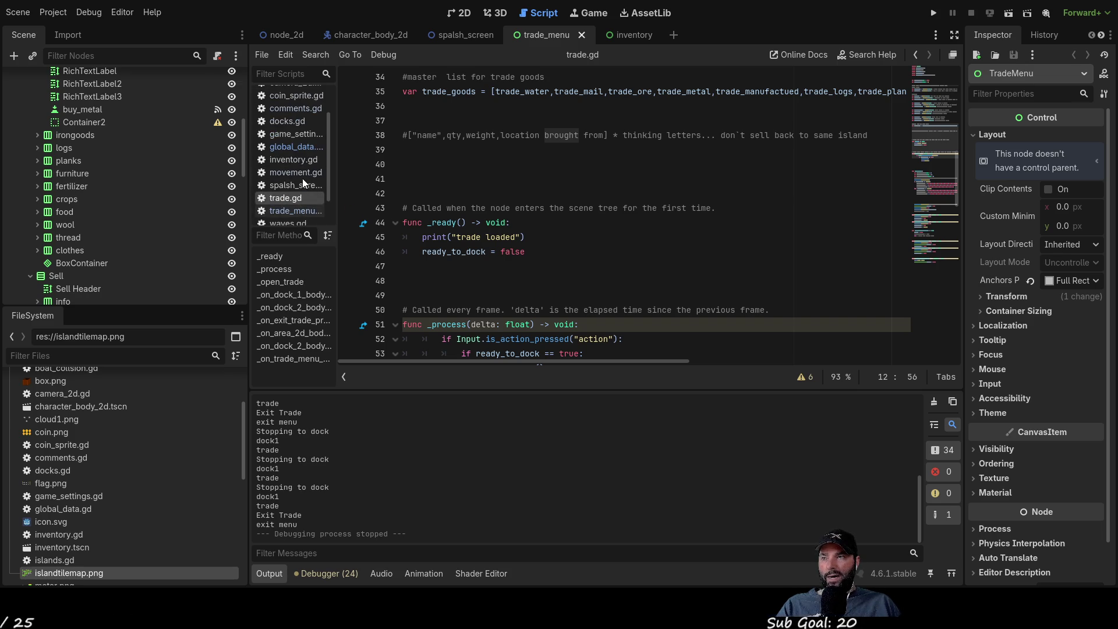
click(295, 120)
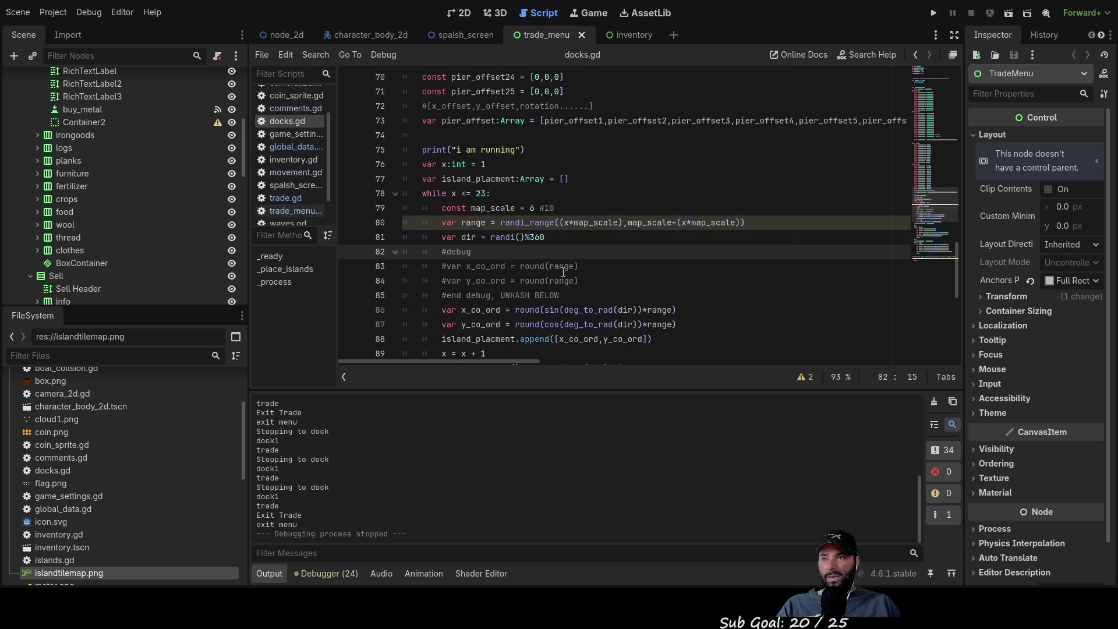
Scroll through docks.gd's island and pier placement loop, then switch to the node_2d scene
scroll(563, 272, up, 15)
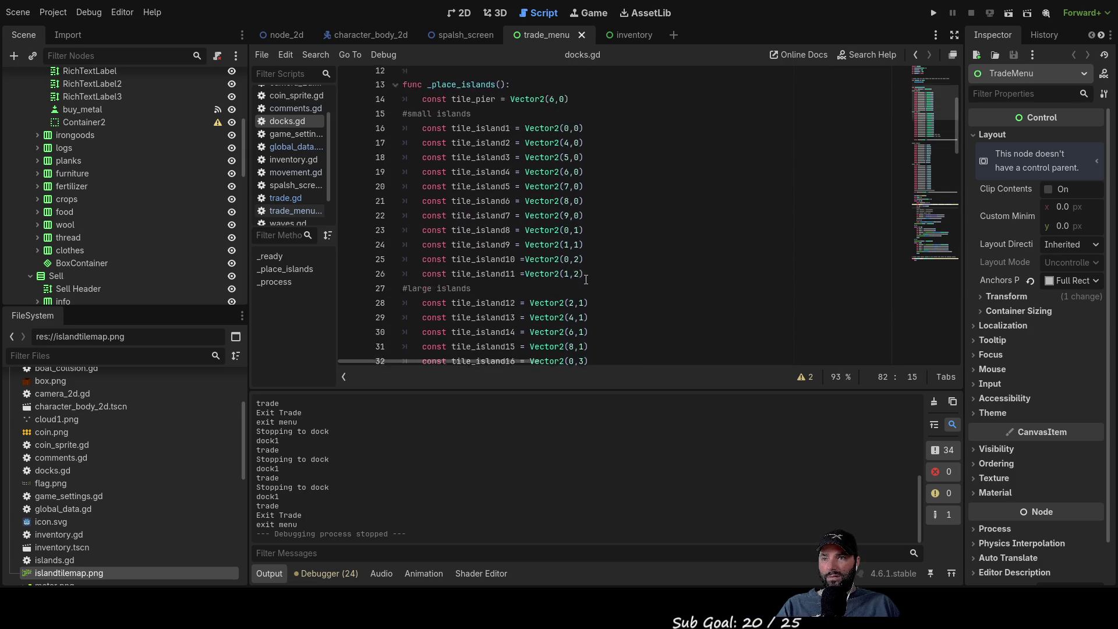
scroll(585, 279, up, 4)
scroll(582, 274, down, 2)
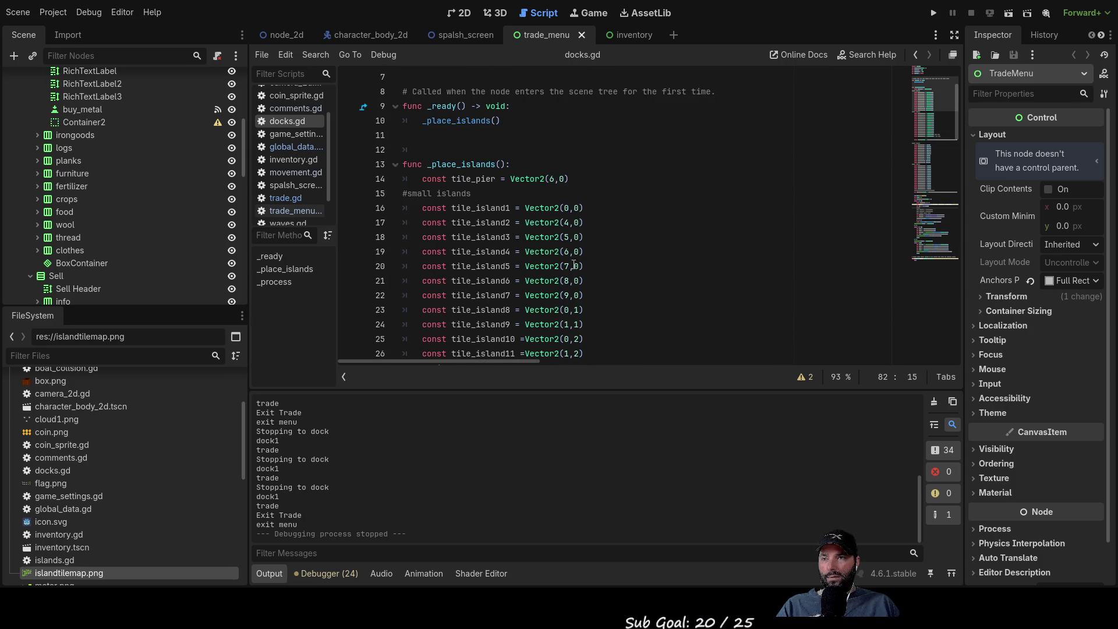
scroll(477, 202, down, 11)
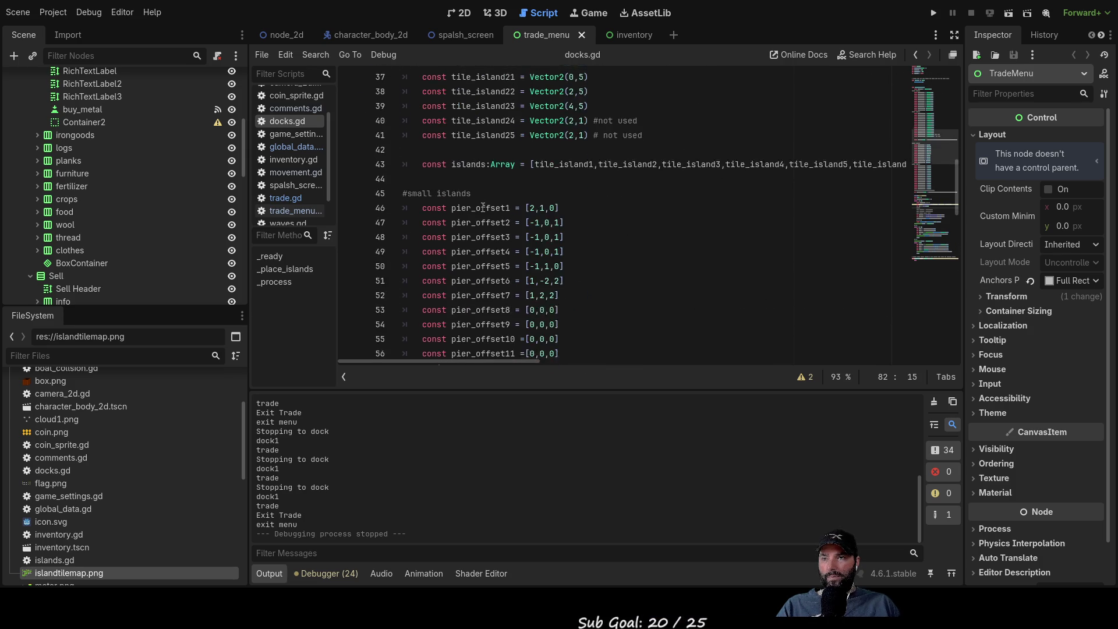
scroll(483, 207, down, 15)
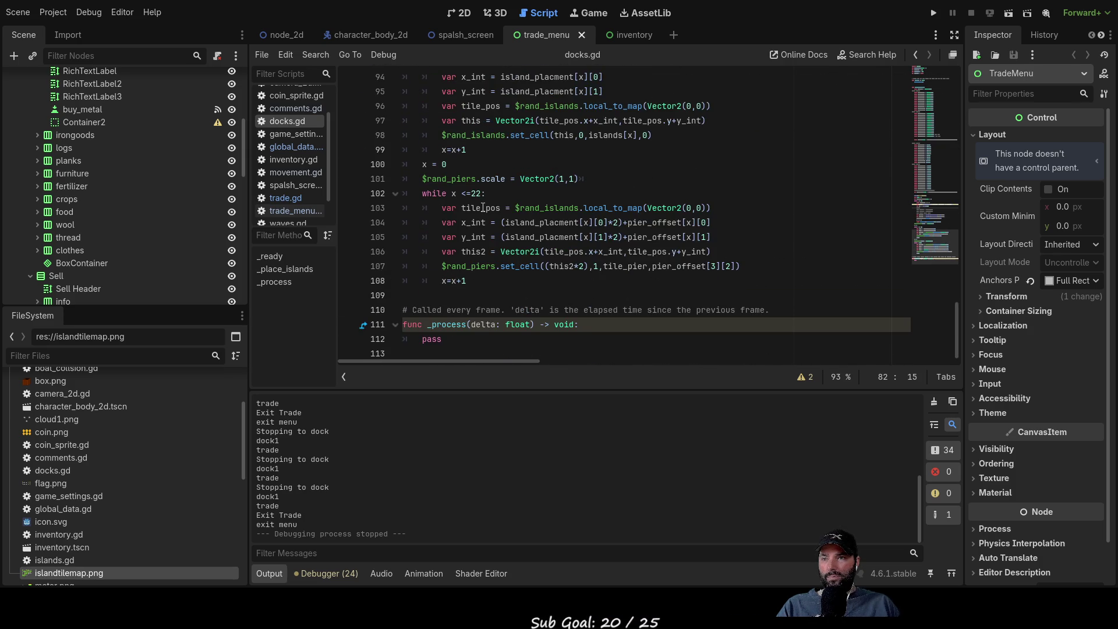
scroll(482, 207, up, 20)
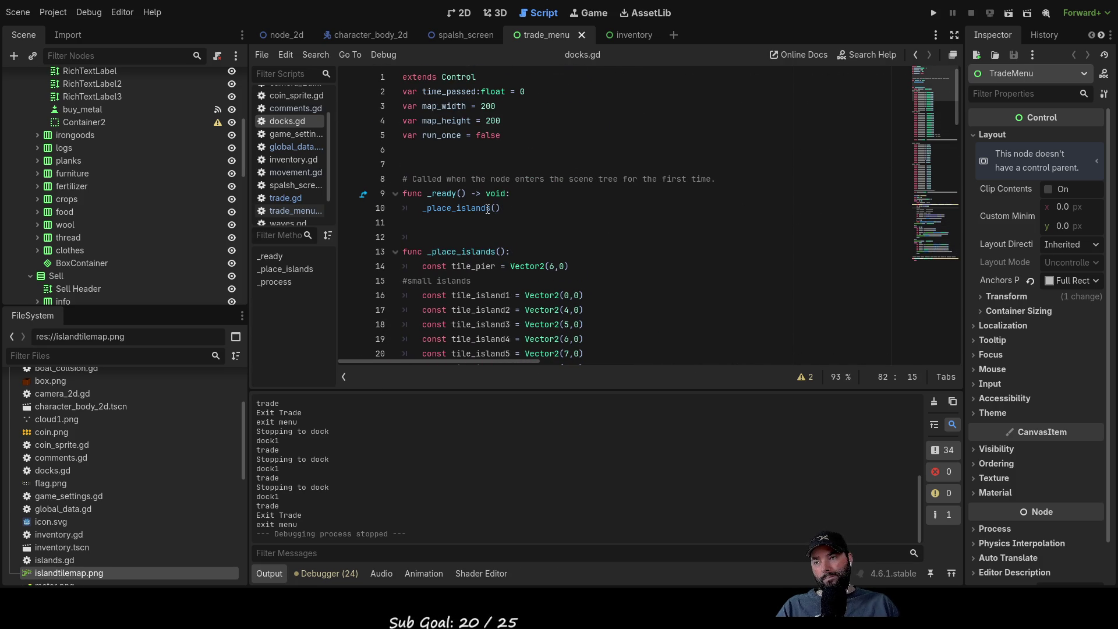
scroll(495, 198, down, 13)
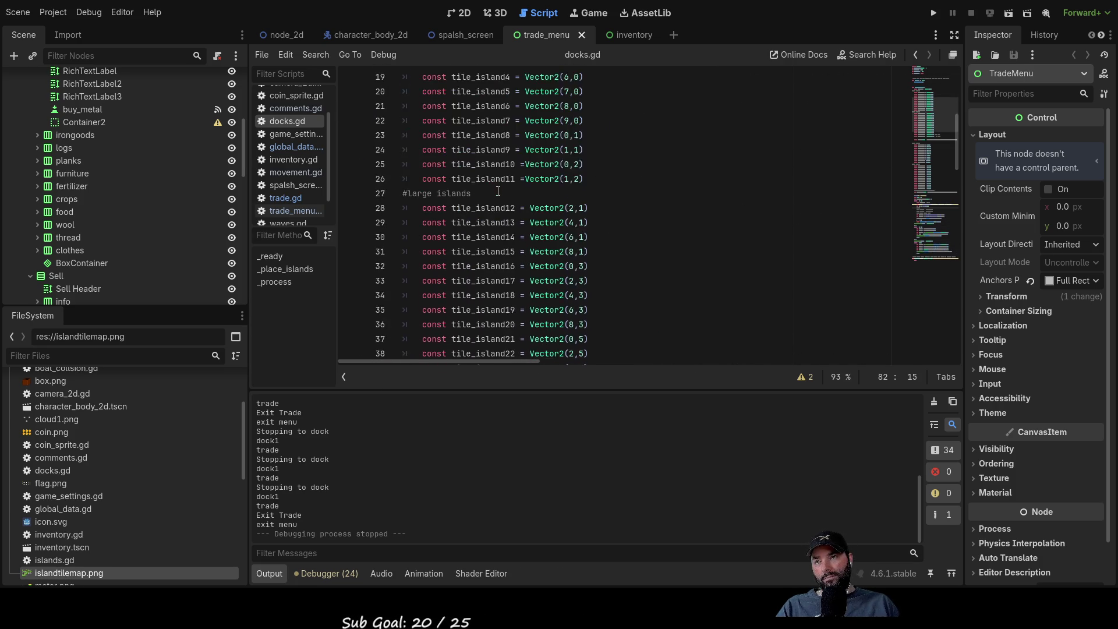
scroll(498, 193, down, 18)
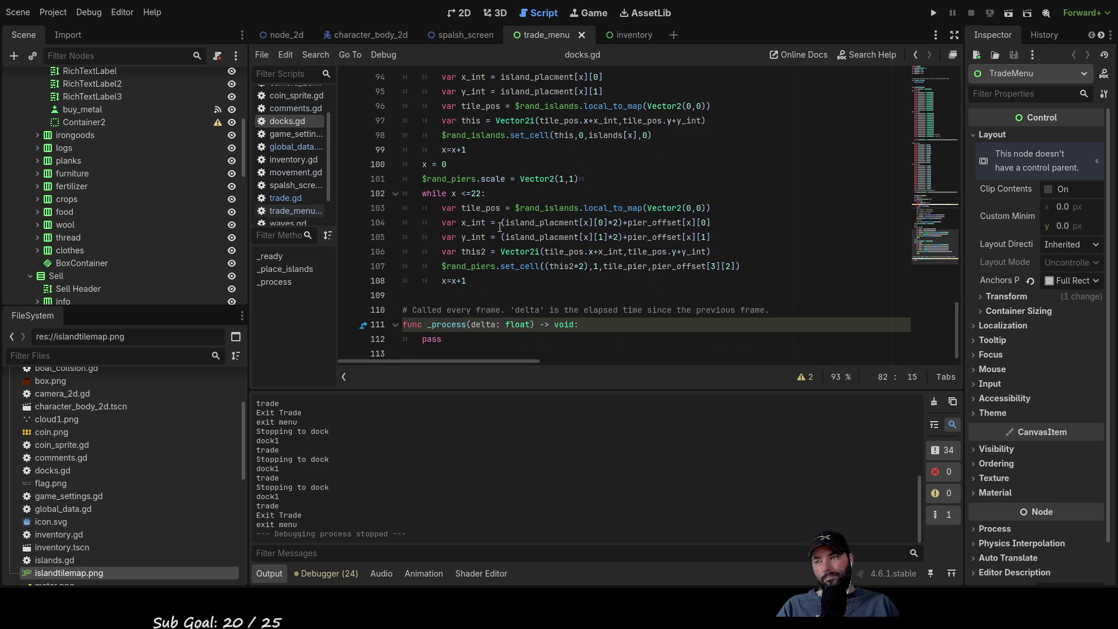
scroll(499, 227, up, 10)
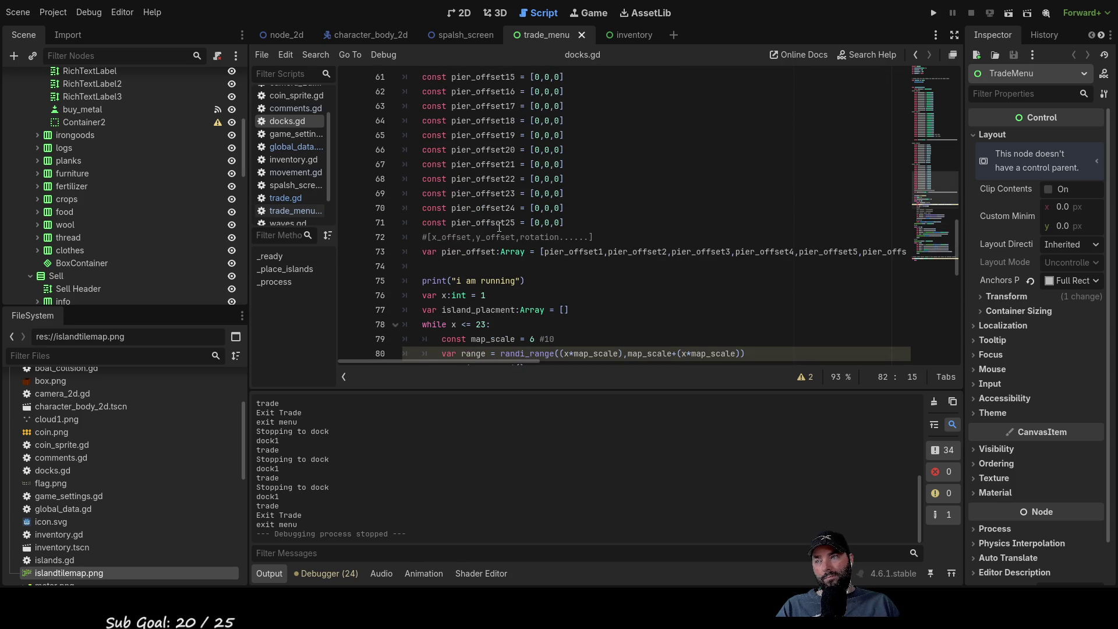
scroll(172, 232, up, 5)
mouse_move(296, 122)
mouse_down()
mouse_move(485, 32)
mouse_move(293, 60)
mouse_move(281, 37)
mouse_up()
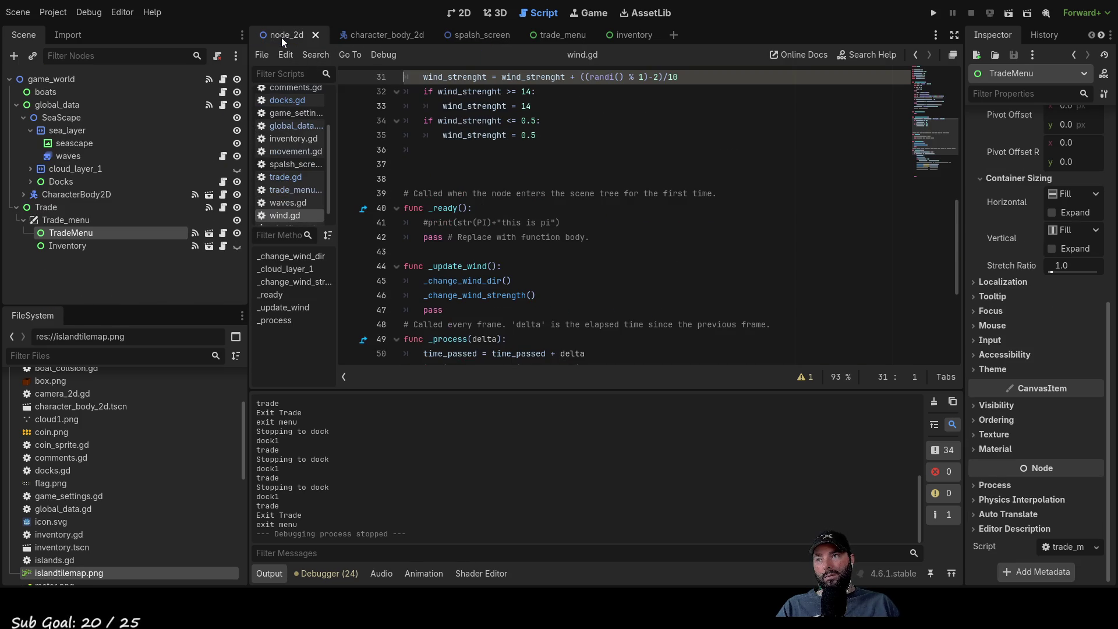
Expand Docks, select dock1, and attach a new dock.gd script extending Area2D
click(25, 181)
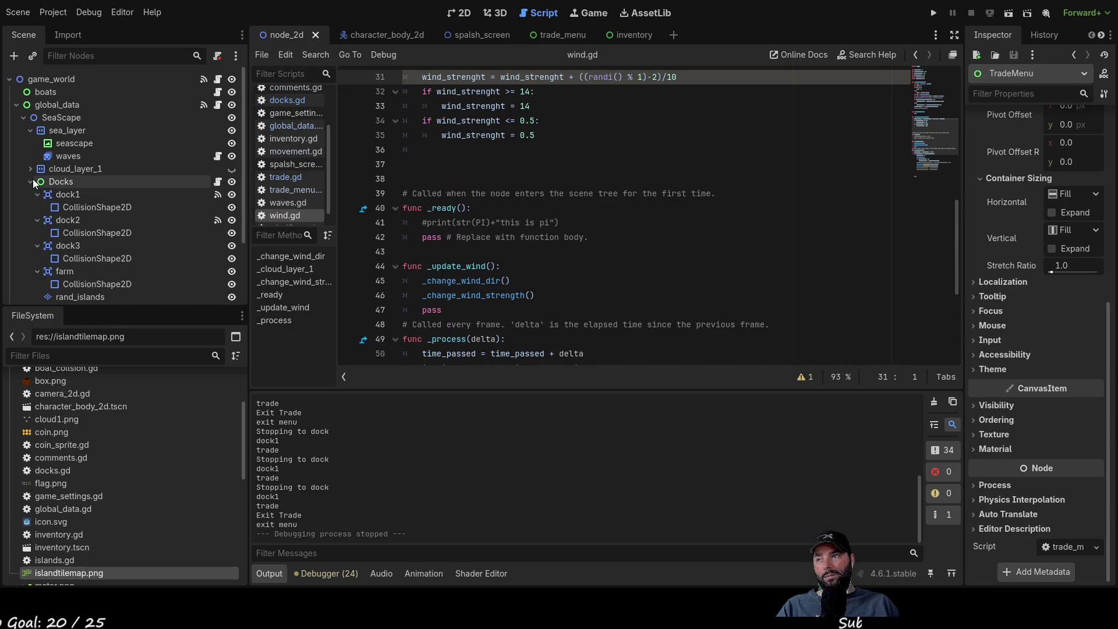
click(80, 195)
scroll(1077, 448, down, 5)
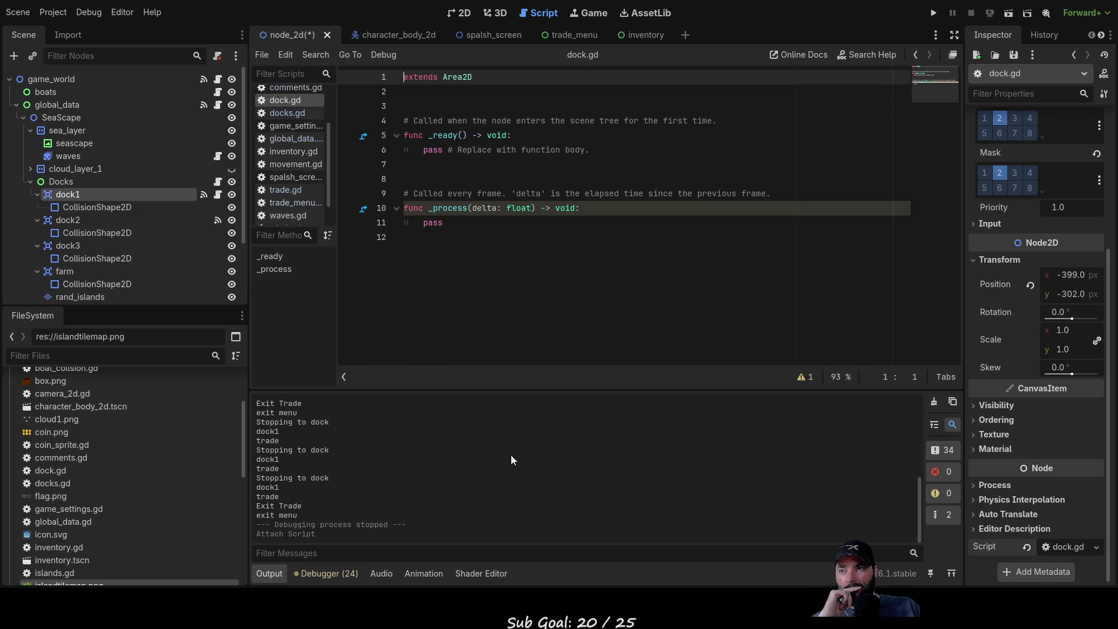
click(422, 150)
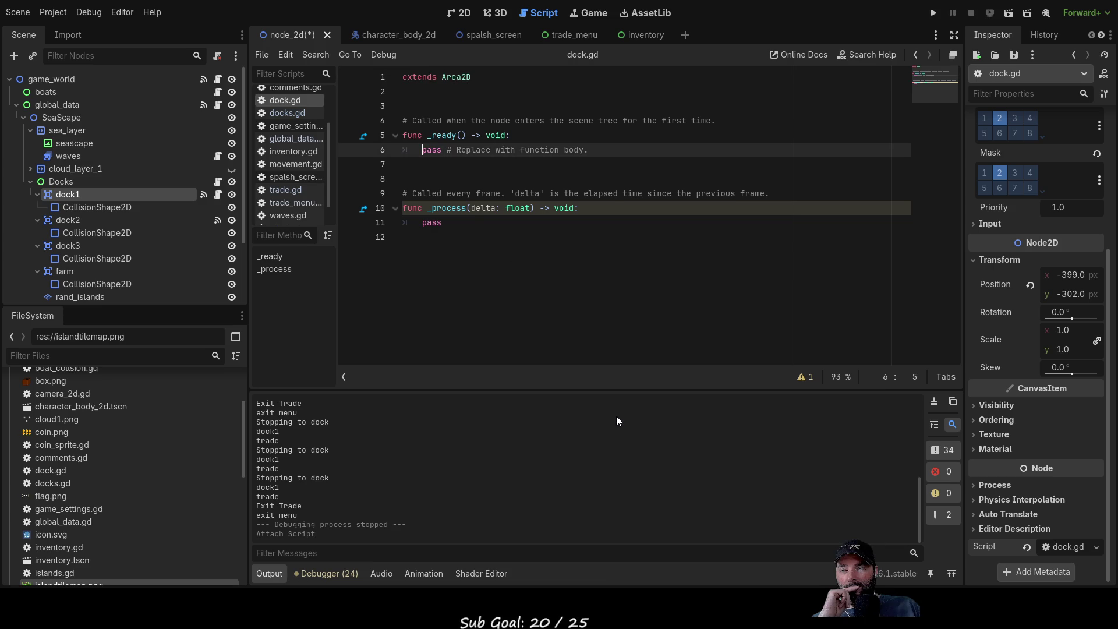
Insert blank lines above pass in _ready and start a 'var' declaration on line 2
key(Return)
key(Return)
key(Up)
key(Up)
key(Up)
key(Up)
key(Up)
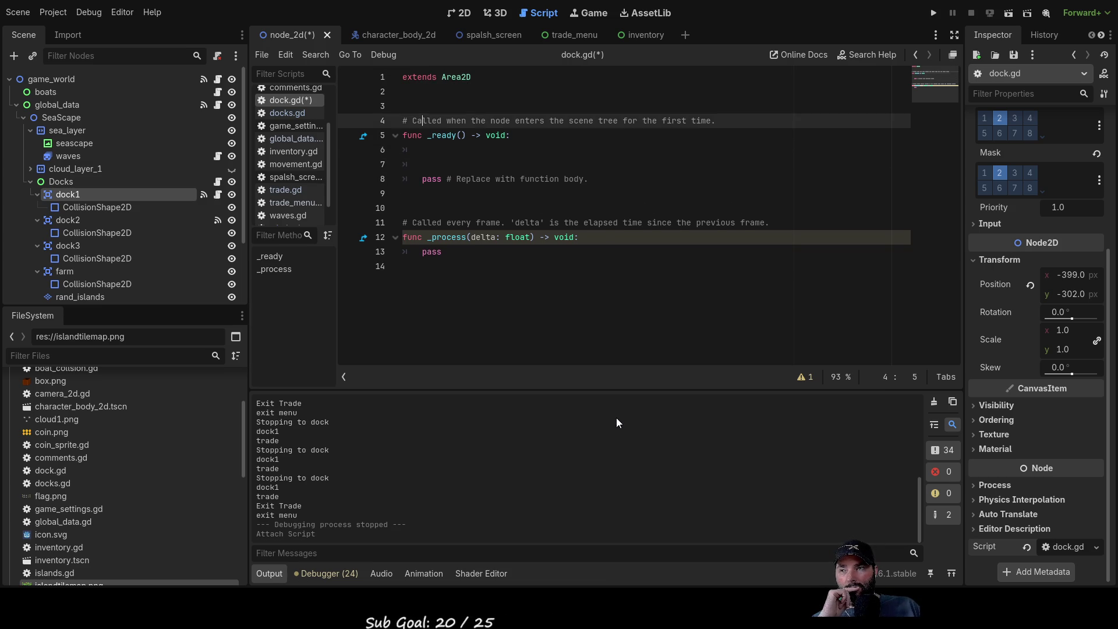
text(var)
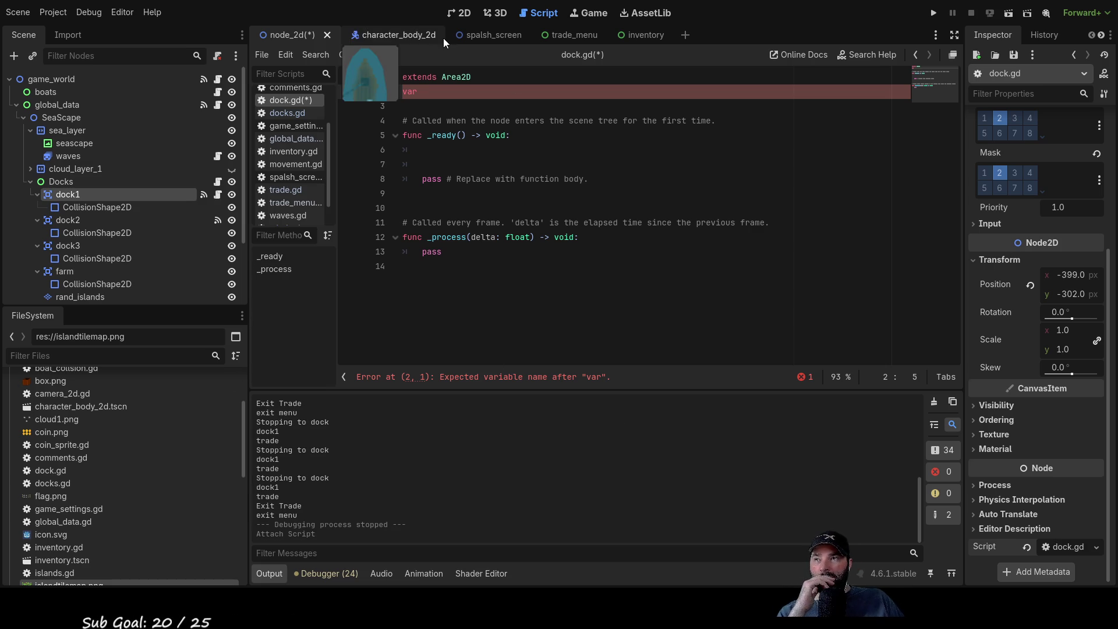
scroll(292, 152, down, 2)
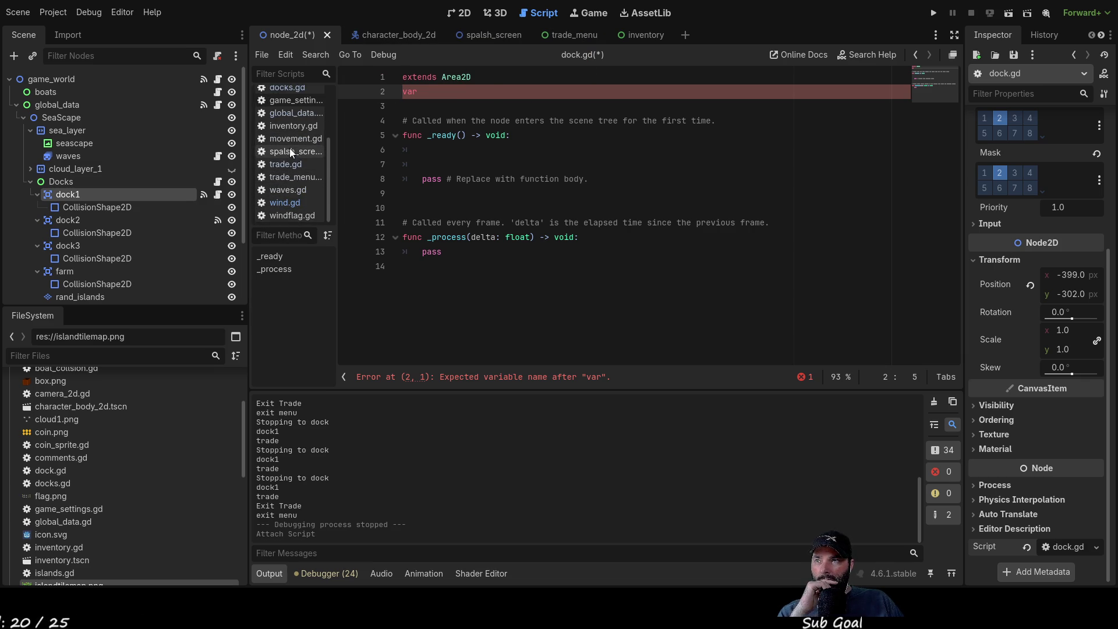
Compare docks.gd with dock.gd, then clear the script from the dock1 node
scroll(289, 145, up, 3)
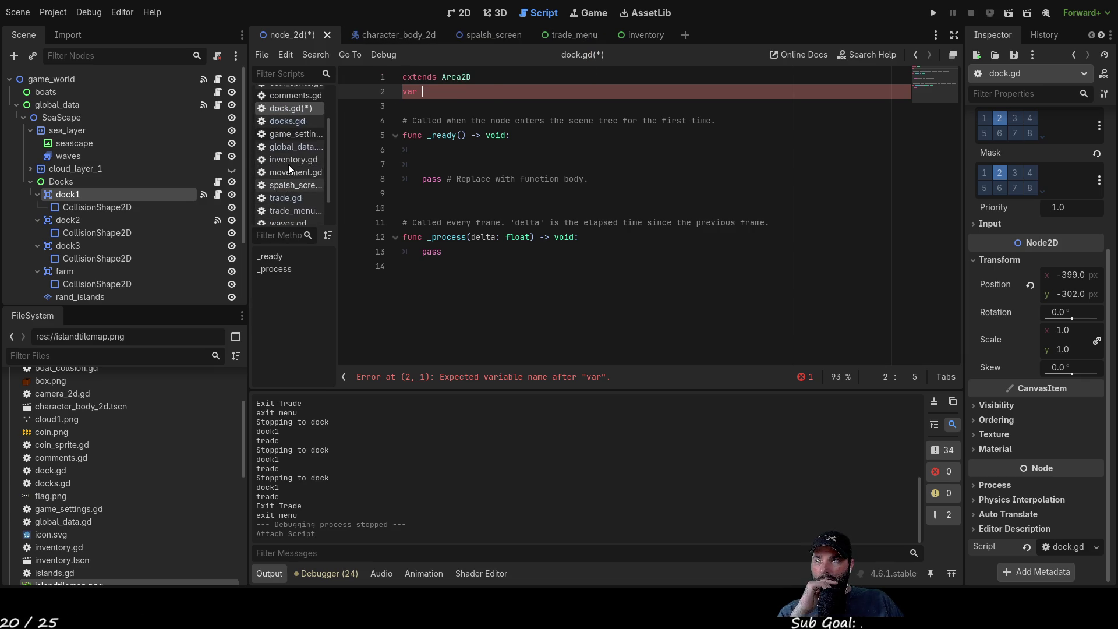
click(289, 121)
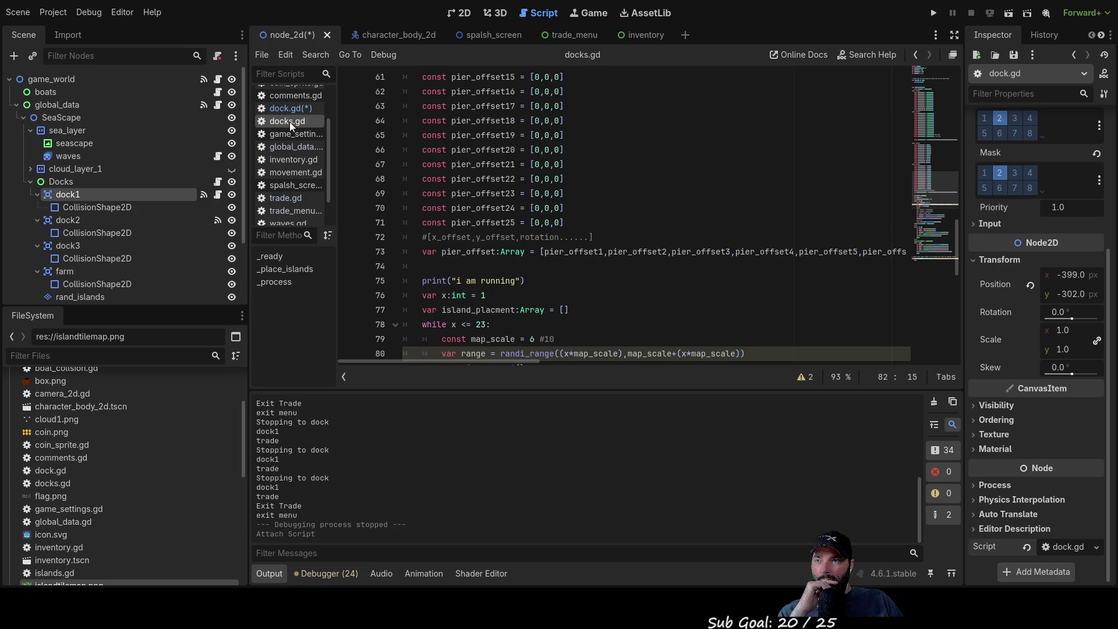
click(290, 109)
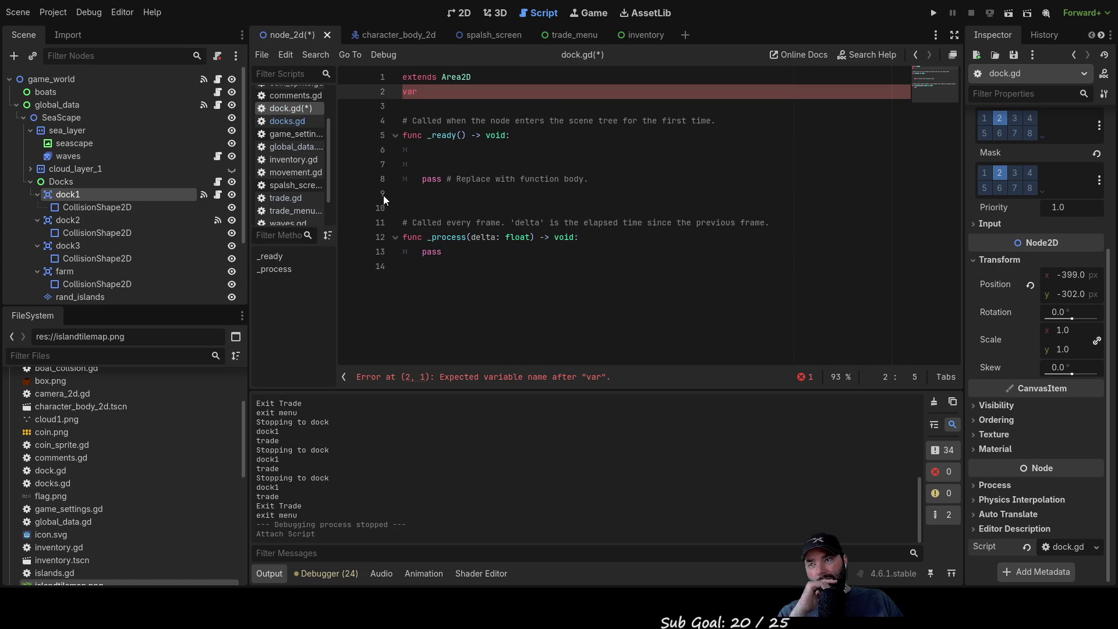
click(1029, 549)
Glance at docks.gd again, then select dock.gd in the FileSystem dock
click(289, 119)
click(293, 108)
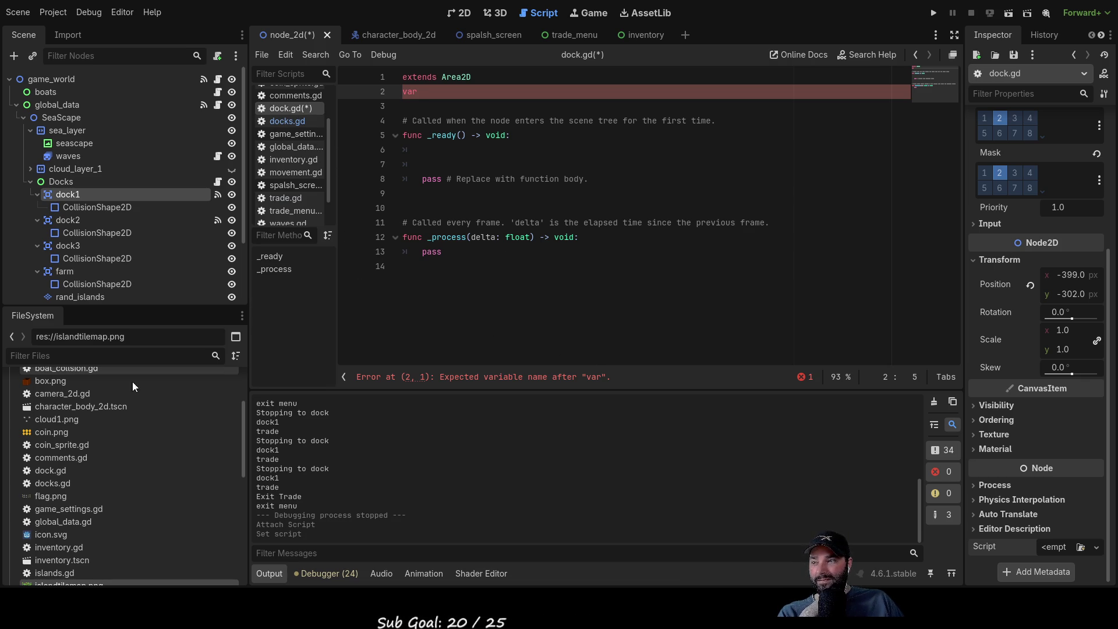
scroll(74, 501, down, 8)
scroll(79, 489, up, 7)
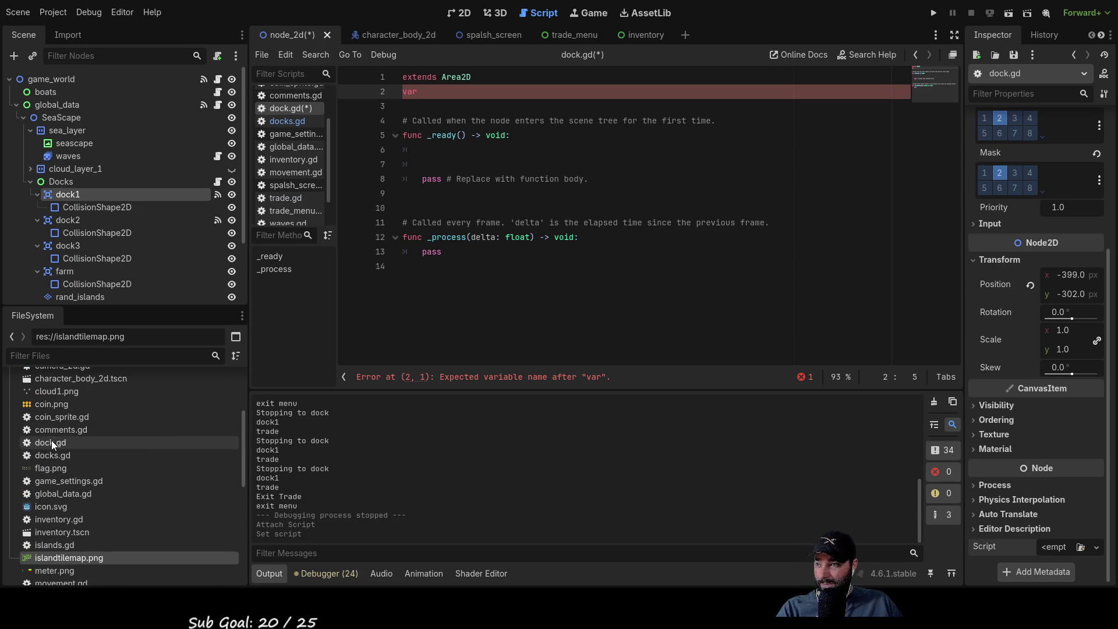
click(51, 441)
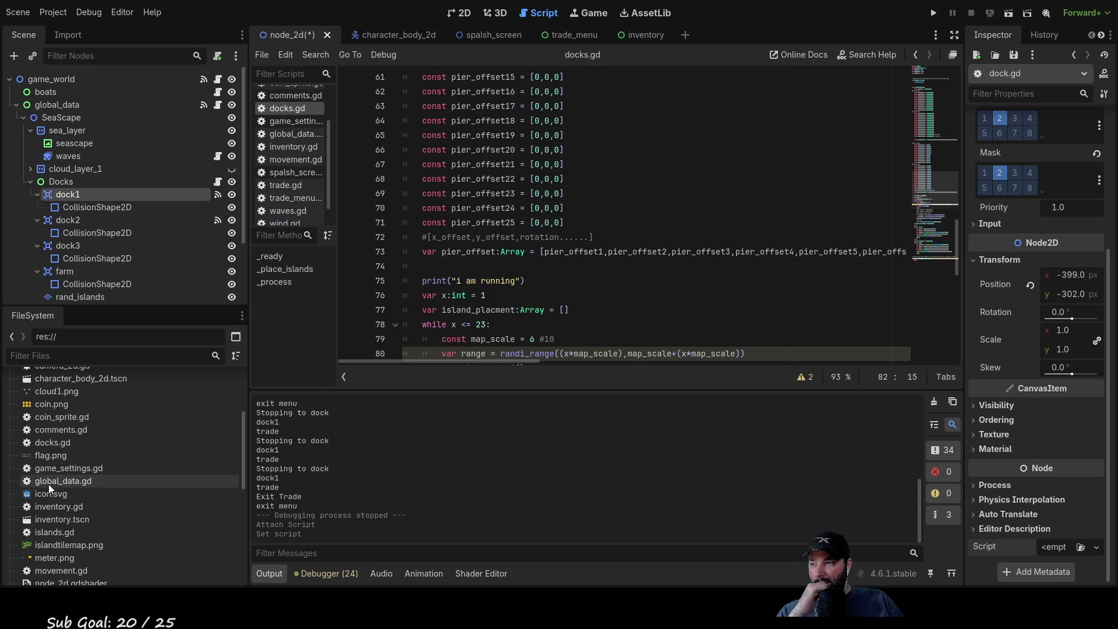
Select docks.gd in FileSystem, then inspect the Docks node, dock1 and its collision shape
click(51, 444)
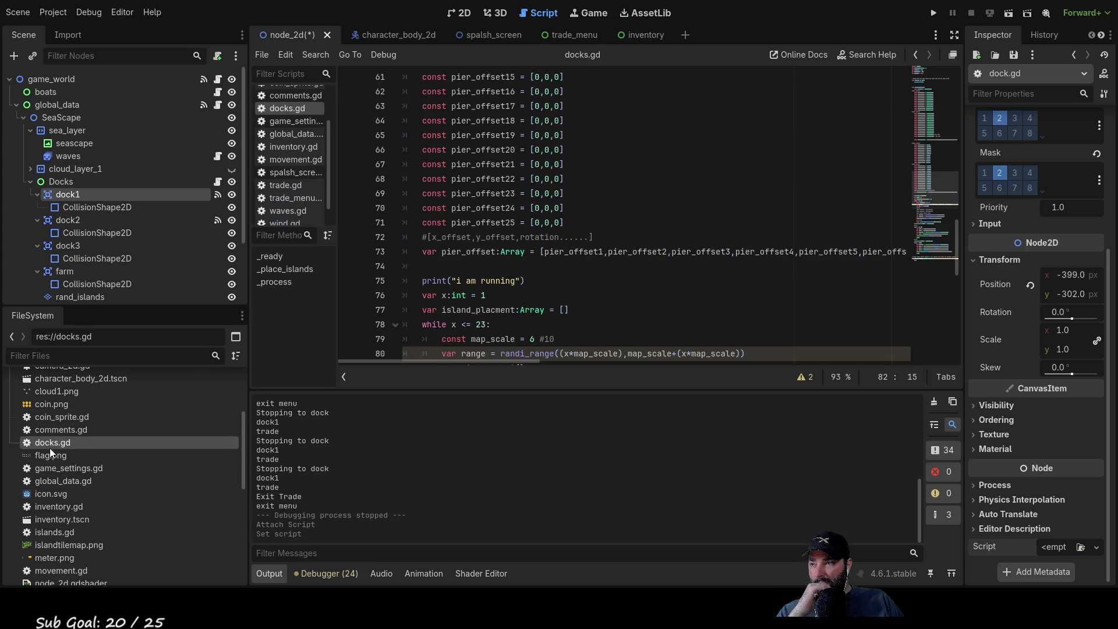
click(64, 181)
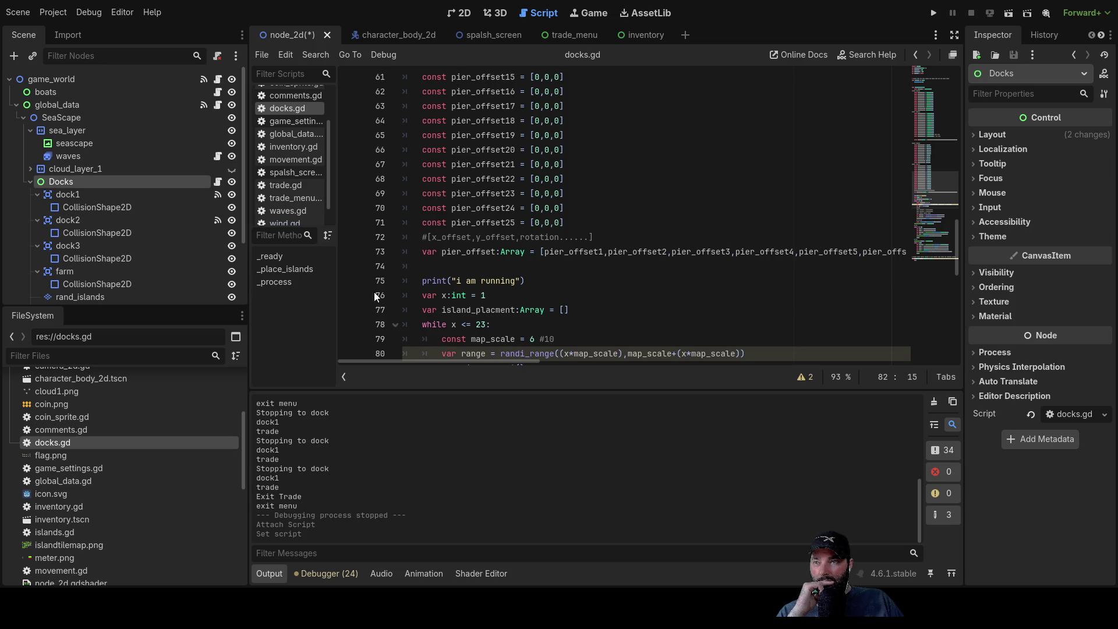
scroll(517, 285, up, 19)
scroll(517, 285, up, 1)
scroll(518, 283, down, 20)
scroll(518, 280, down, 5)
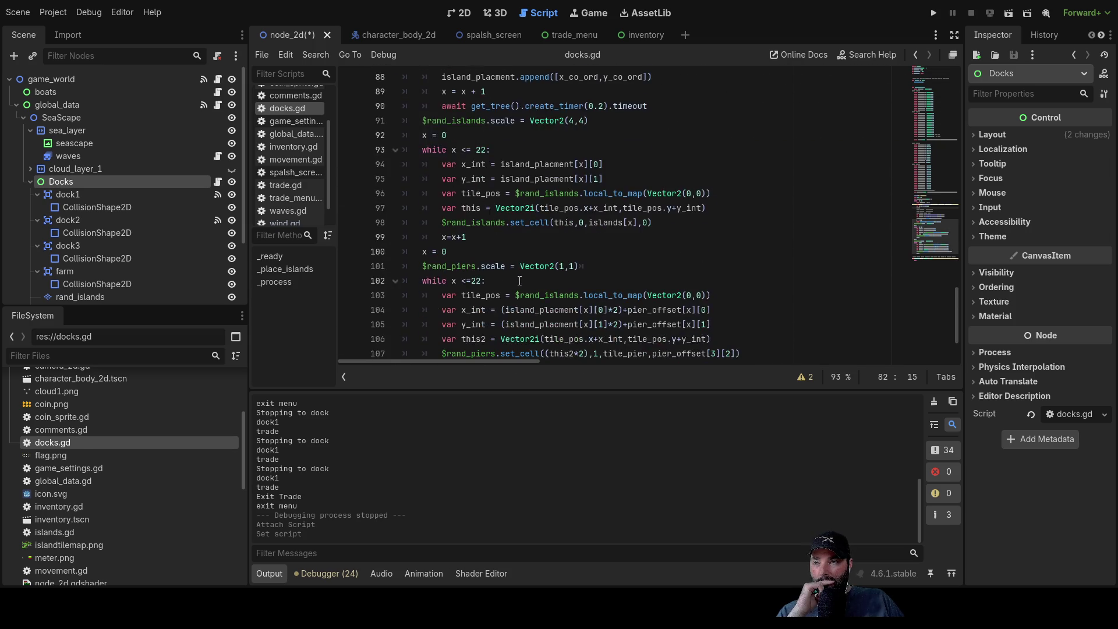
scroll(518, 281, up, 7)
click(67, 194)
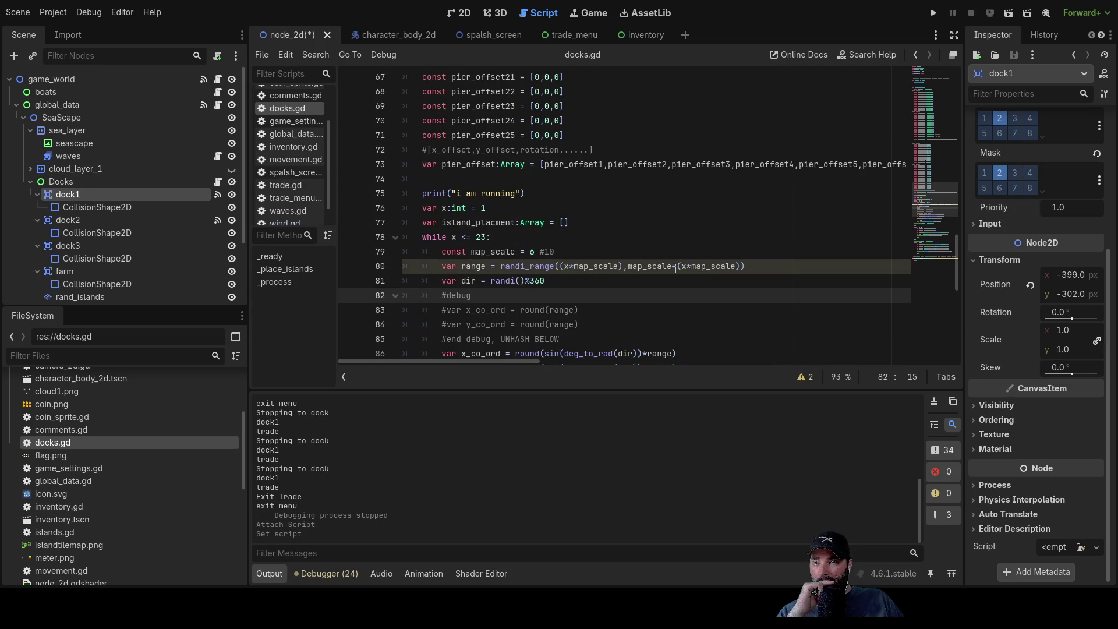
click(69, 207)
click(68, 193)
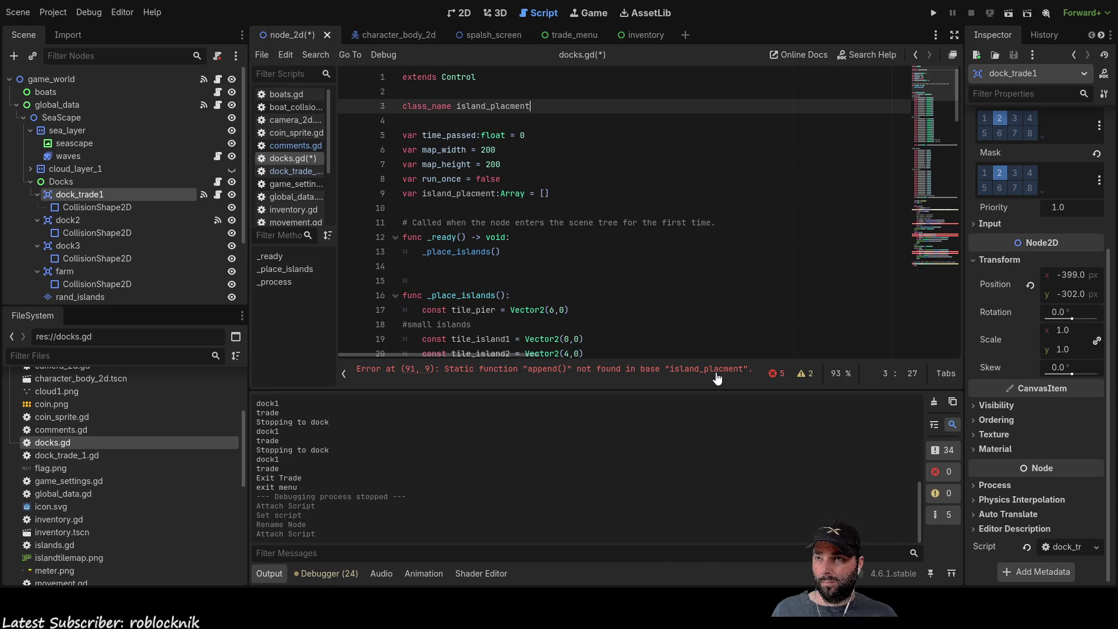
Scroll through docks.gd and jump to the line causing the append error
scroll(591, 282, down, 7)
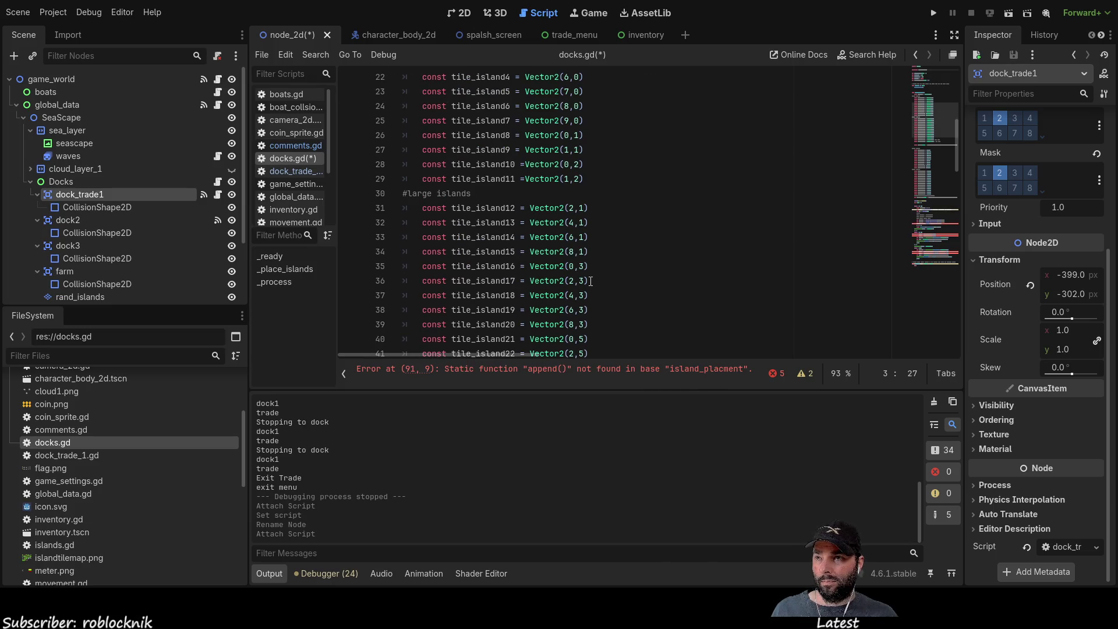
scroll(594, 248, down, 10)
scroll(588, 241, up, 15)
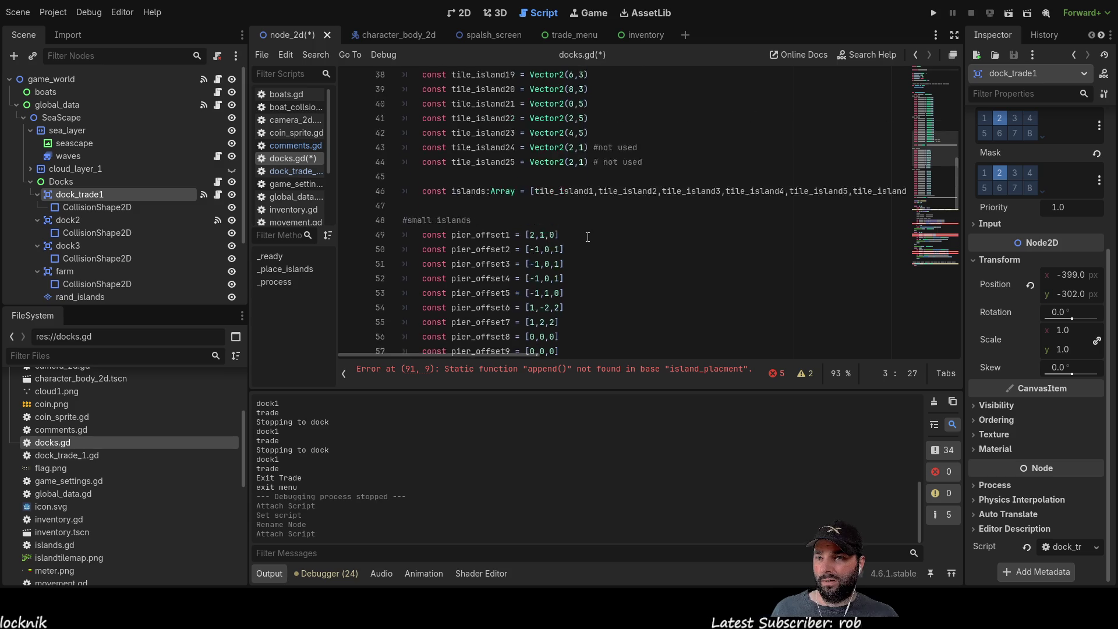
click(527, 373)
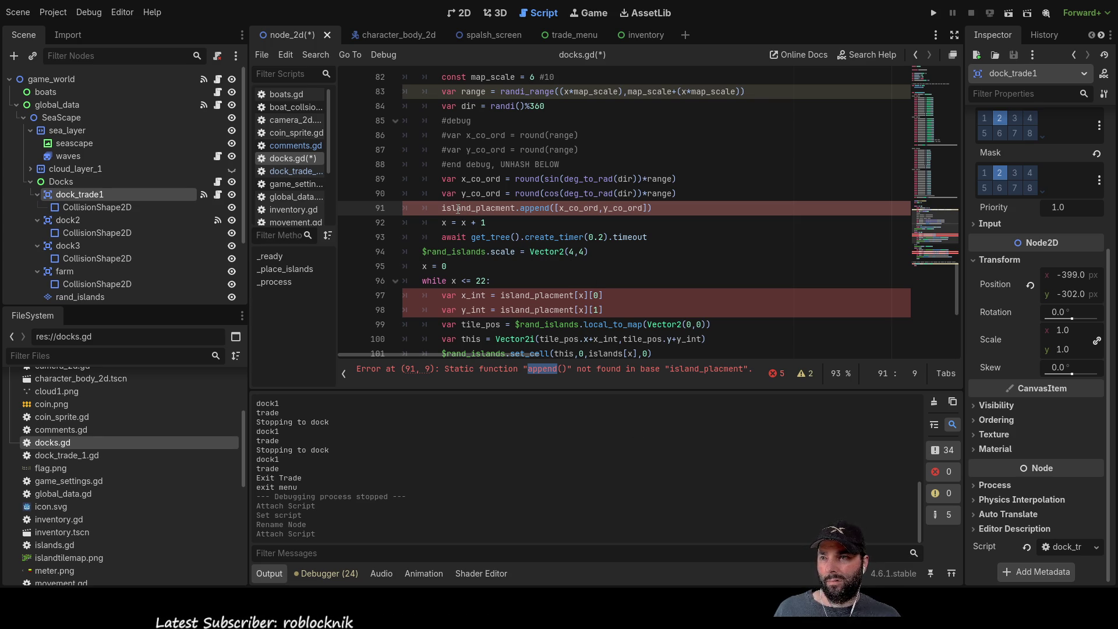
Change docks.gd line 3 from island_placment to class_name map_creation and copy the new name
scroll(546, 183, up, 5)
scroll(547, 184, up, 20)
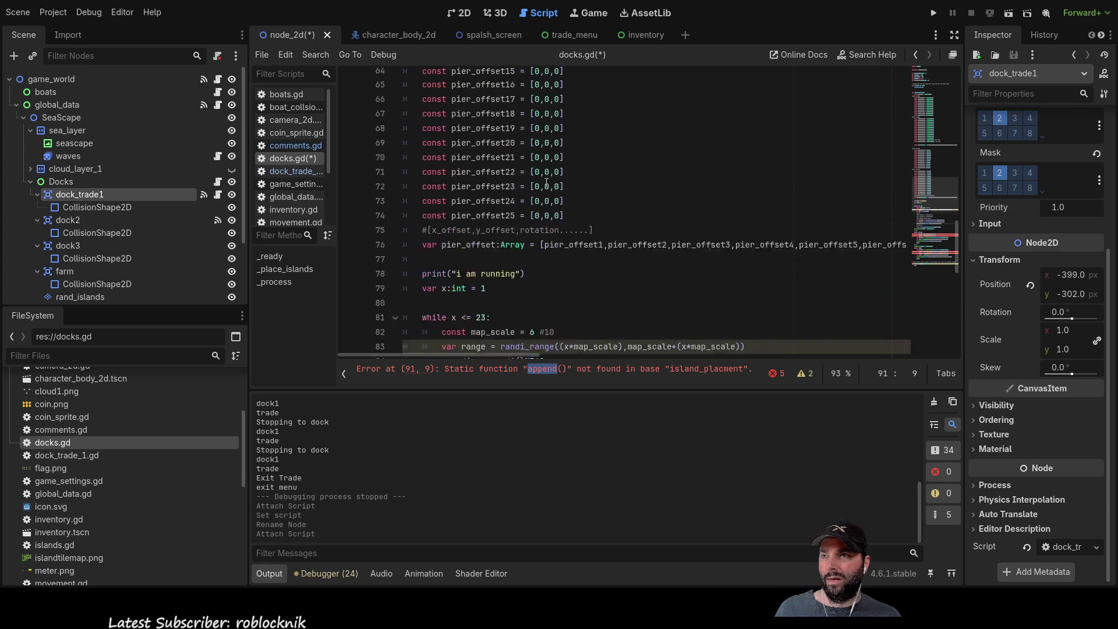
click(525, 108)
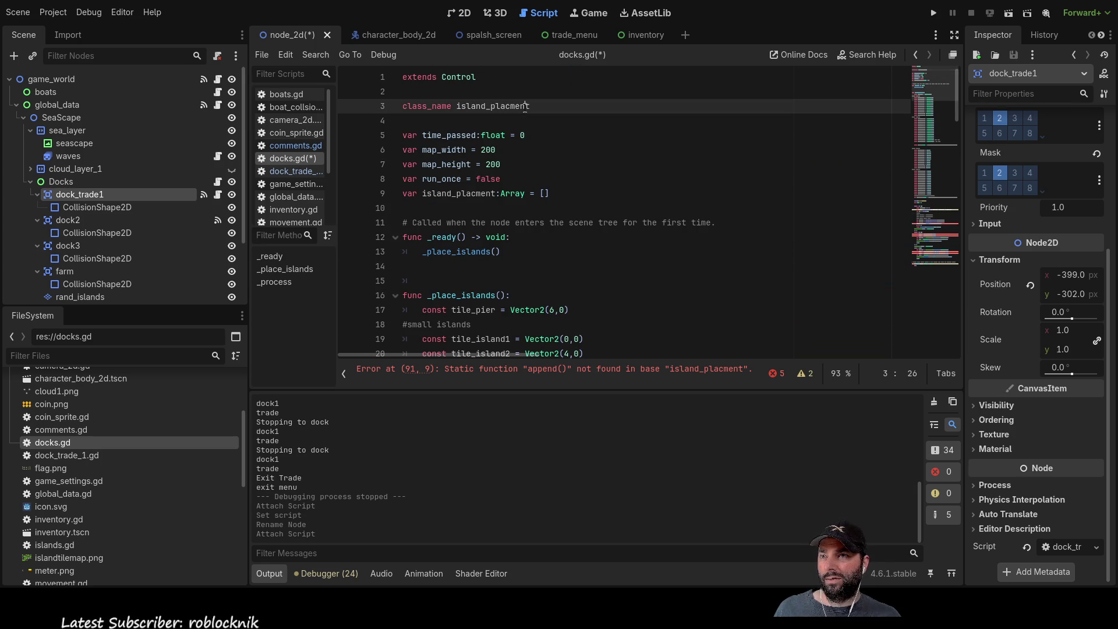
key(BackSpace)
key(BackSpace)
key(BackSpace)
key(BackSpace)
key(BackSpace)
key(BackSpace)
text(map)
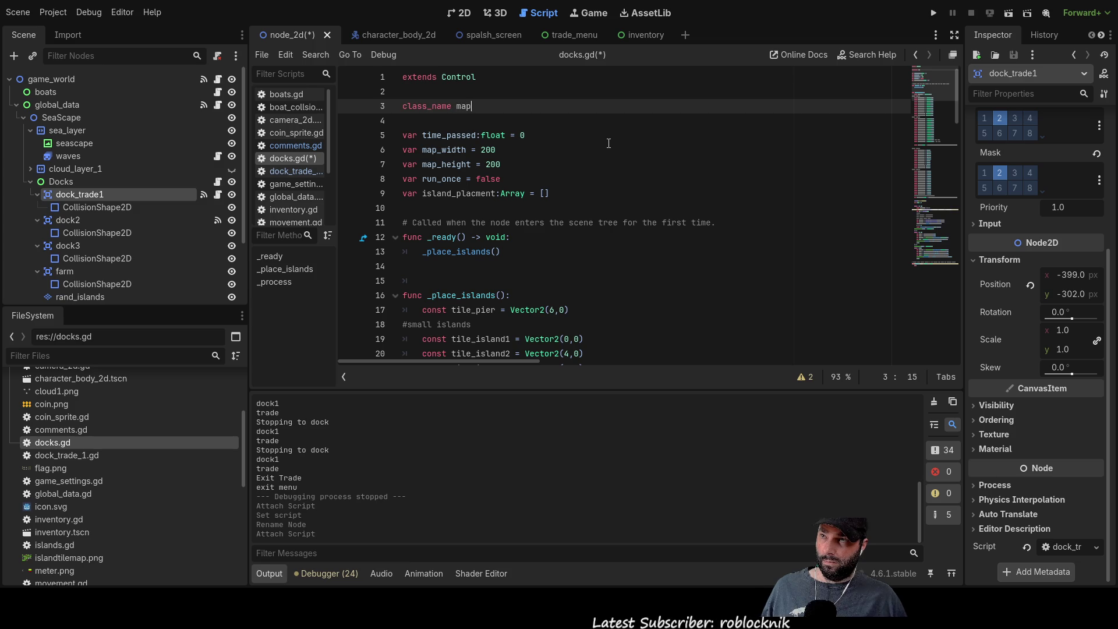
text(reation)
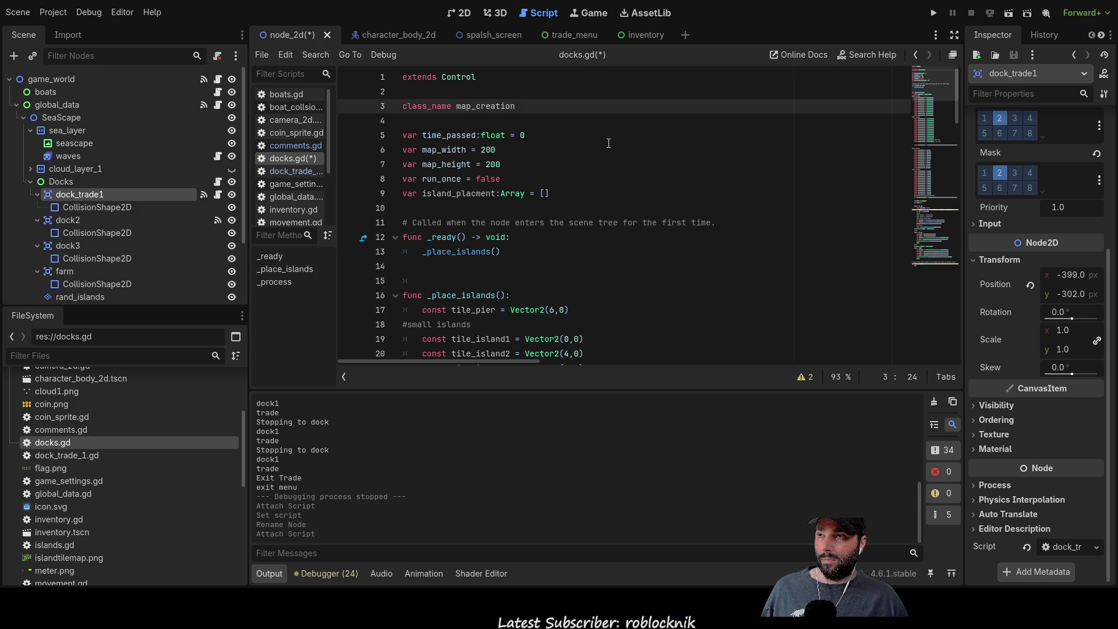
drag(520, 108, 458, 108)
key(ctrl+c)
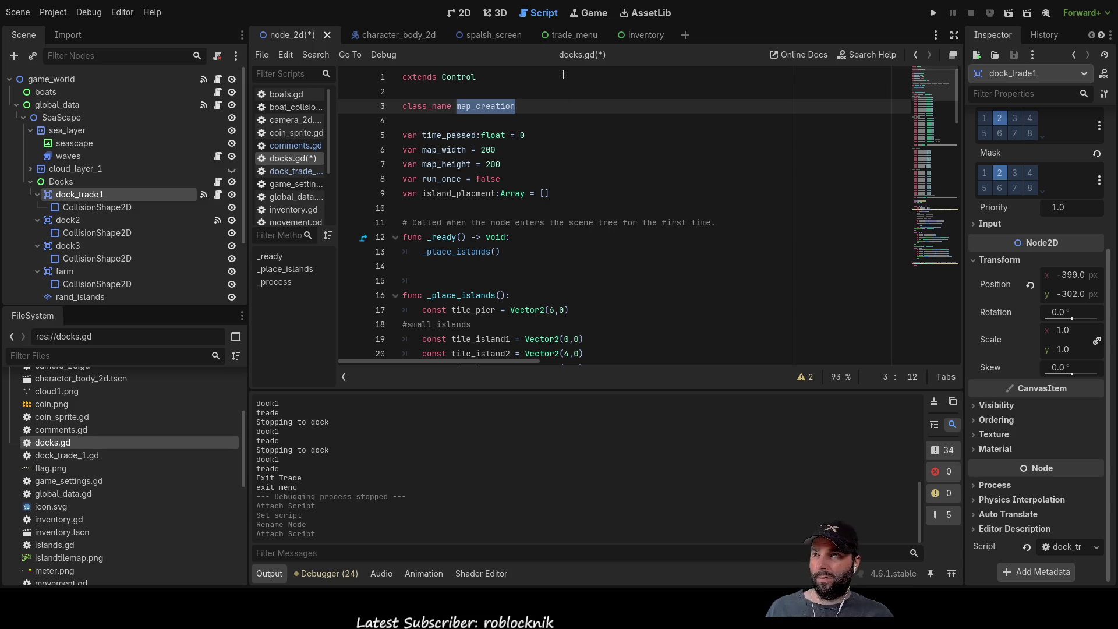
click(292, 171)
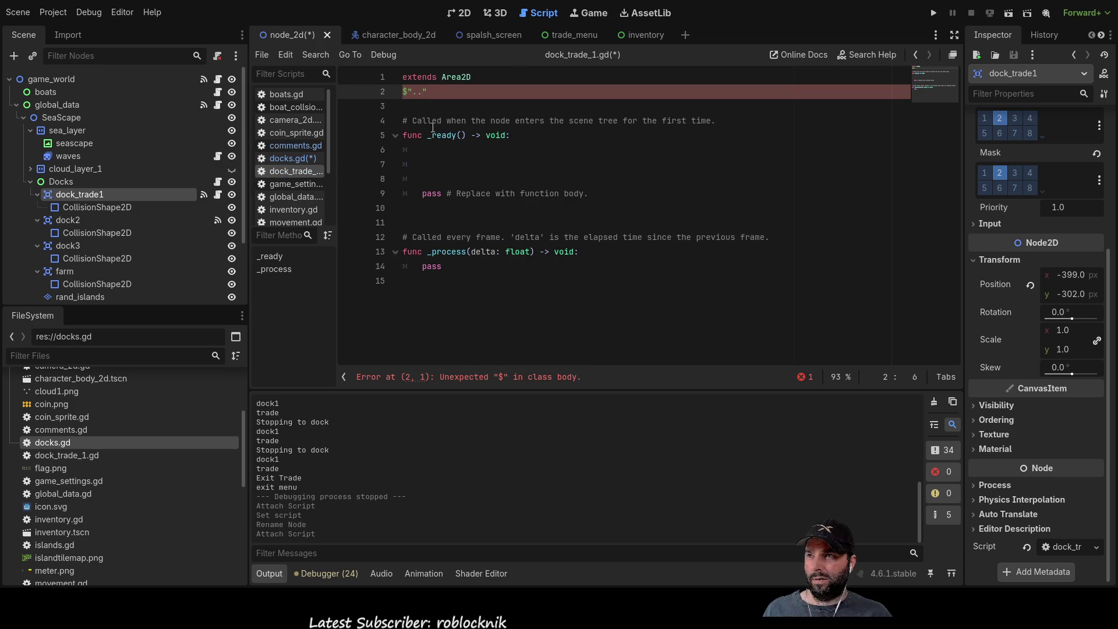
Replace the $".." parent reference on line 2 with map_creation, then trim it back
drag(435, 92, 403, 92)
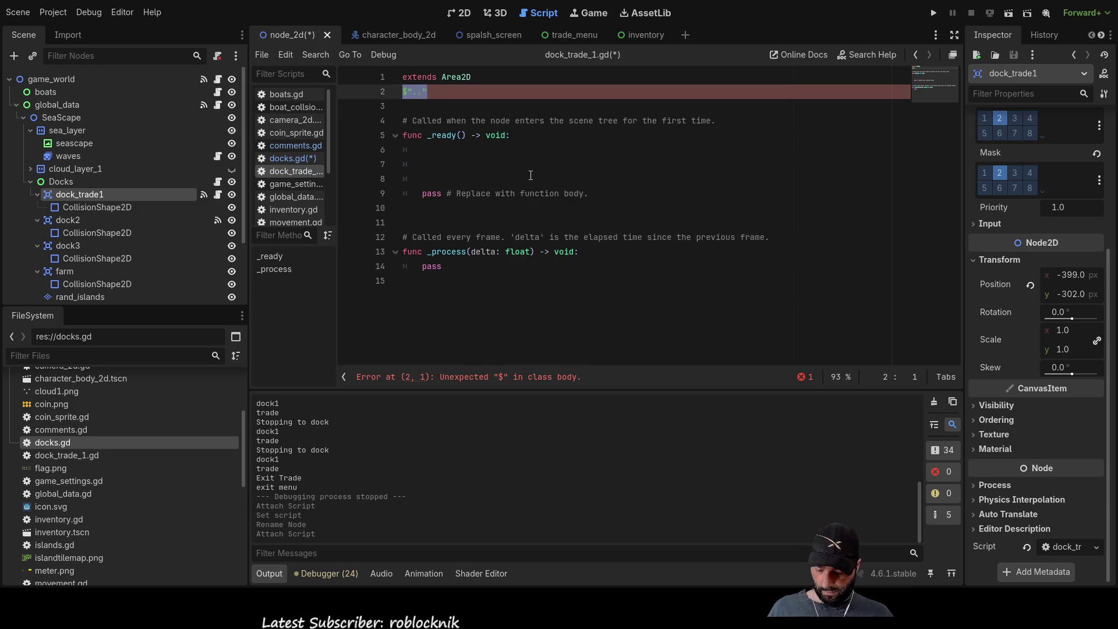
text(map_creation)
key(ctrl+v)
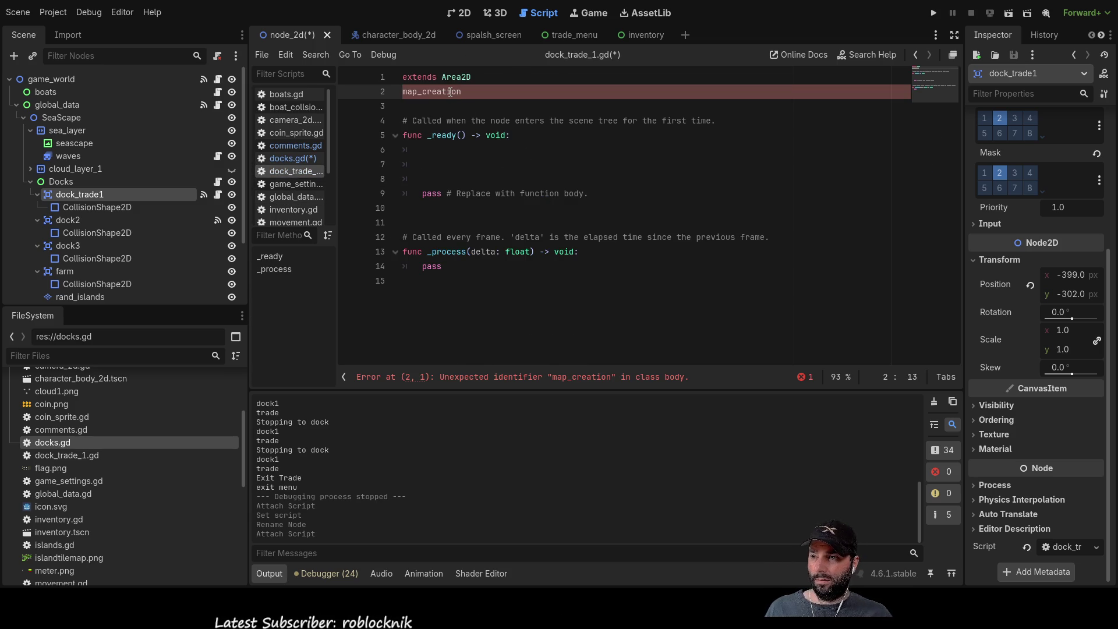
double_click(450, 92)
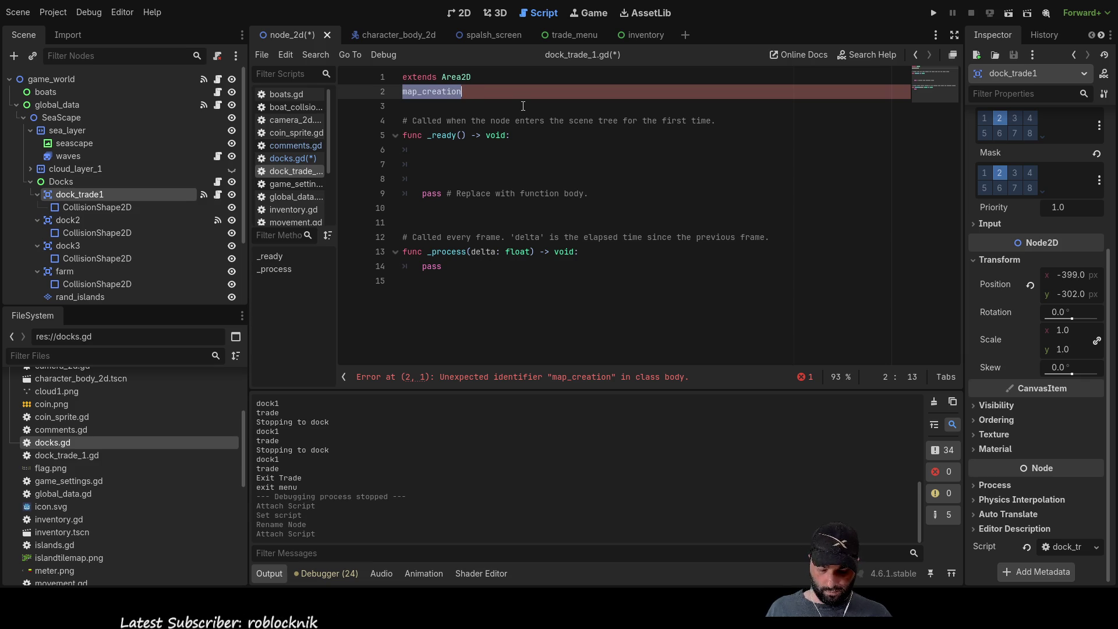
text(.)
key(BackSpace)
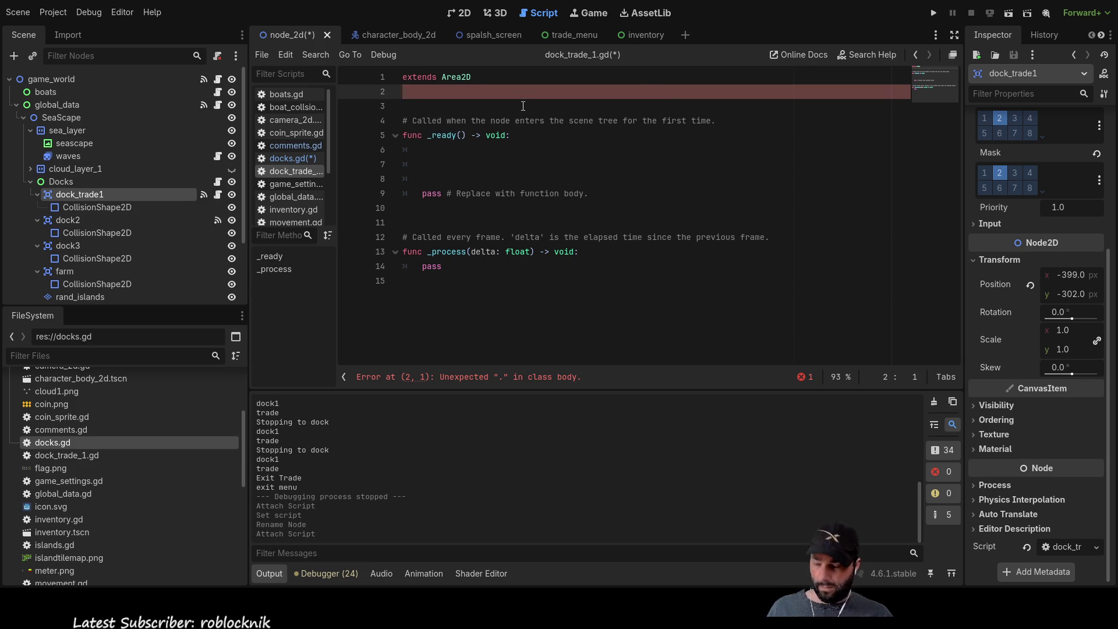
key(ctrl+z)
key(ctrl+z)
text(.)
key(BackSpace)
key(BackSpace)
key(BackSpace)
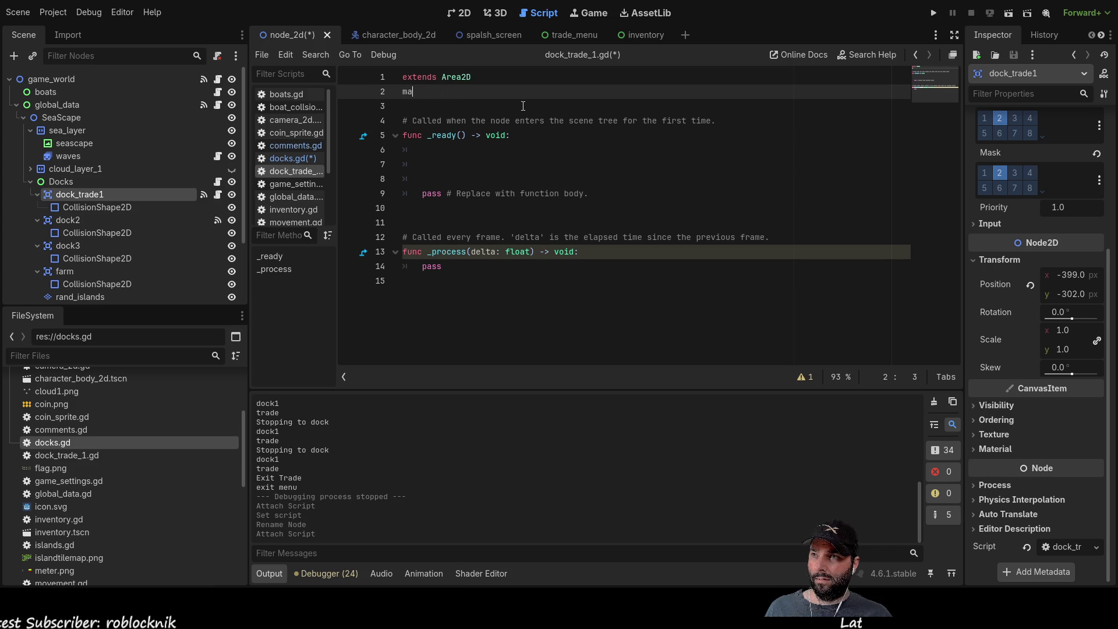
Start writing a map_creation reference inside the _ready function body
click(448, 146)
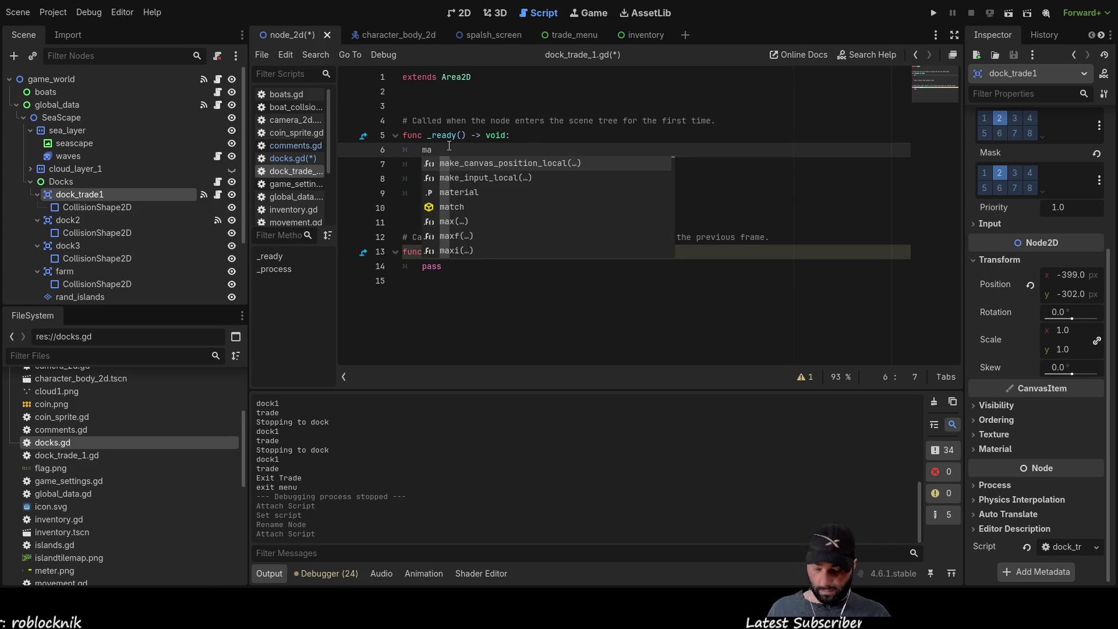
text(p)
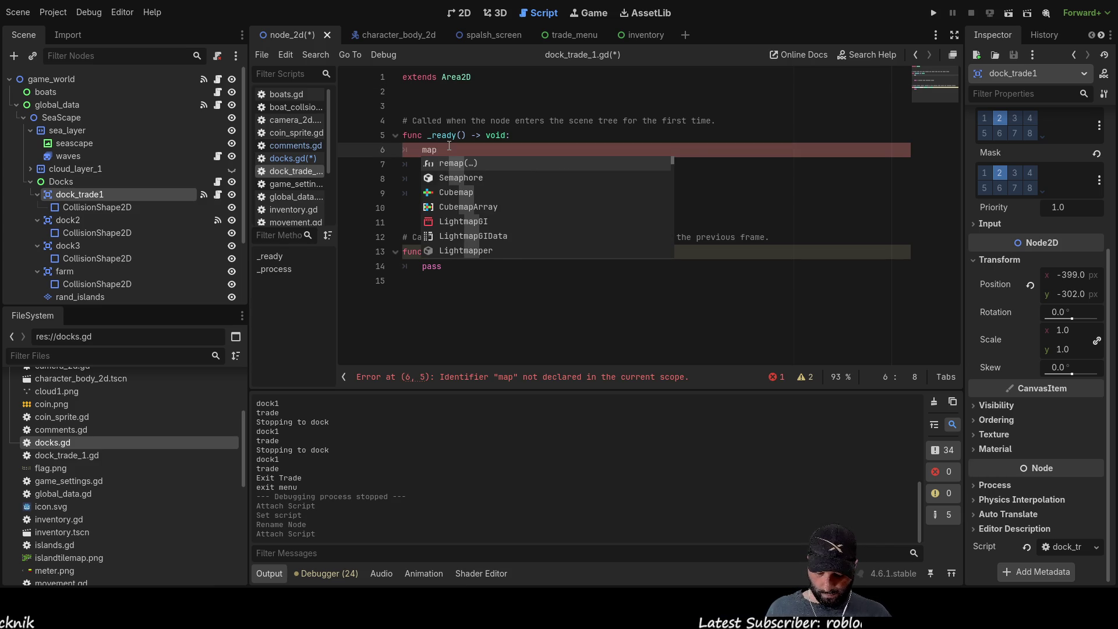
text(.cr)
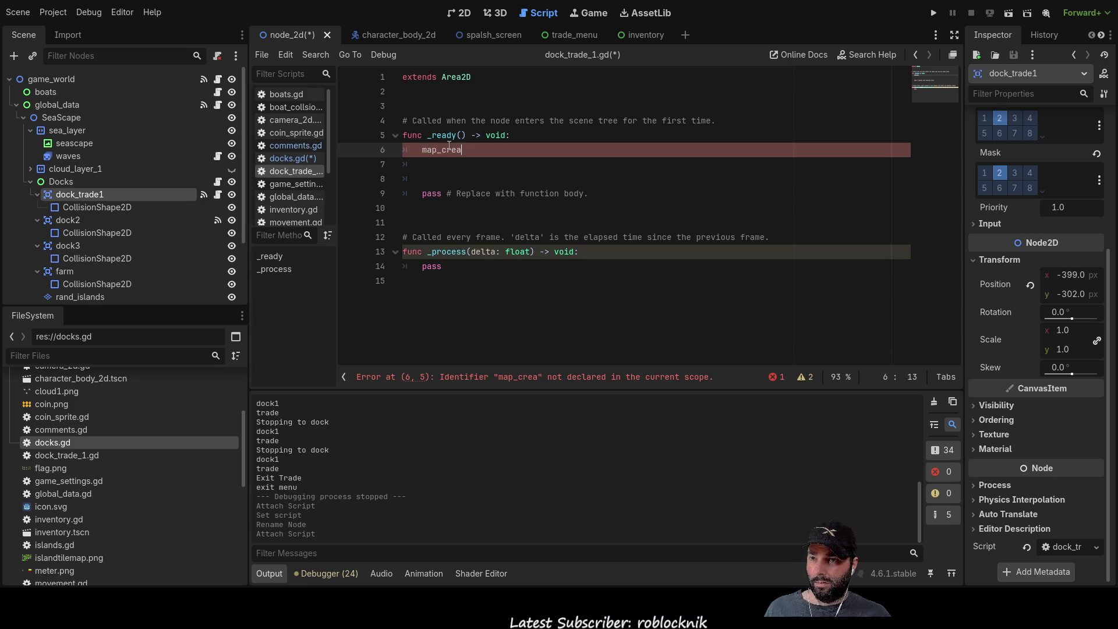
key(BackSpace)
key(BackSpace)
key(BackSpace)
key(BackSpace)
key(BackSpace)
key(BackSpace)
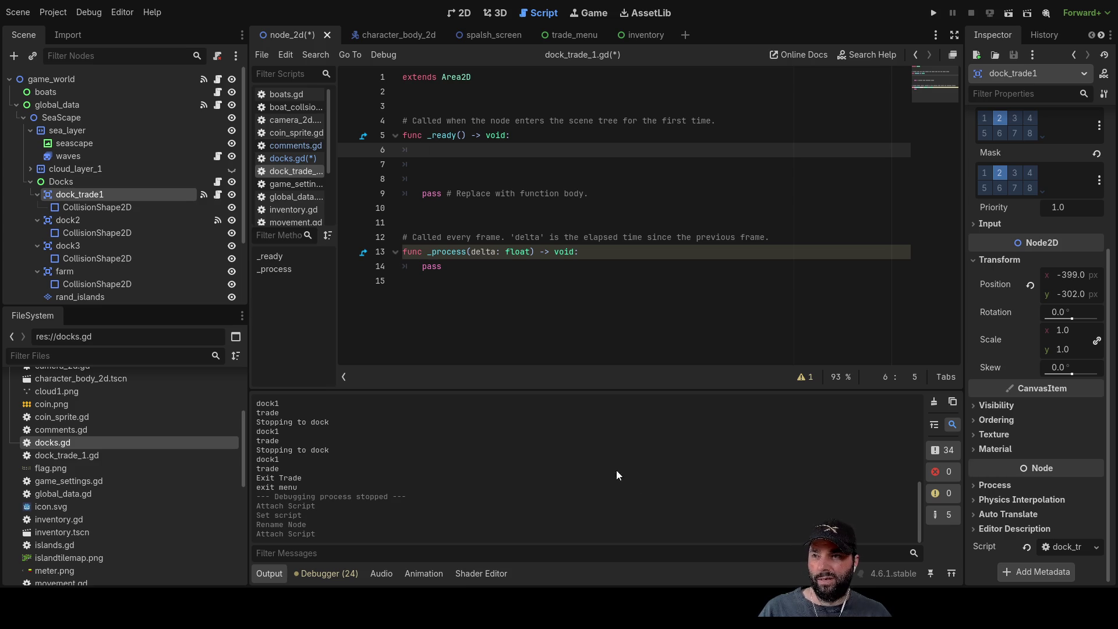
Insert a new line 3 in dock_trade_1.gd reading 'var island ='
click(419, 104)
key(Return)
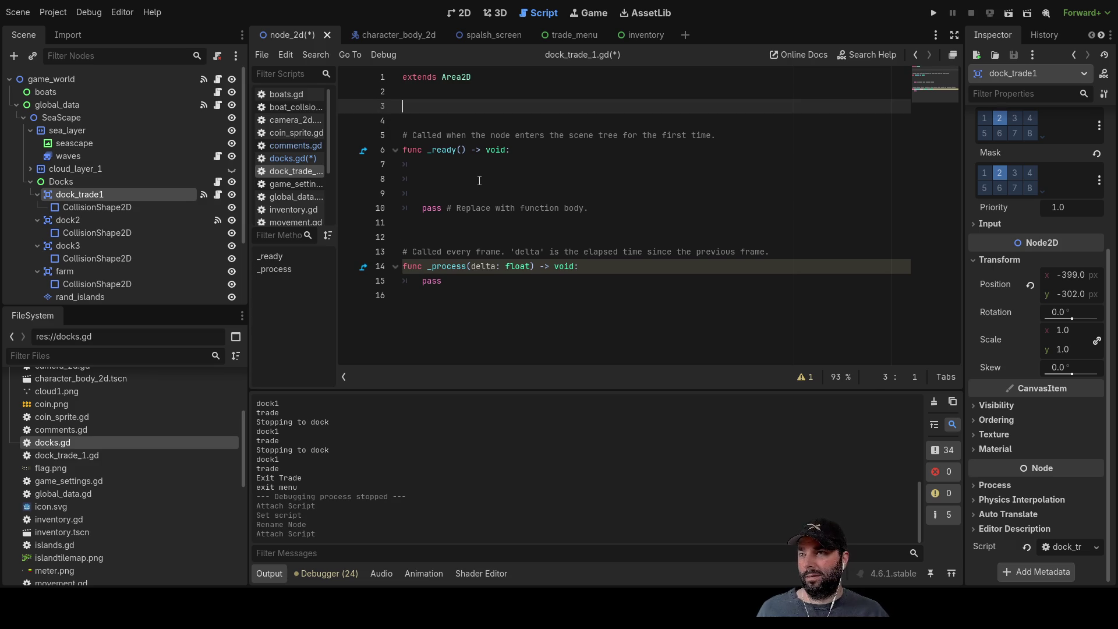
text(var)
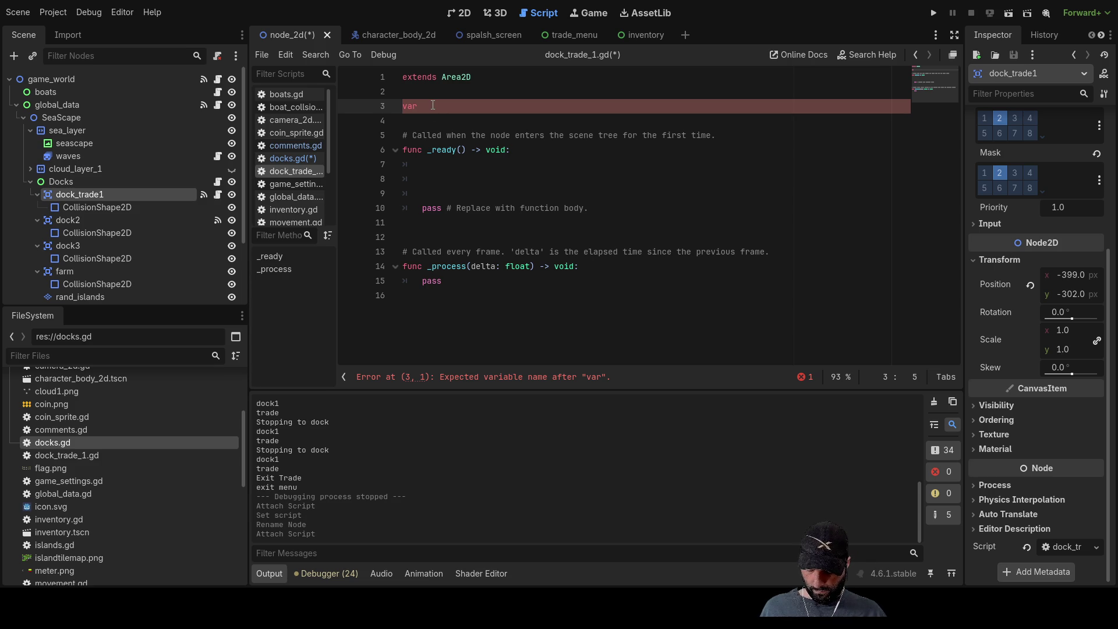
text(island )
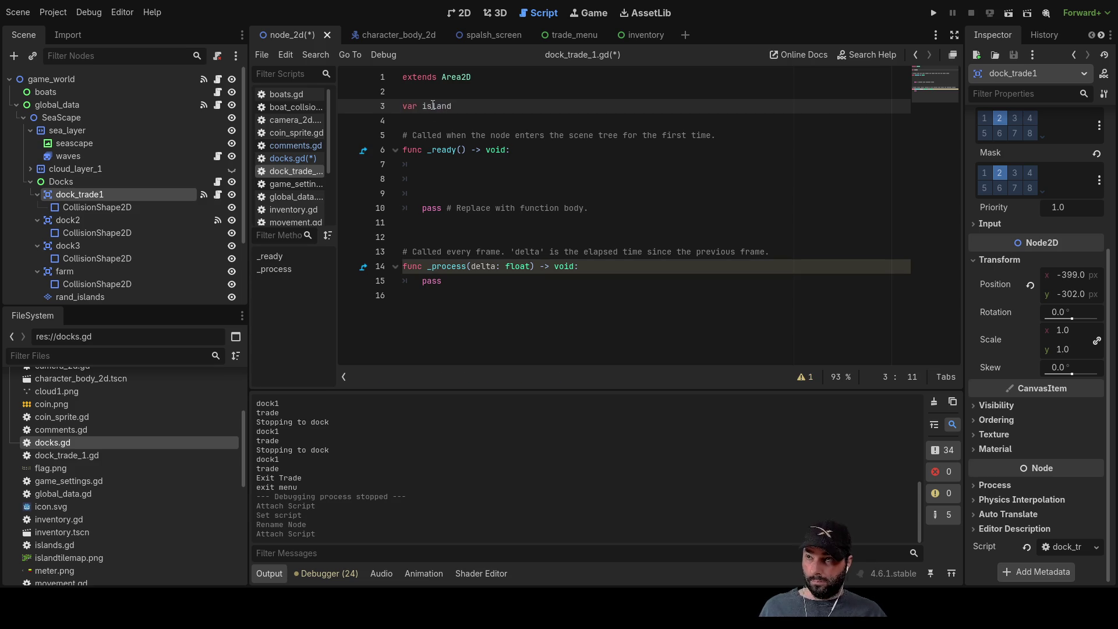
text(=)
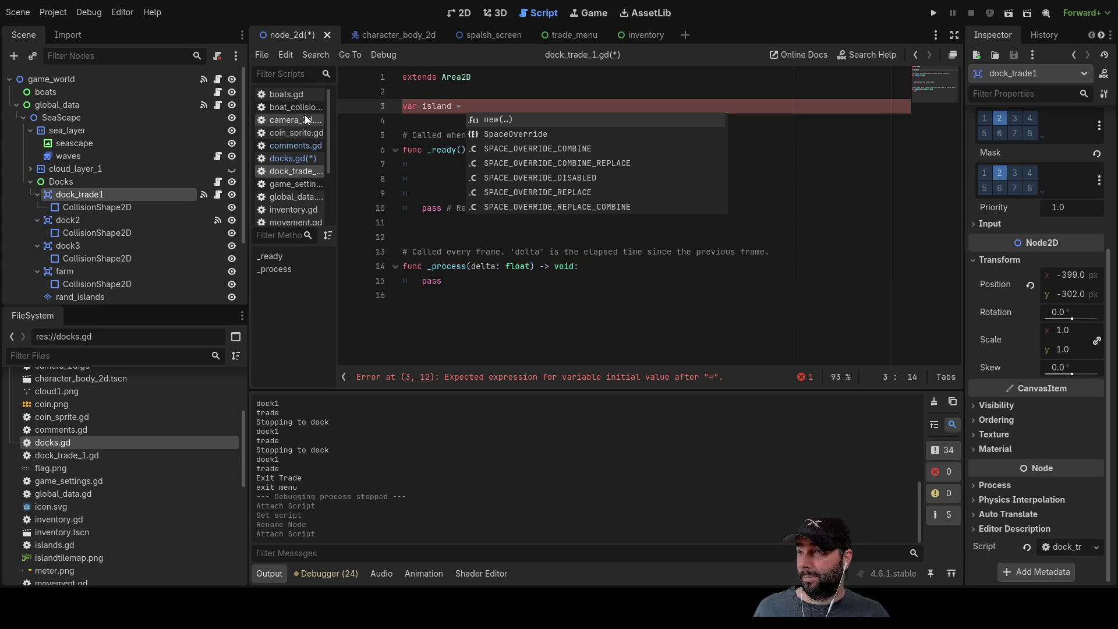
Complete line 3 as var island = map_creation.new(), then return to the game_world scene
click(277, 161)
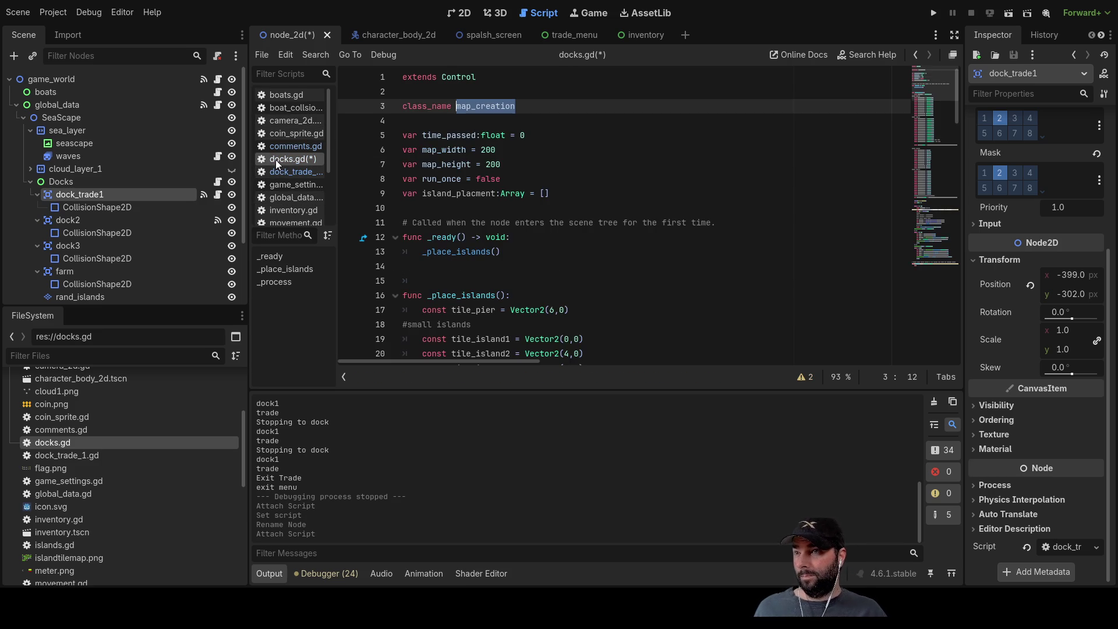
double_click(479, 107)
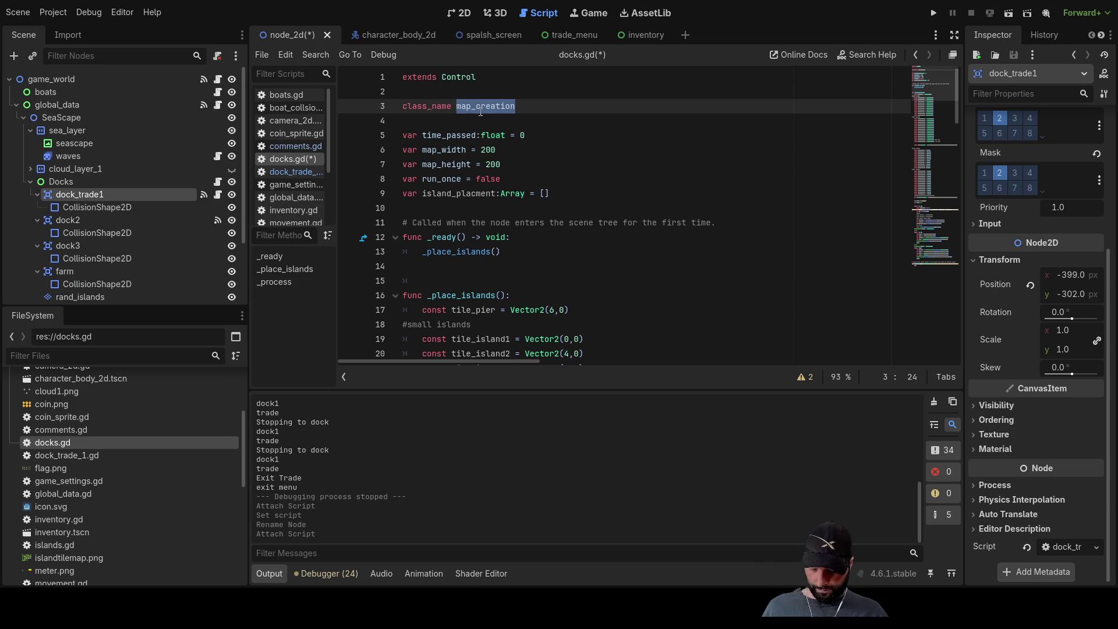
click(398, 35)
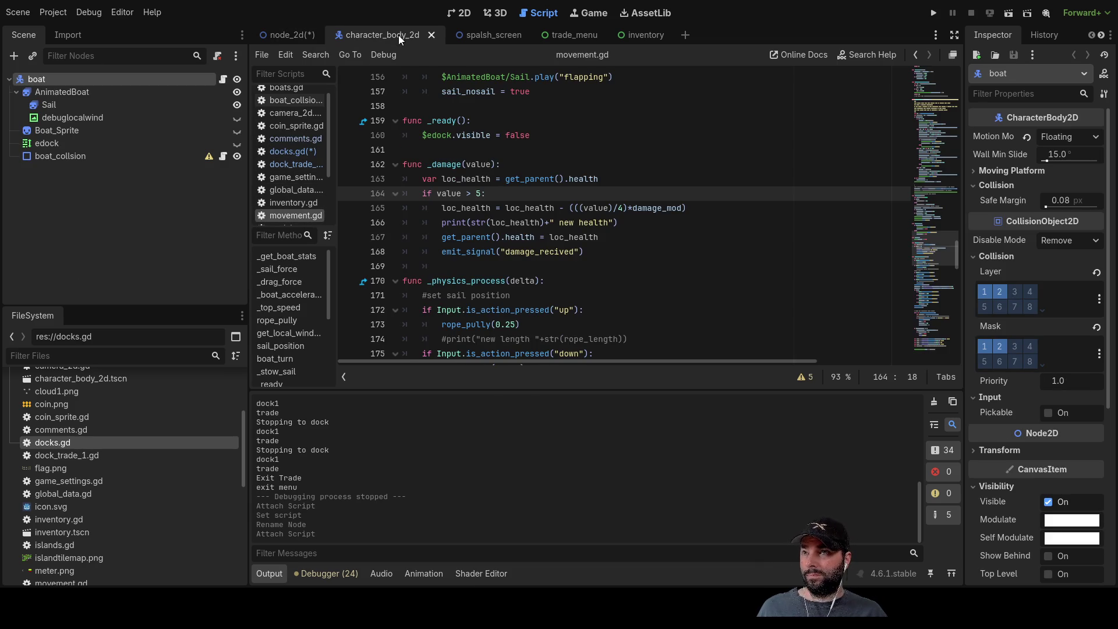
click(291, 166)
click(478, 106)
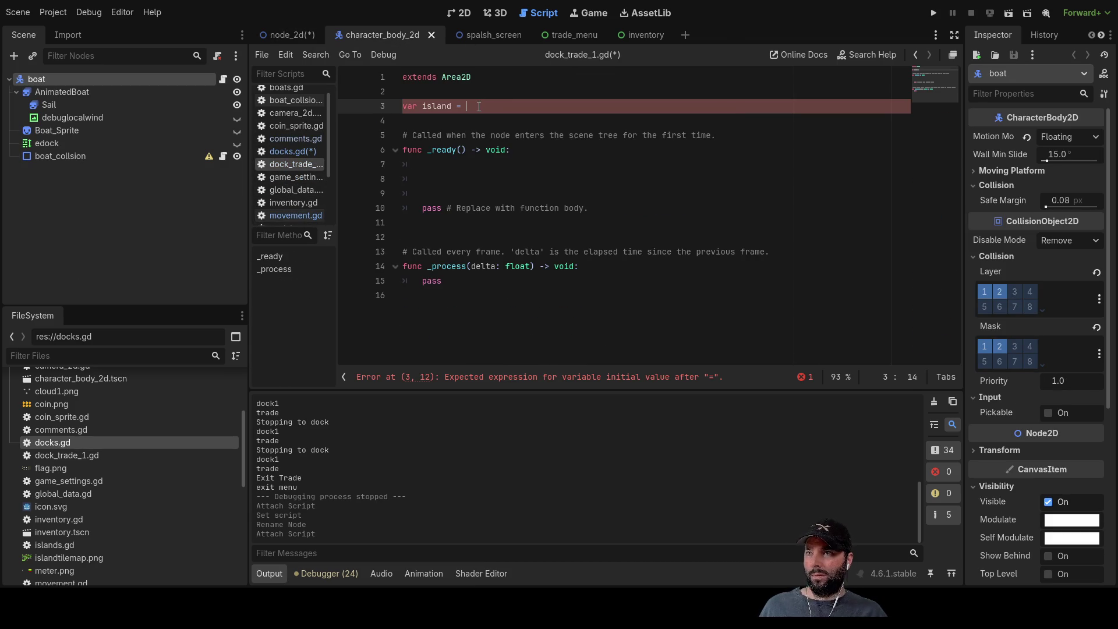
text(map_creation)
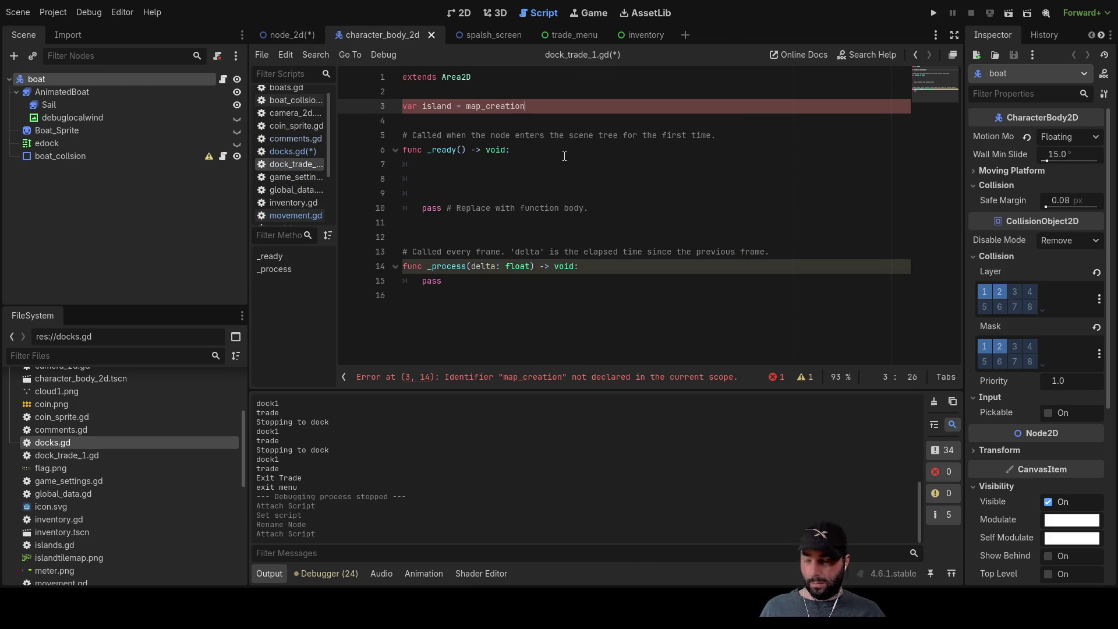
text(.new())
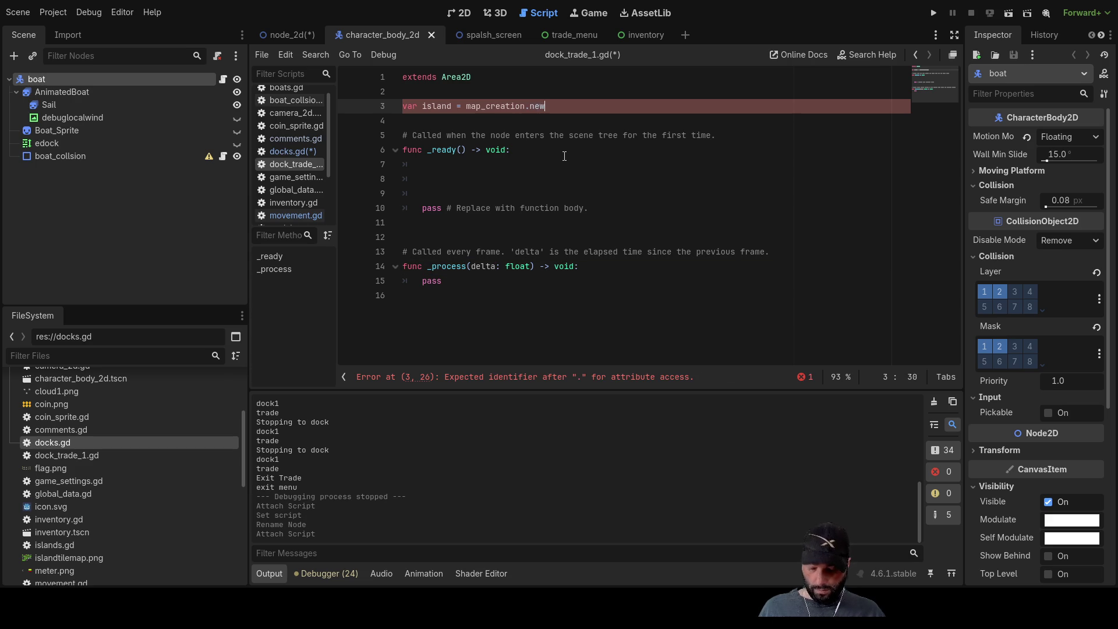
key(Left)
key(Left)
key(Left)
key(Left)
key(Left)
key(Left)
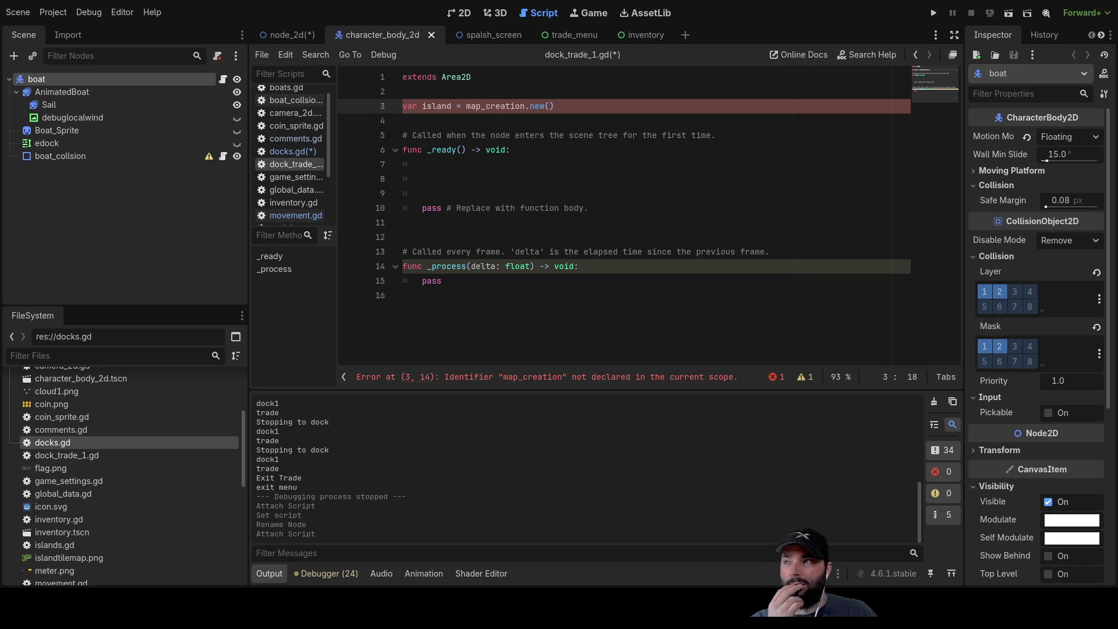
mouse_move(568, 35)
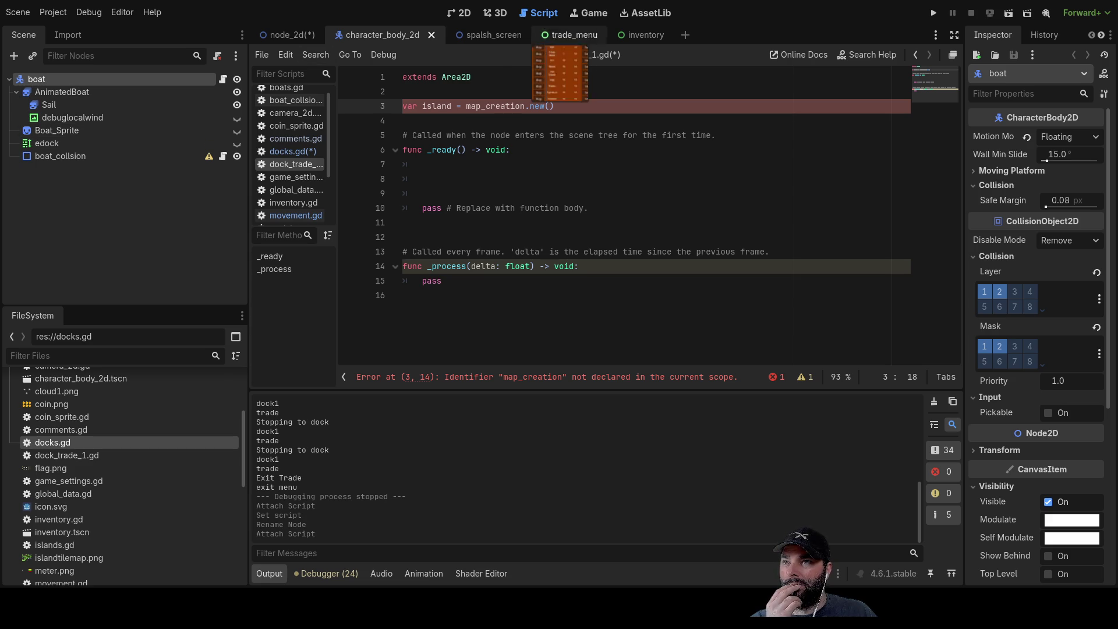
click(285, 35)
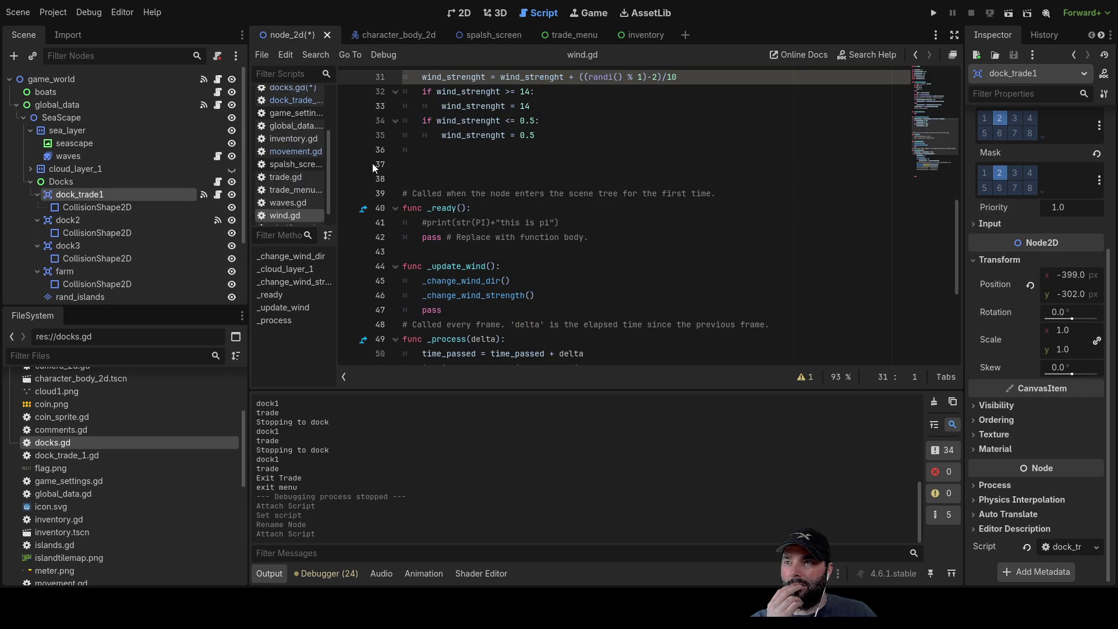
Inspect the Docks and dock_trade1 nodes and reopen dock_trade_1.gd at the undeclared map_creation identifier
click(68, 185)
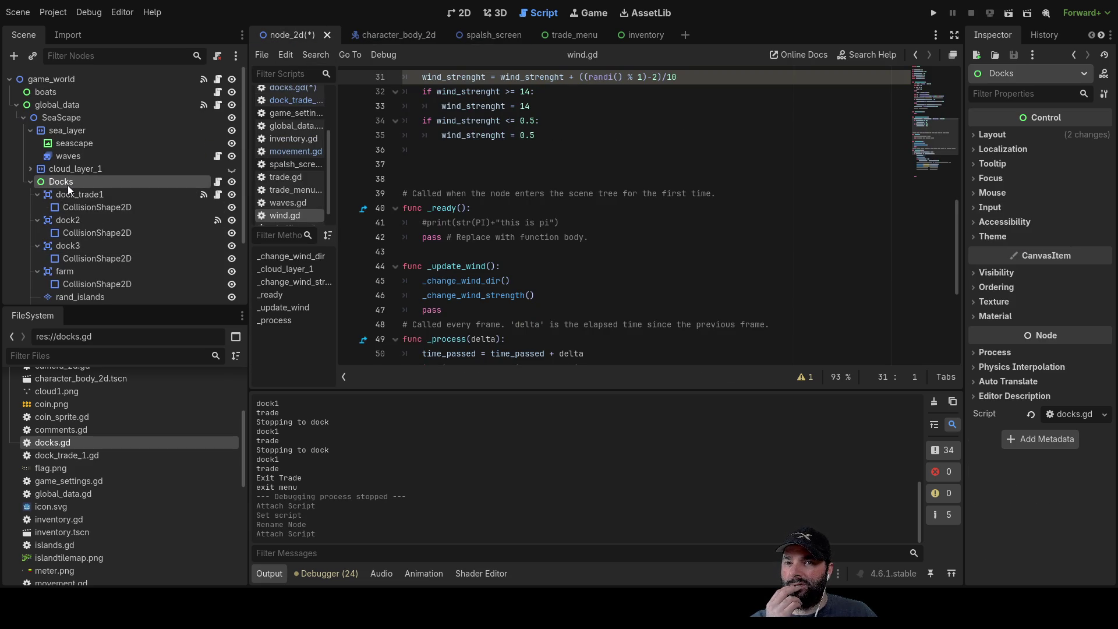
click(70, 196)
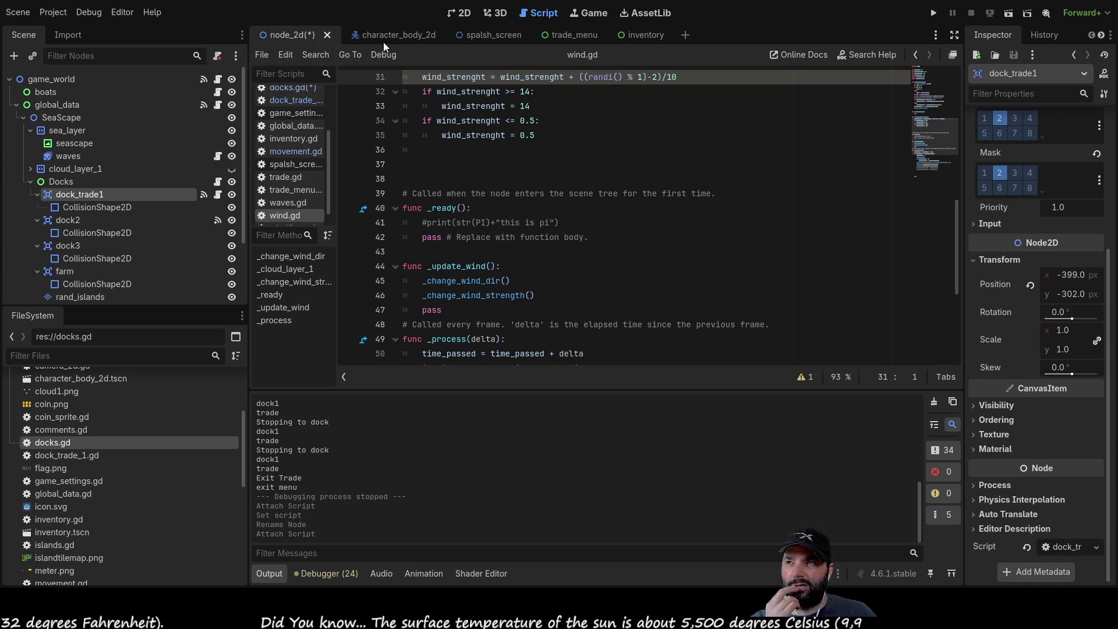
click(296, 103)
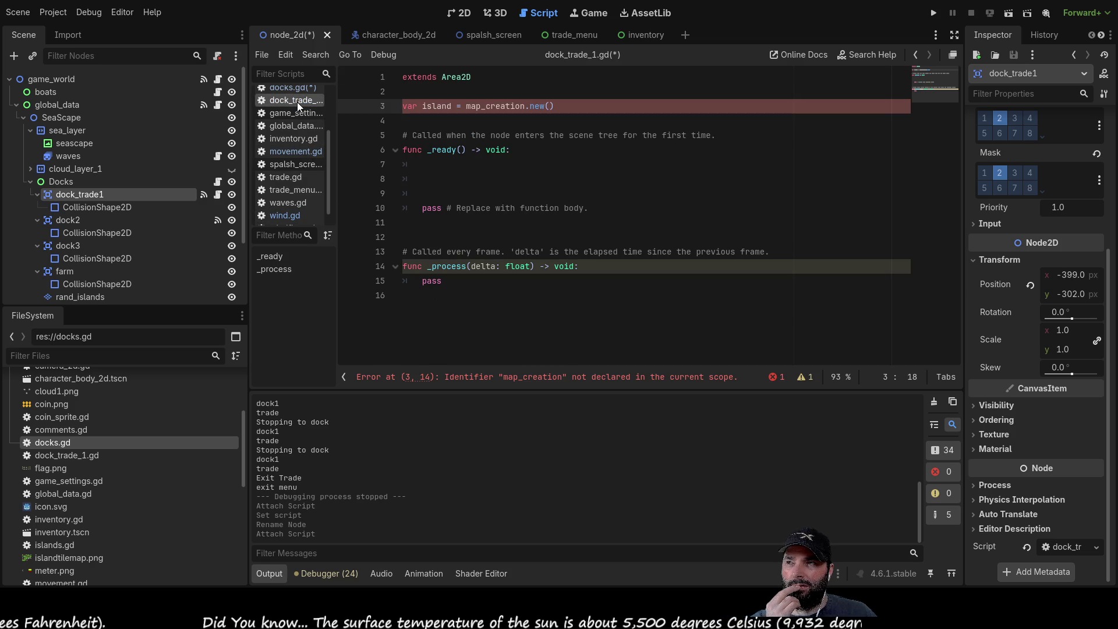
double_click(485, 105)
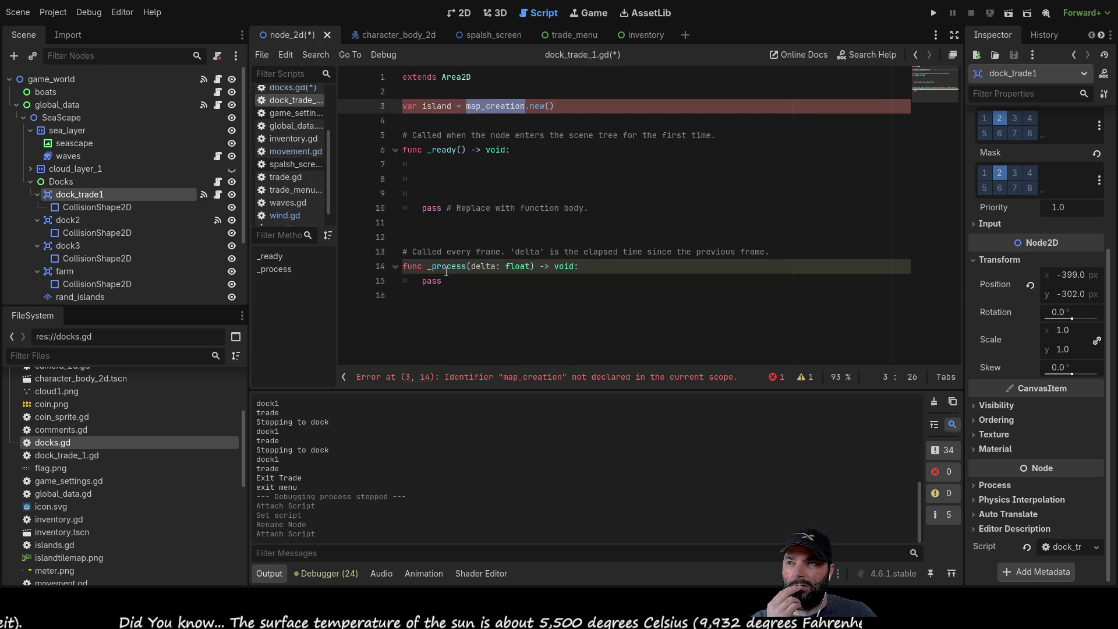
click(66, 183)
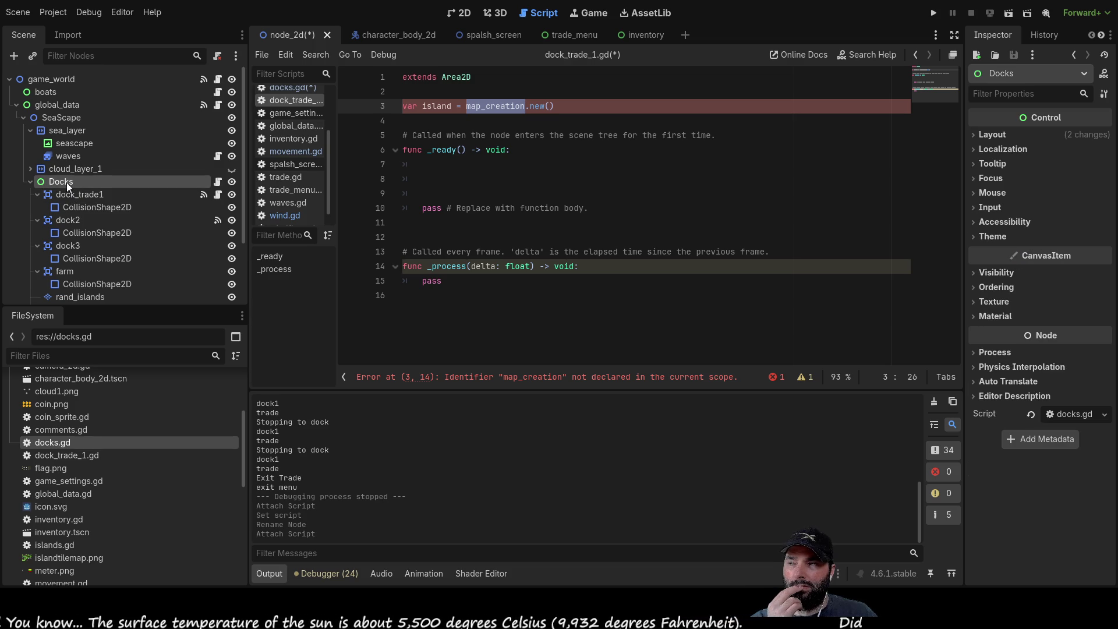
click(66, 193)
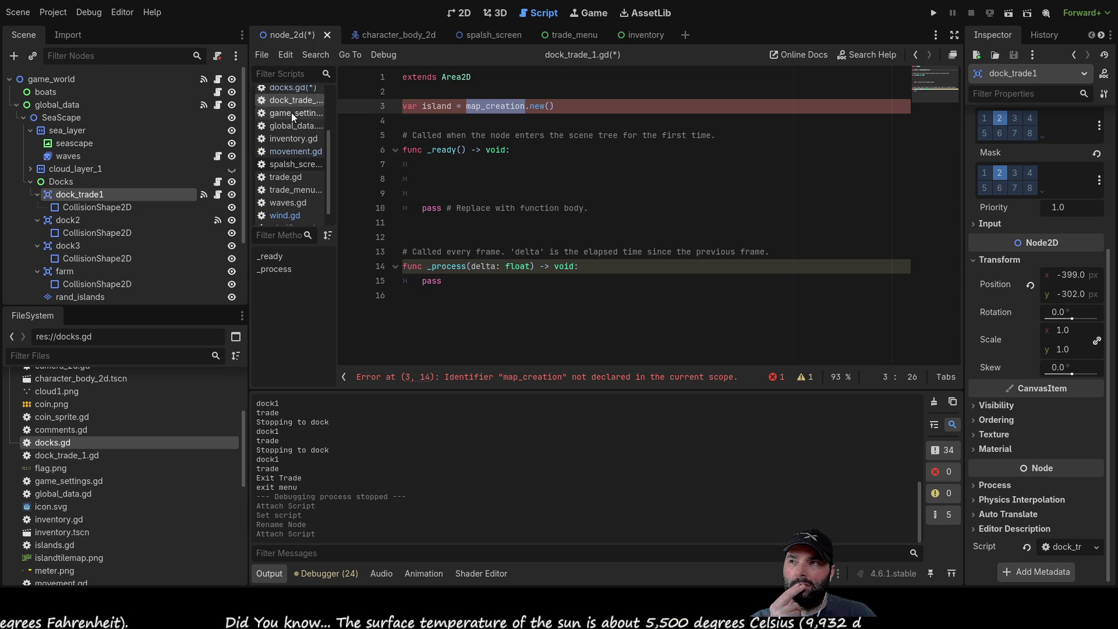
scroll(309, 151, up, 2)
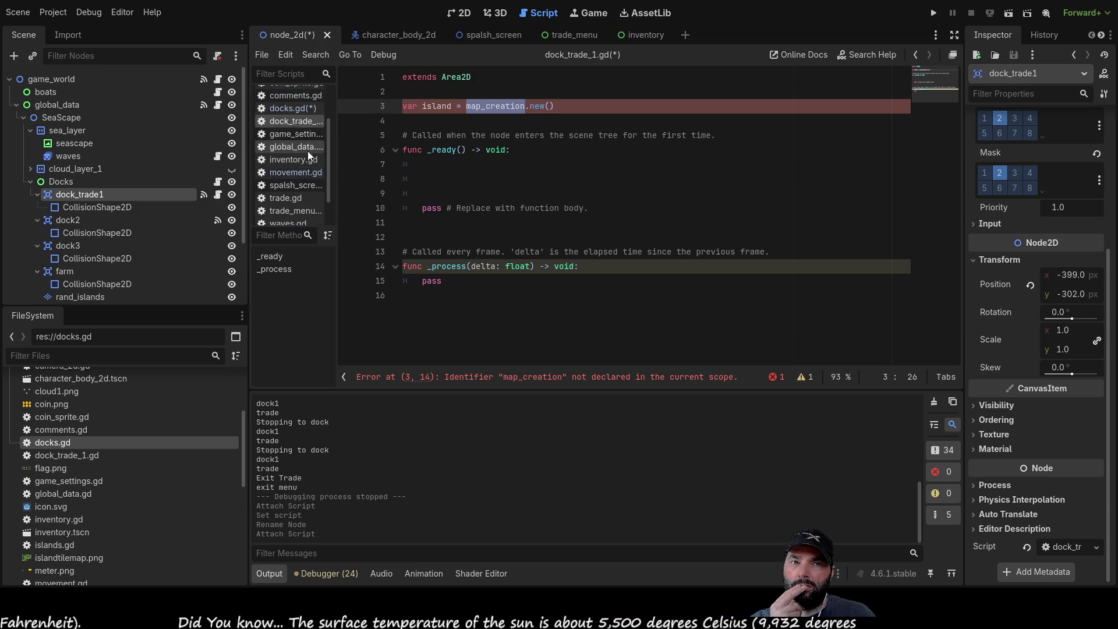
scroll(308, 153, up, 1)
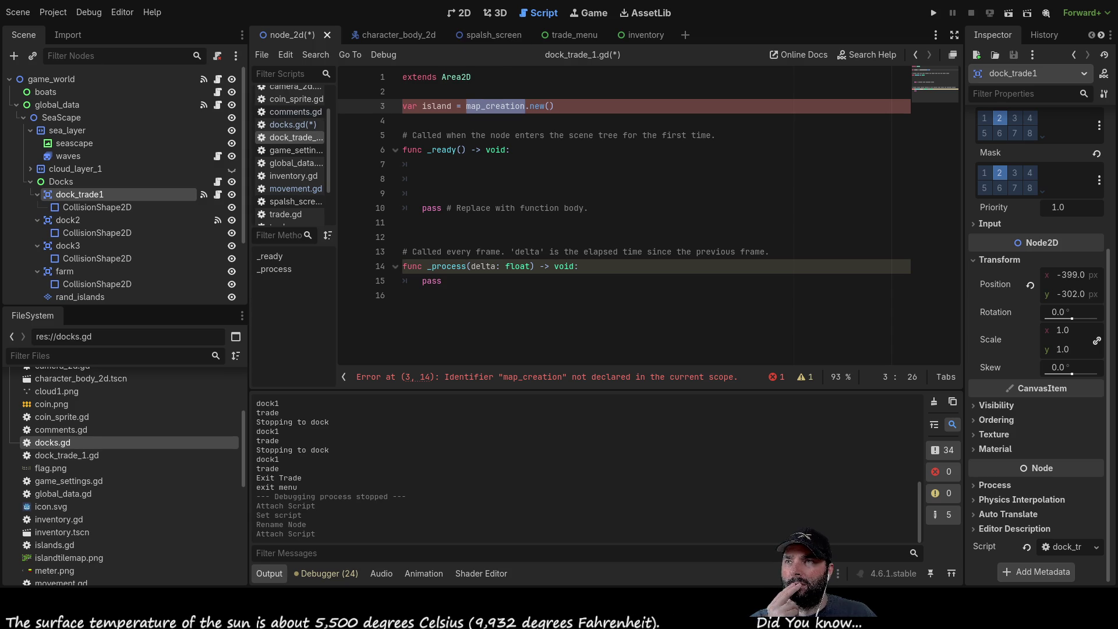
Capitalize the docks.gd class name on line 3 from map_creation to Map_creation
click(289, 123)
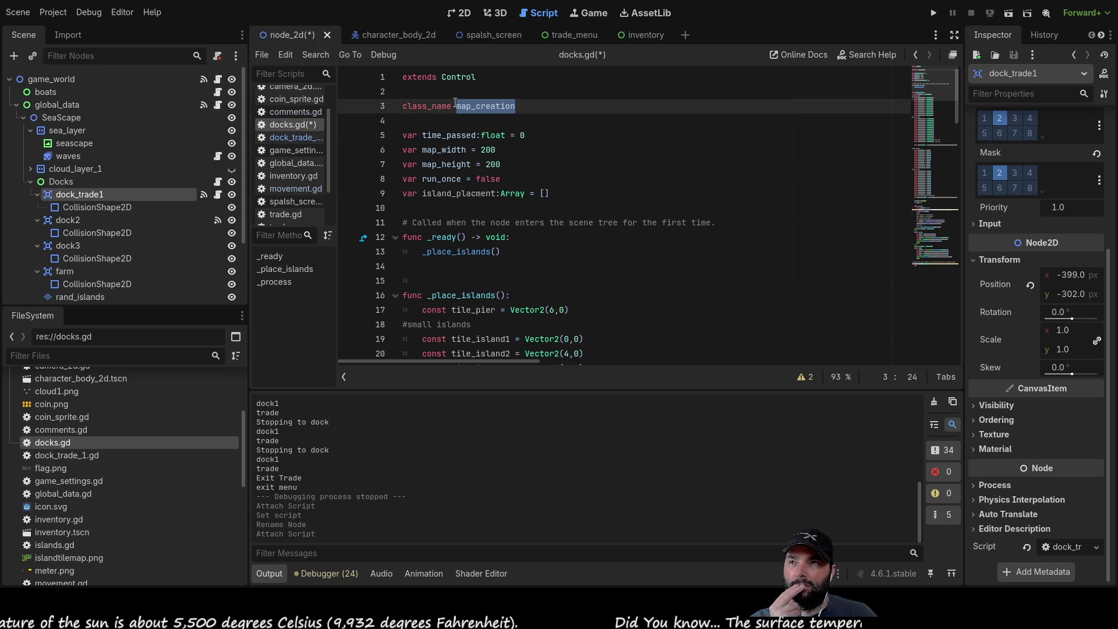
click(456, 106)
key(Delete)
text(M)
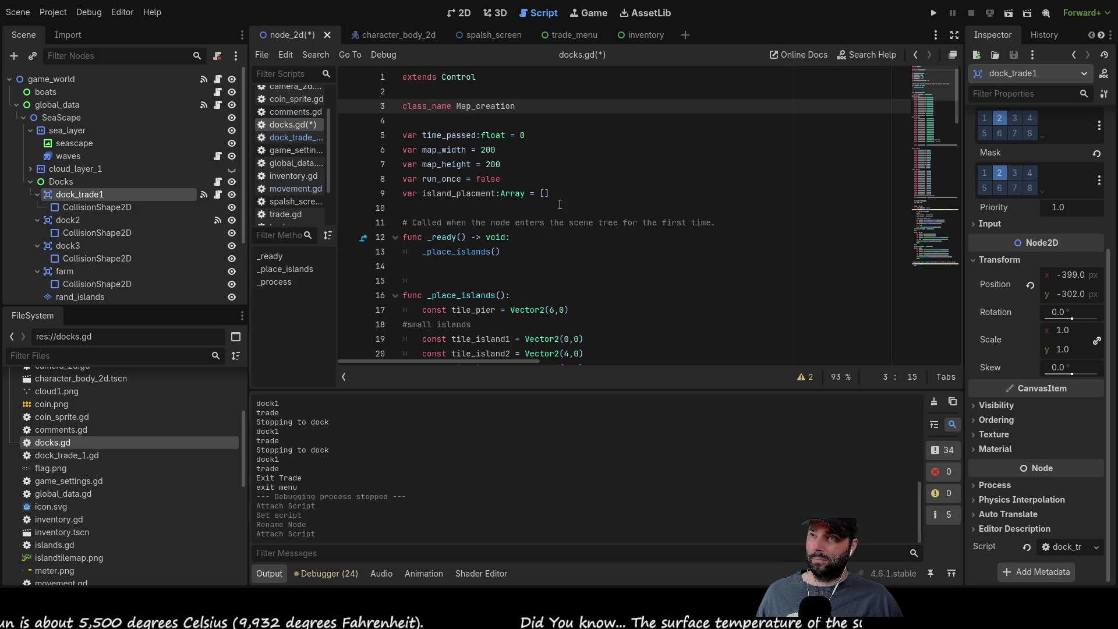
double_click(483, 106)
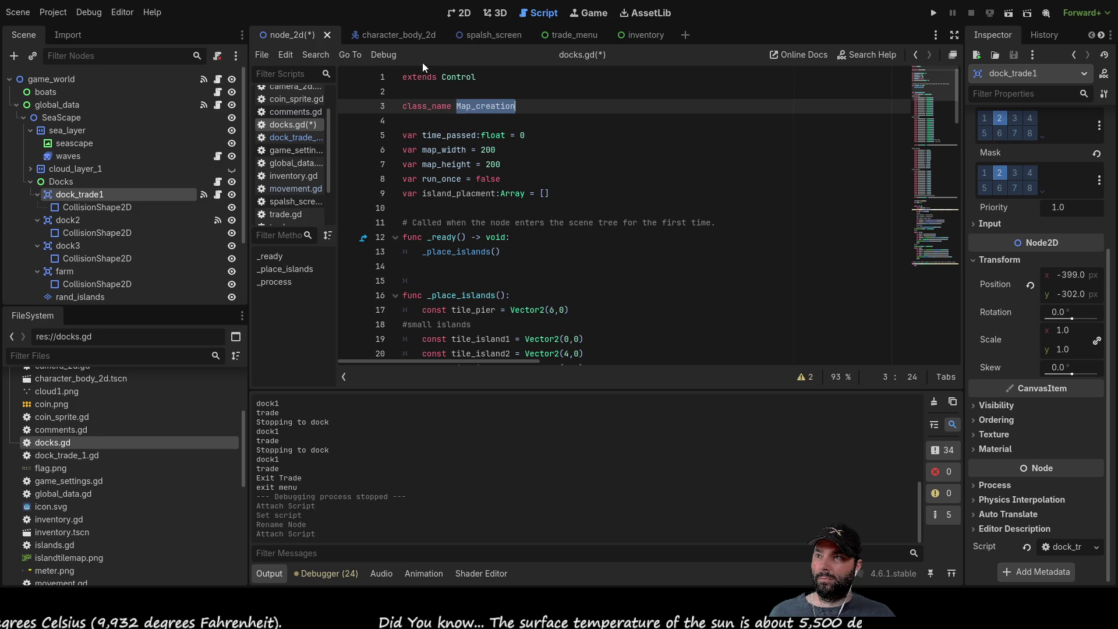
click(300, 137)
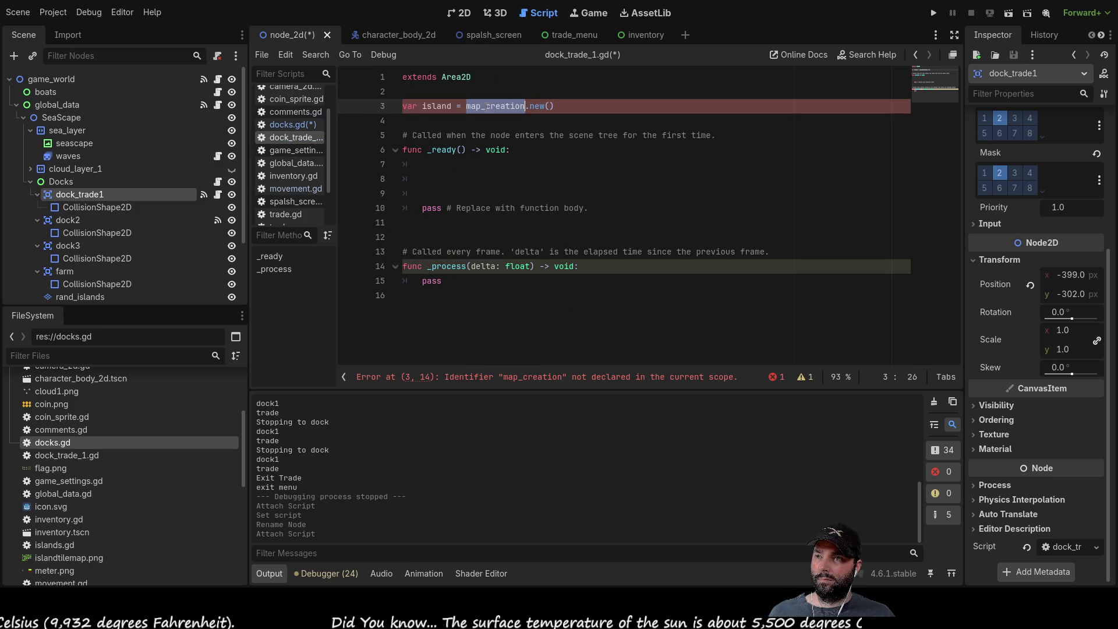
Switch line 3 to use Map_creation, briefly trying a $ prefix and rechecking the Docks node
text(Map_creation)
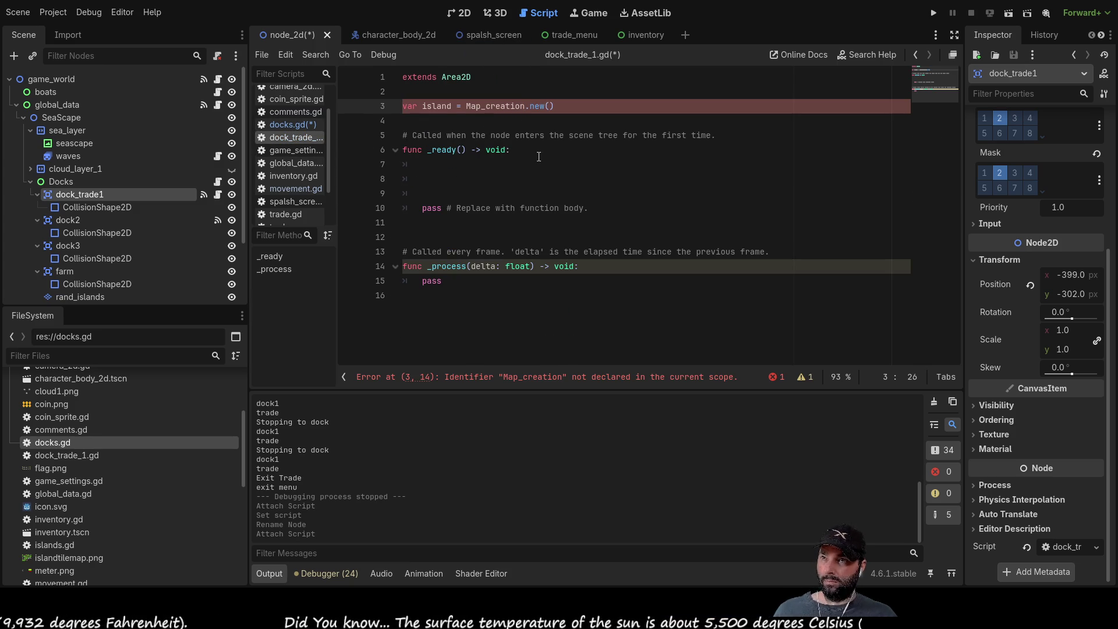
click(454, 121)
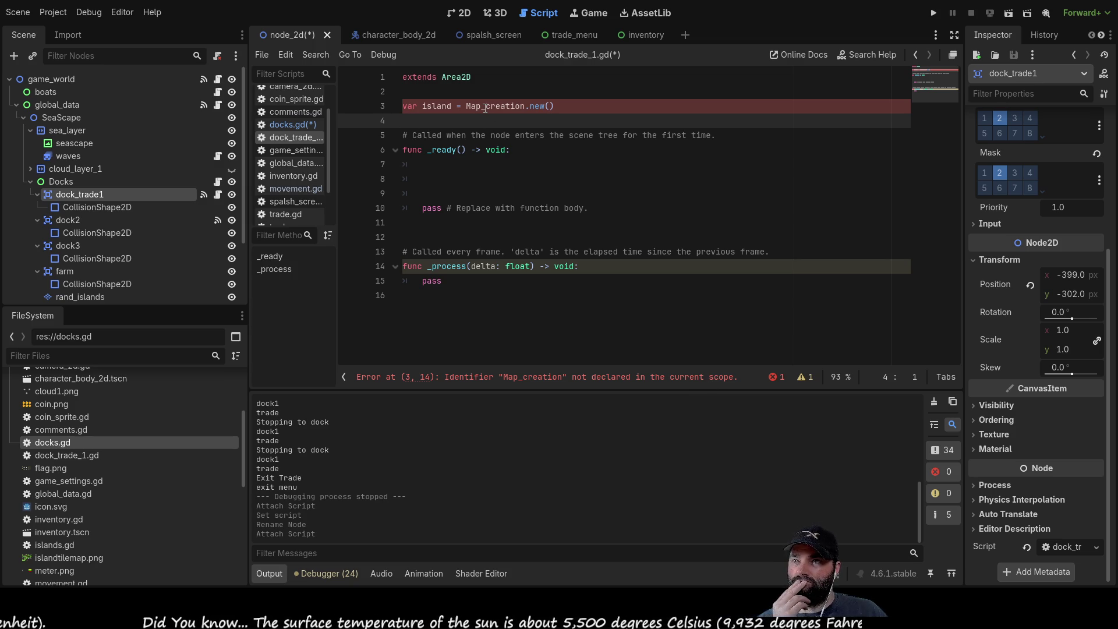
click(465, 105)
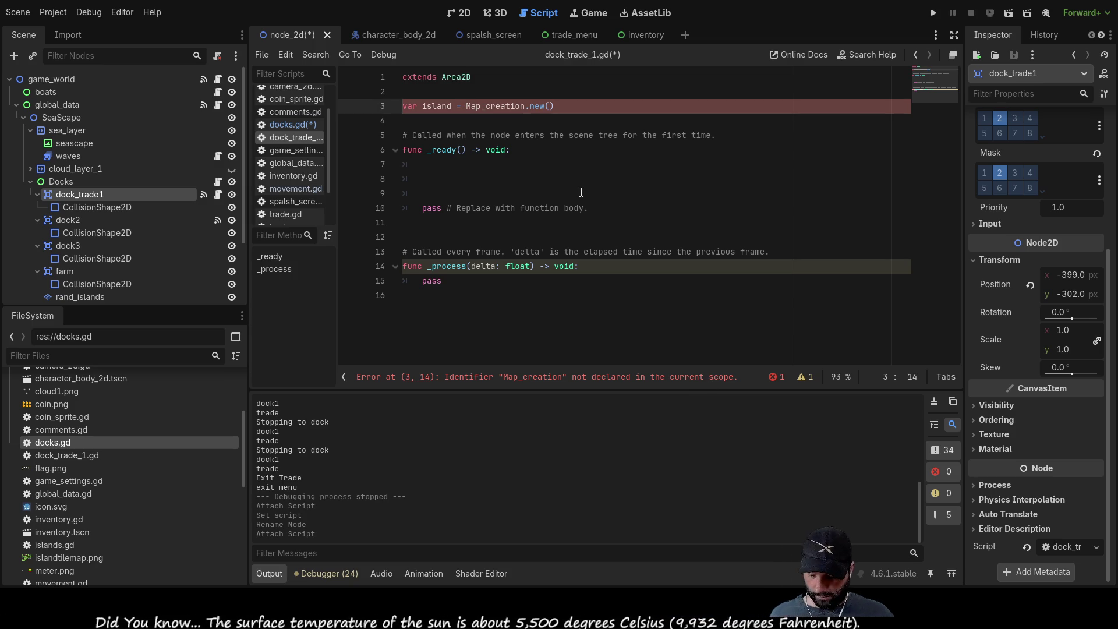
text($)
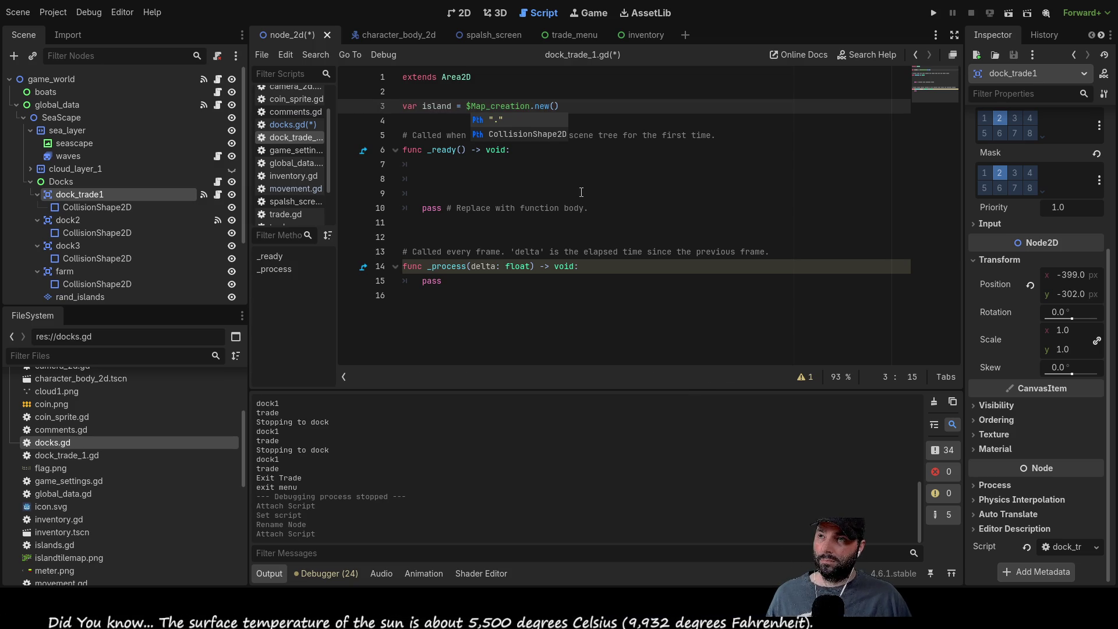
key(BackSpace)
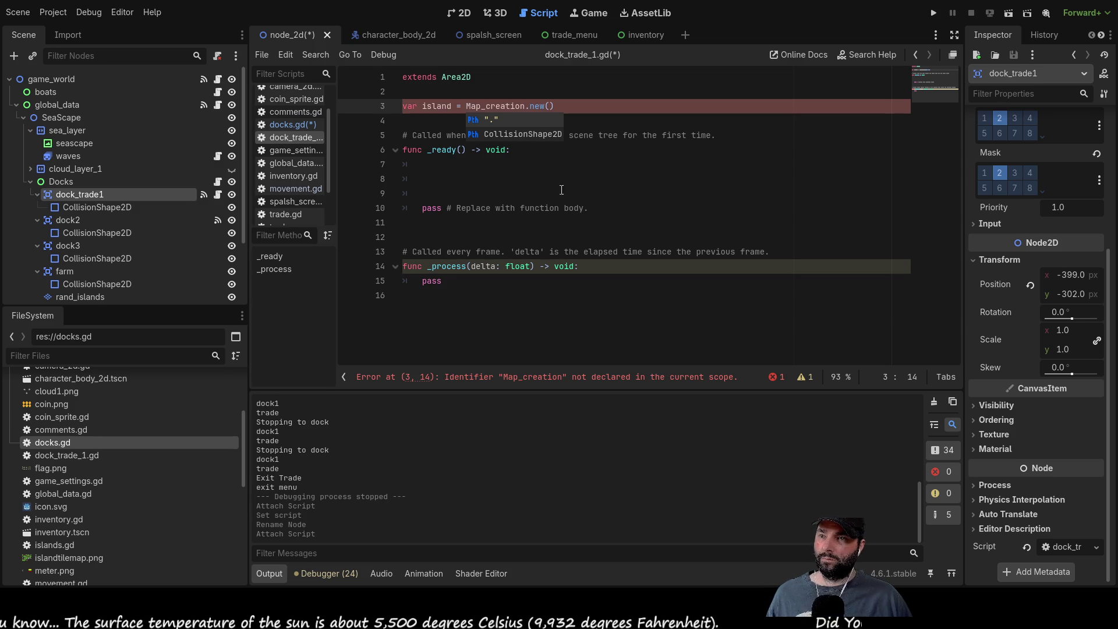
click(574, 192)
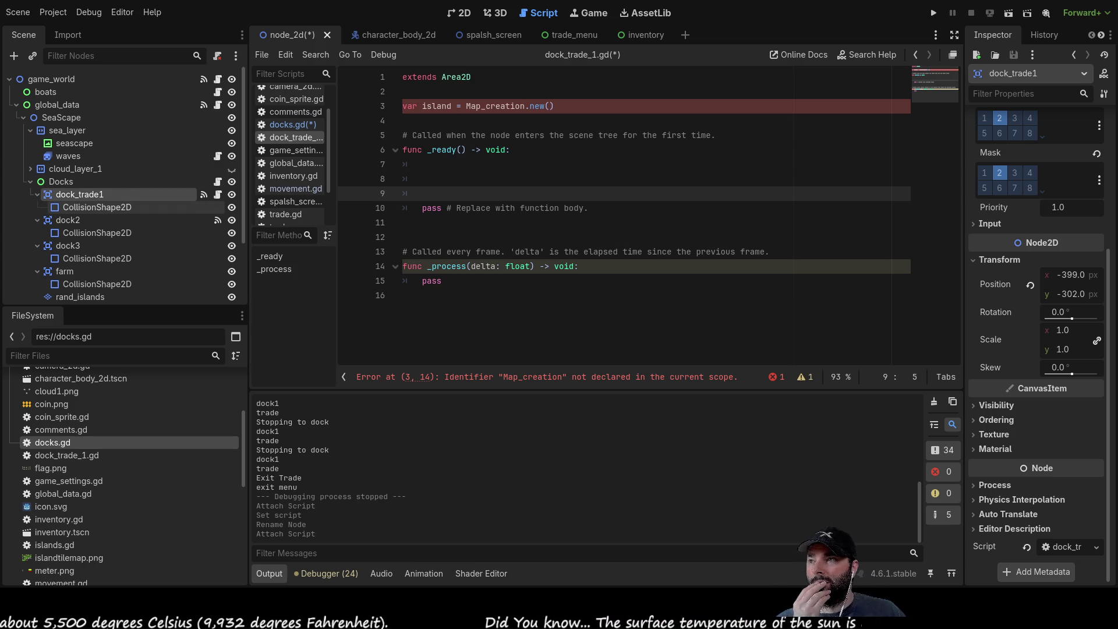
click(116, 181)
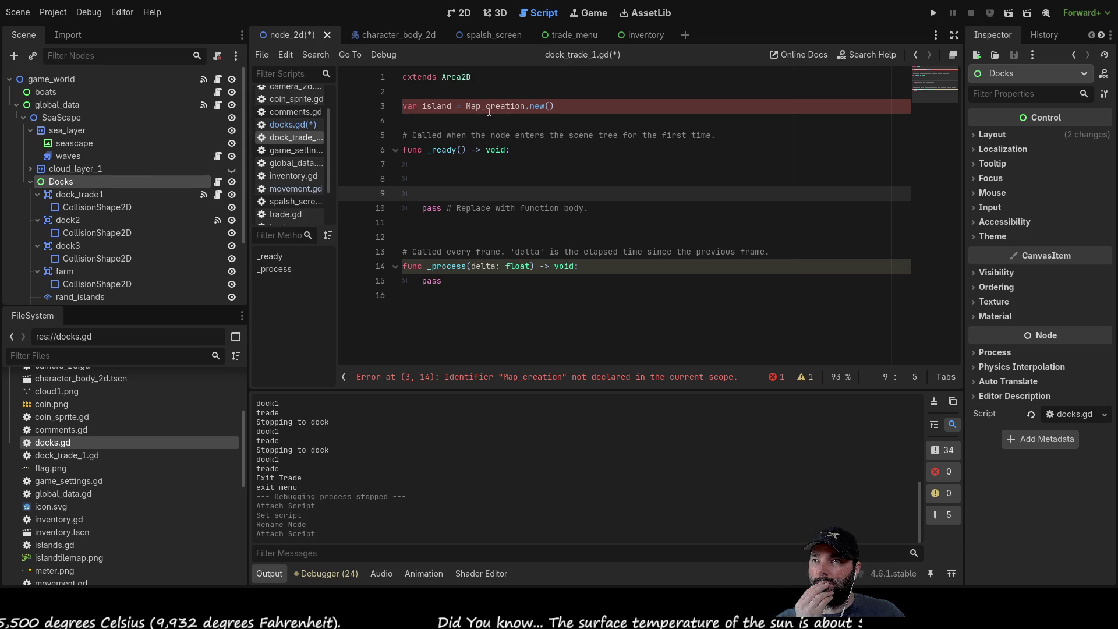
click(78, 196)
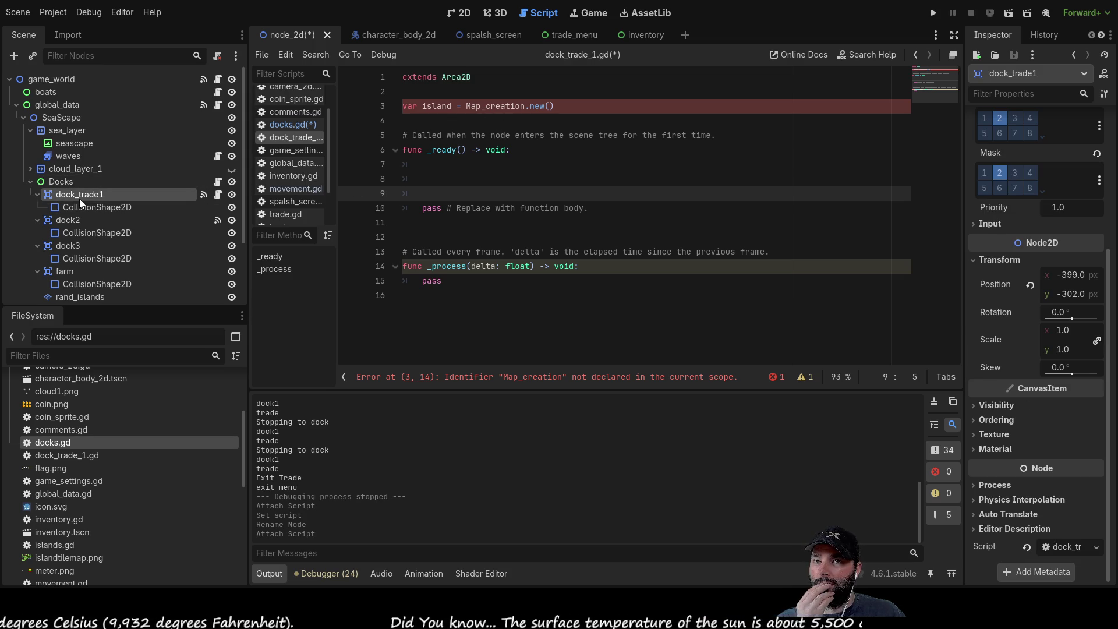
Try a $../ node path before Map_creation, then delete the whole $../Map_creation.new() expression
click(466, 106)
text(..)
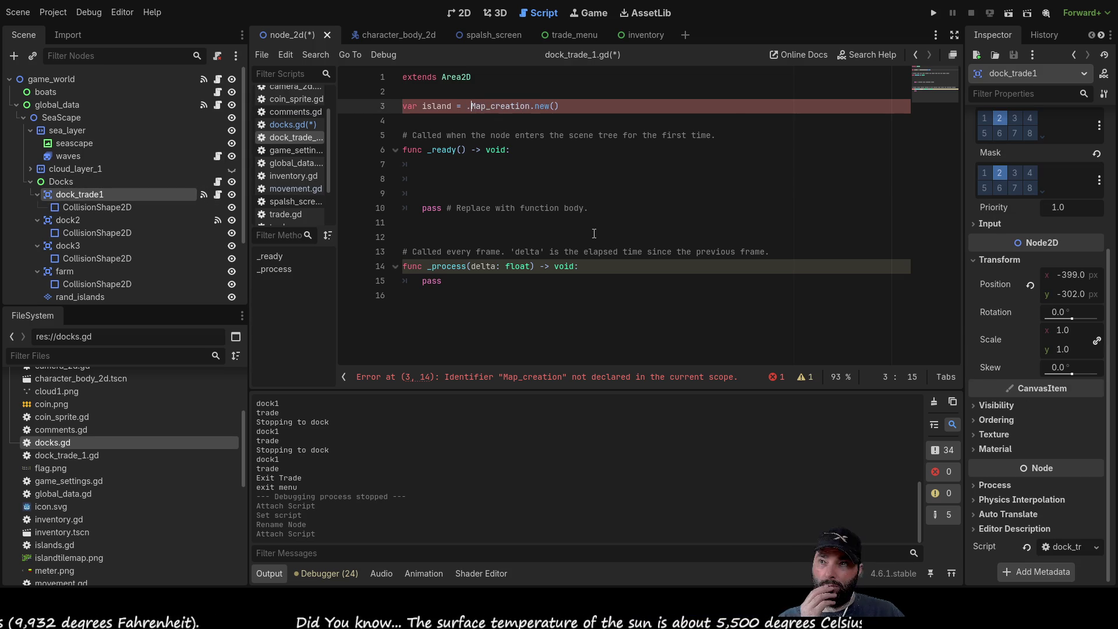
key(Left)
key(Left)
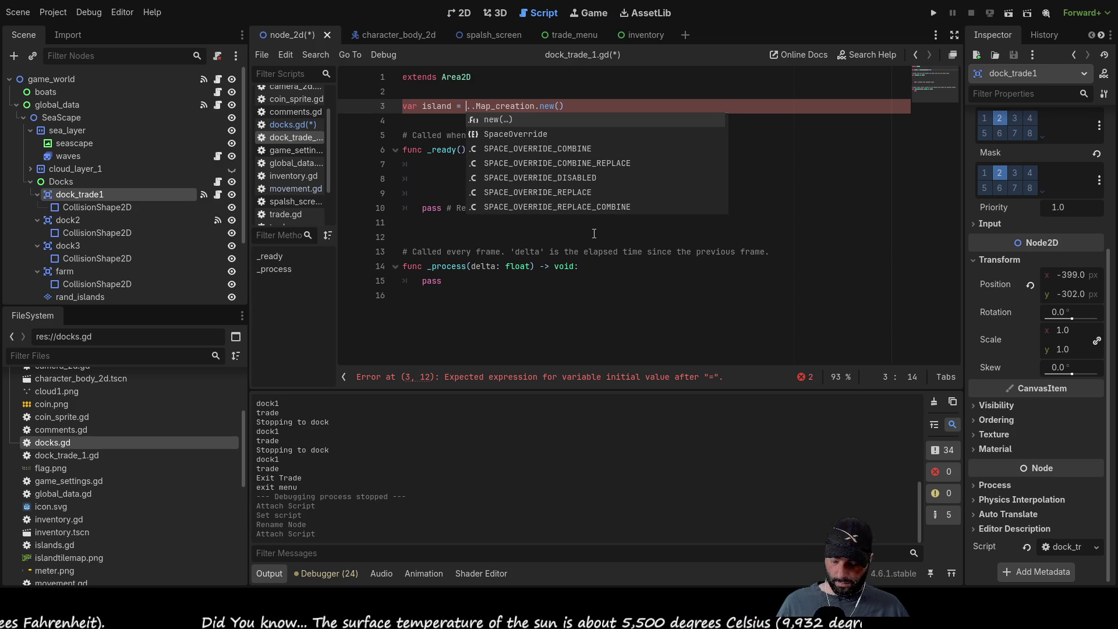
text($)
key(Right)
key(Right)
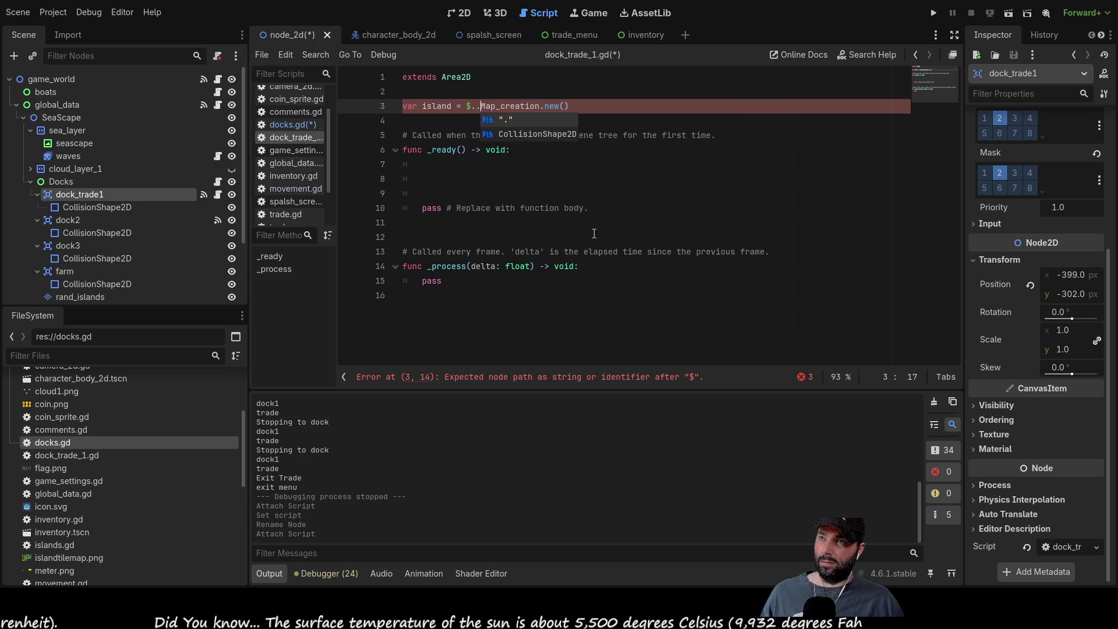
key(End)
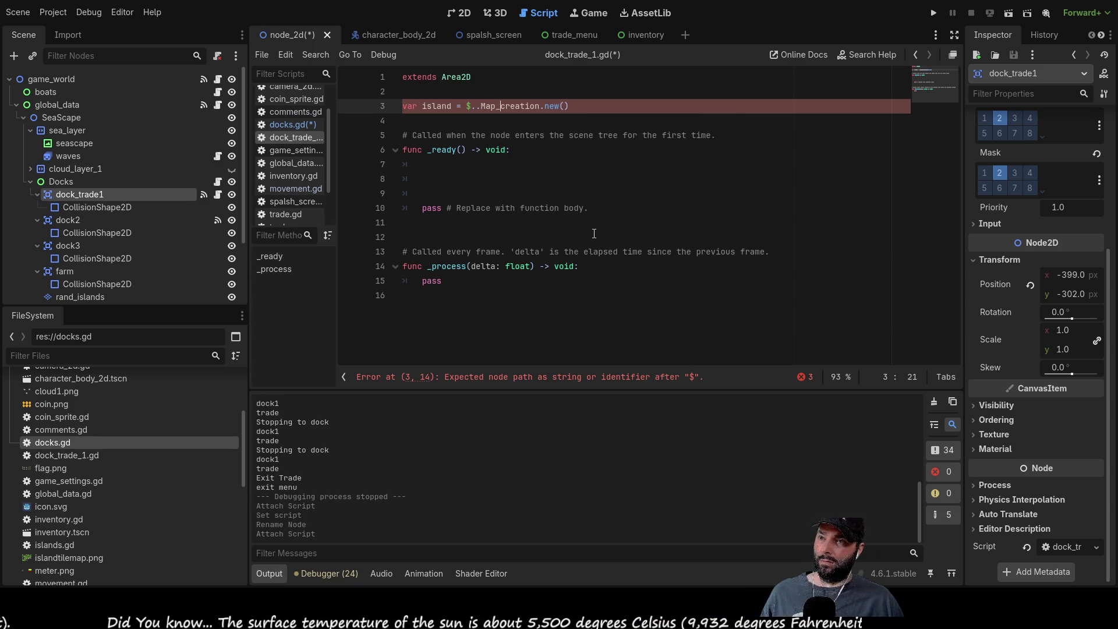
key(Left)
key(Left)
key(Left)
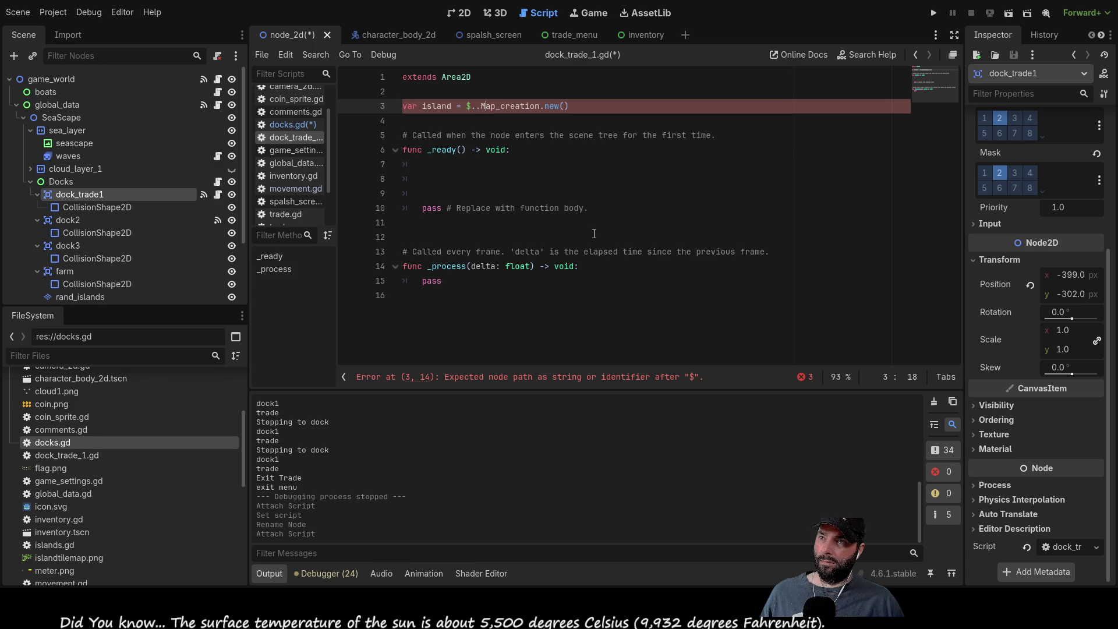
text(/)
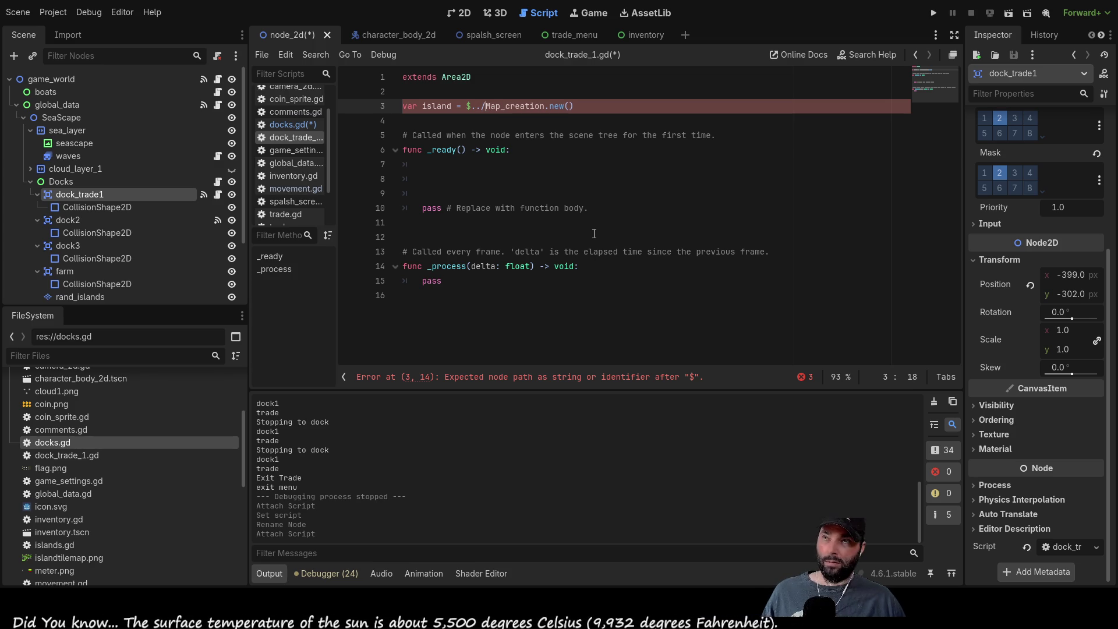
key(BackSpace)
text(/)
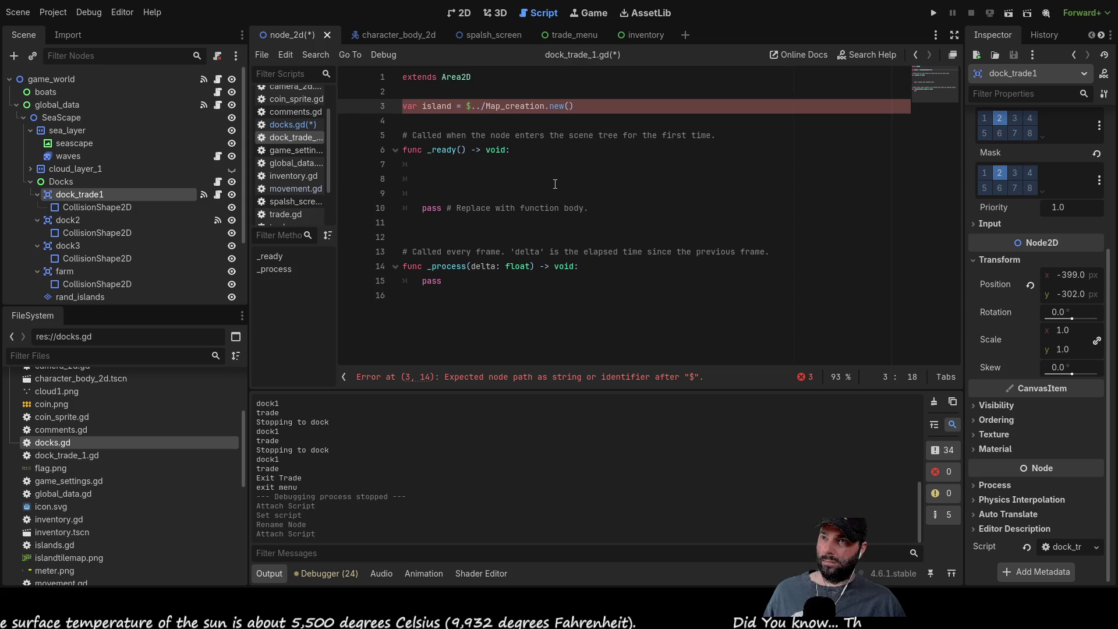
click(554, 181)
drag(467, 107, 597, 105)
key(BackSpace)
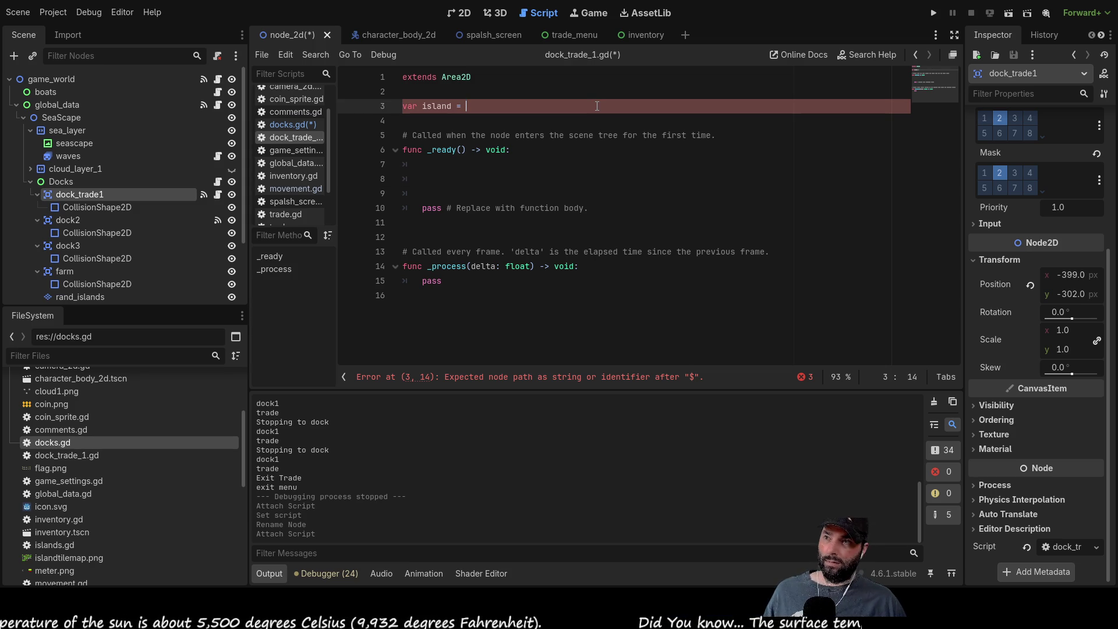
Erase the remaining 'var island =' text so line 3 is blank
key(BackSpace)
key(BackSpace)
key(BackSpace)
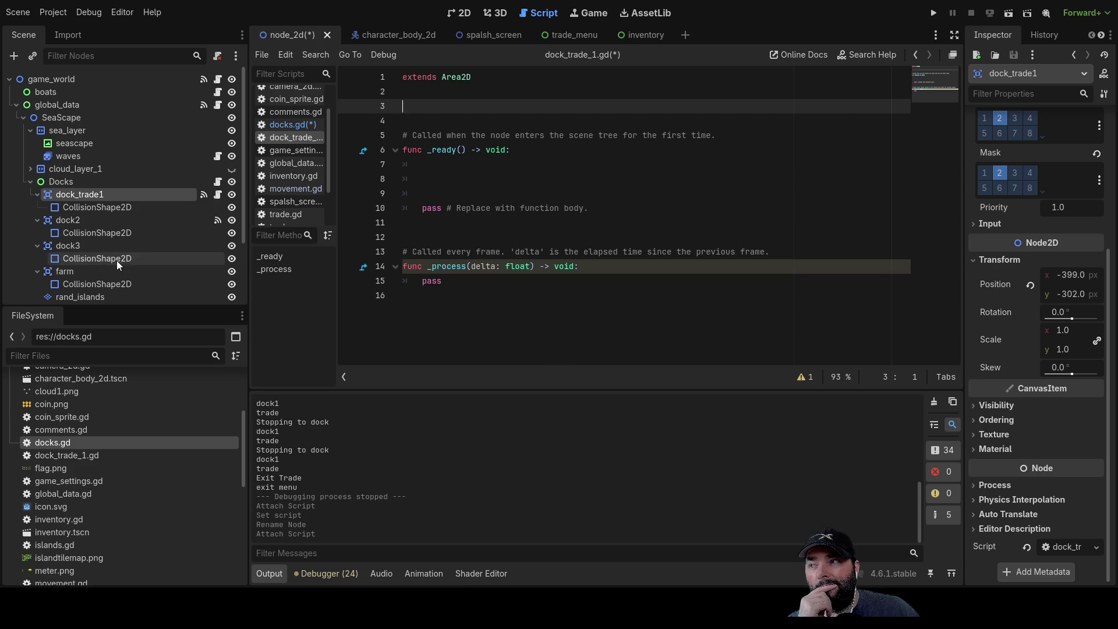
Inspect the Docks and dock_trade1 nodes' properties in the Scene dock
click(58, 184)
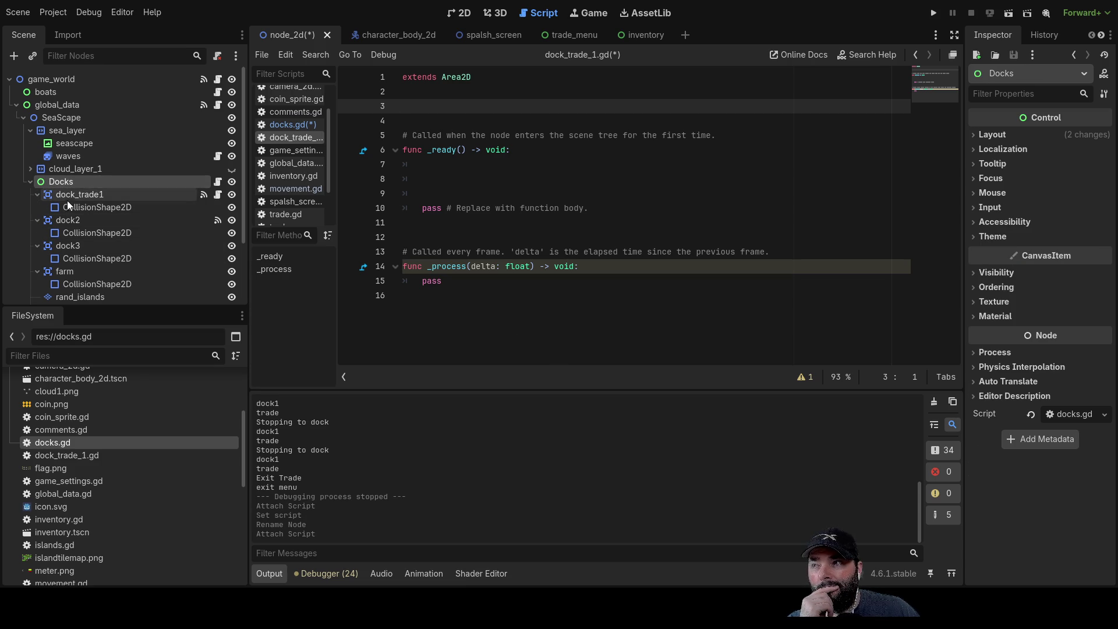
click(67, 194)
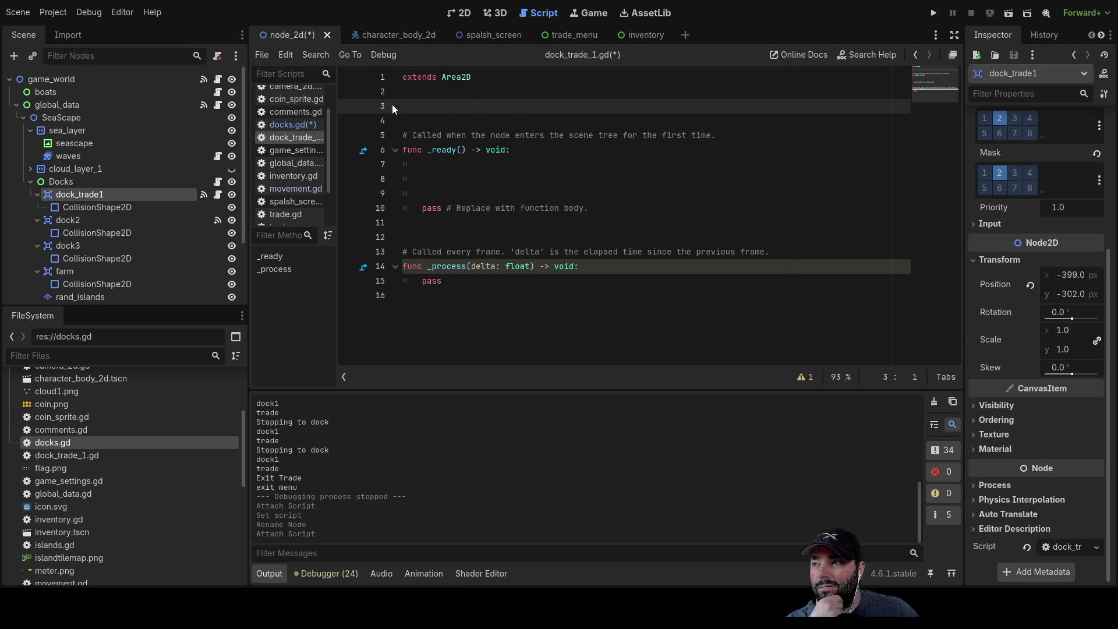
click(61, 181)
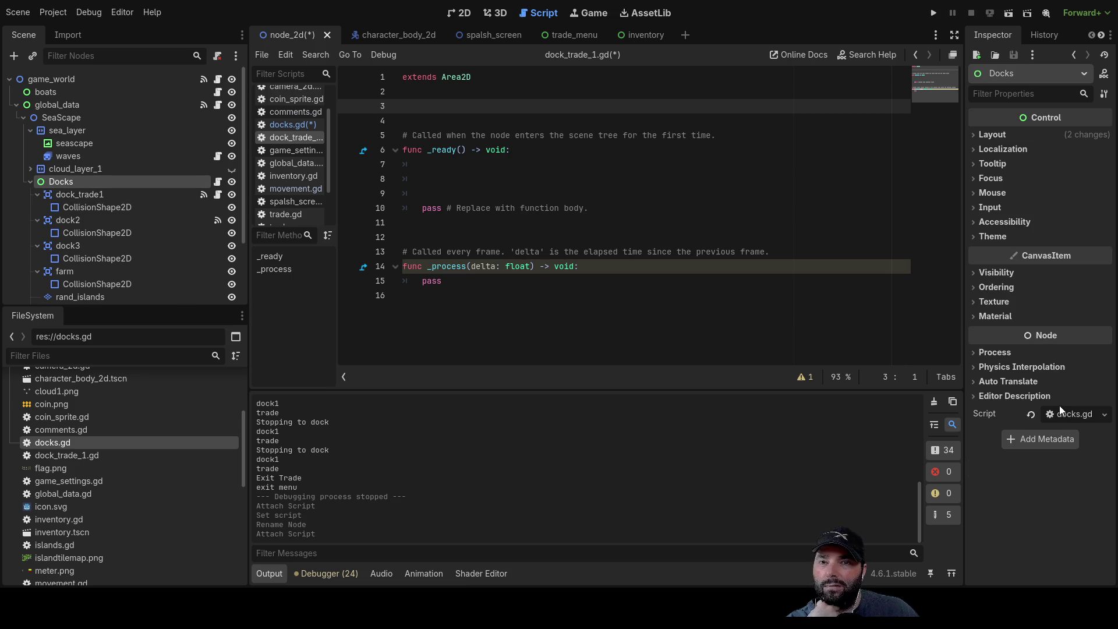
click(76, 194)
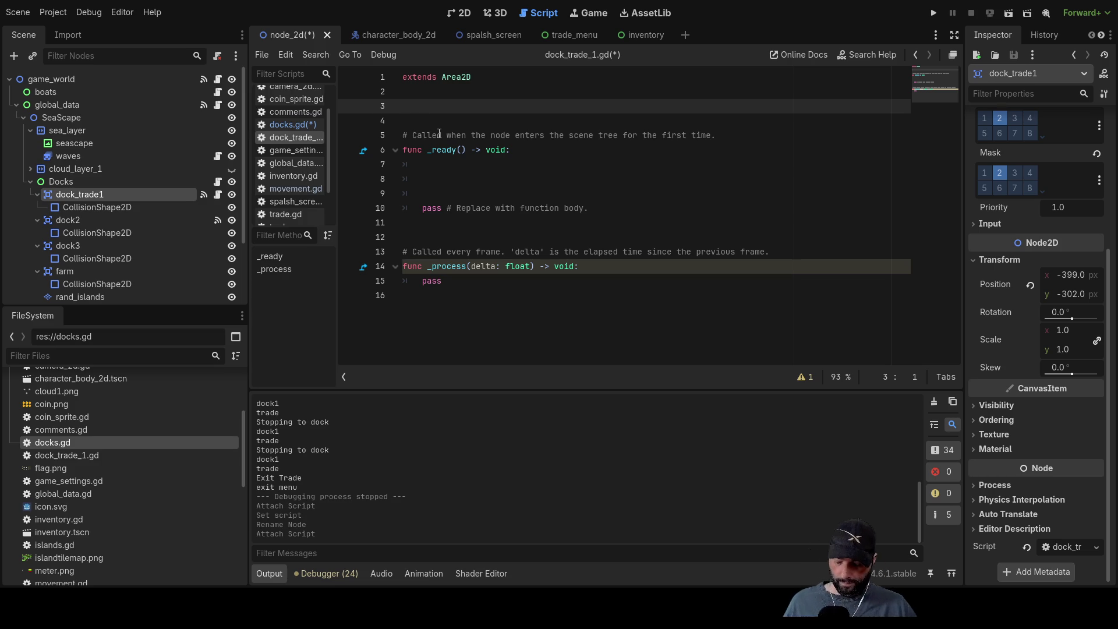
Declare class_name test on line 2 of dock_trade_1.gd beneath extends
text(var)
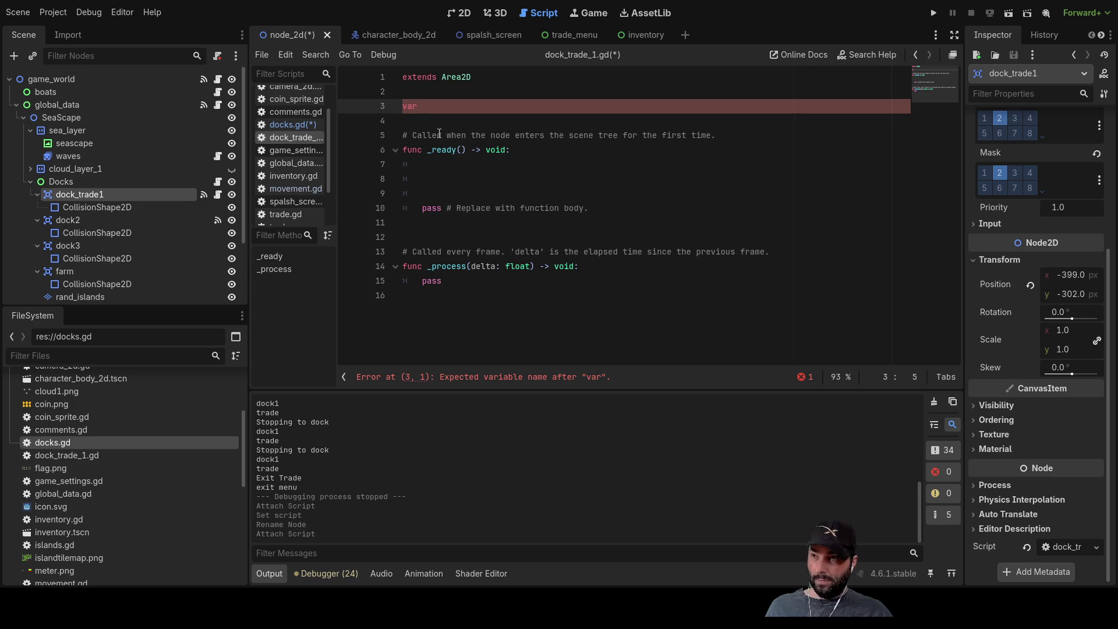
key(Up)
key(Return)
key(Up)
text(c)
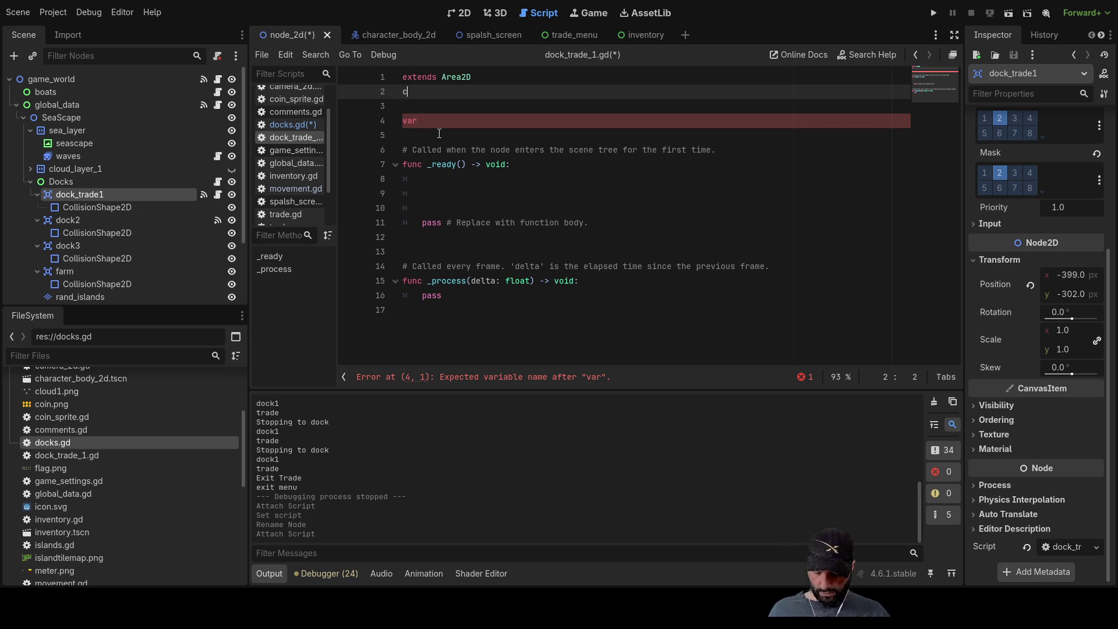
text(lass)
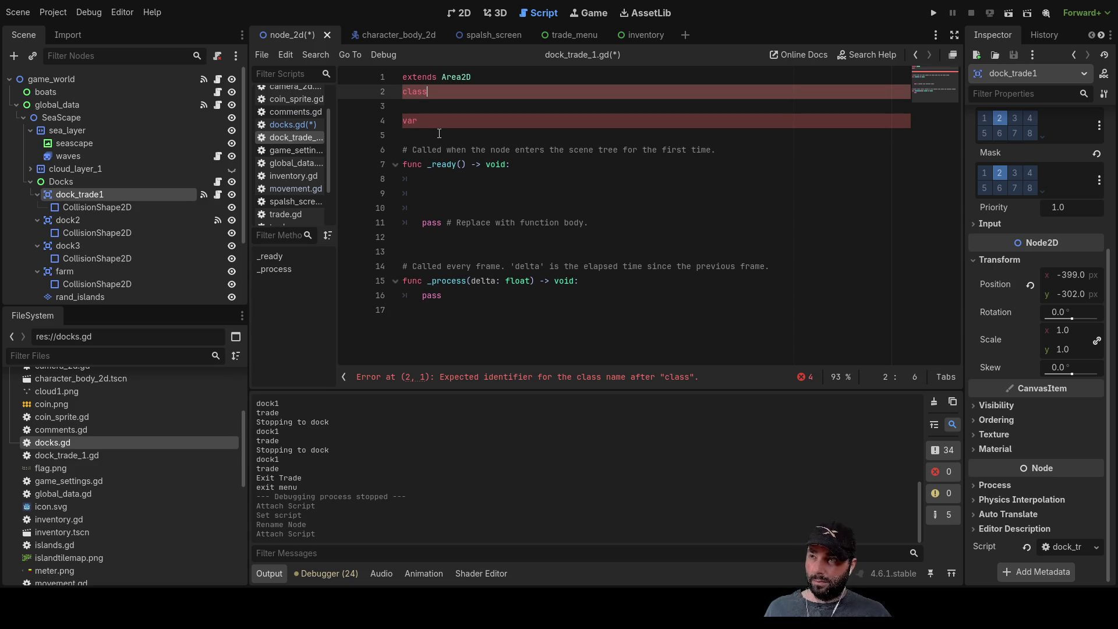
text(_)
key(Return)
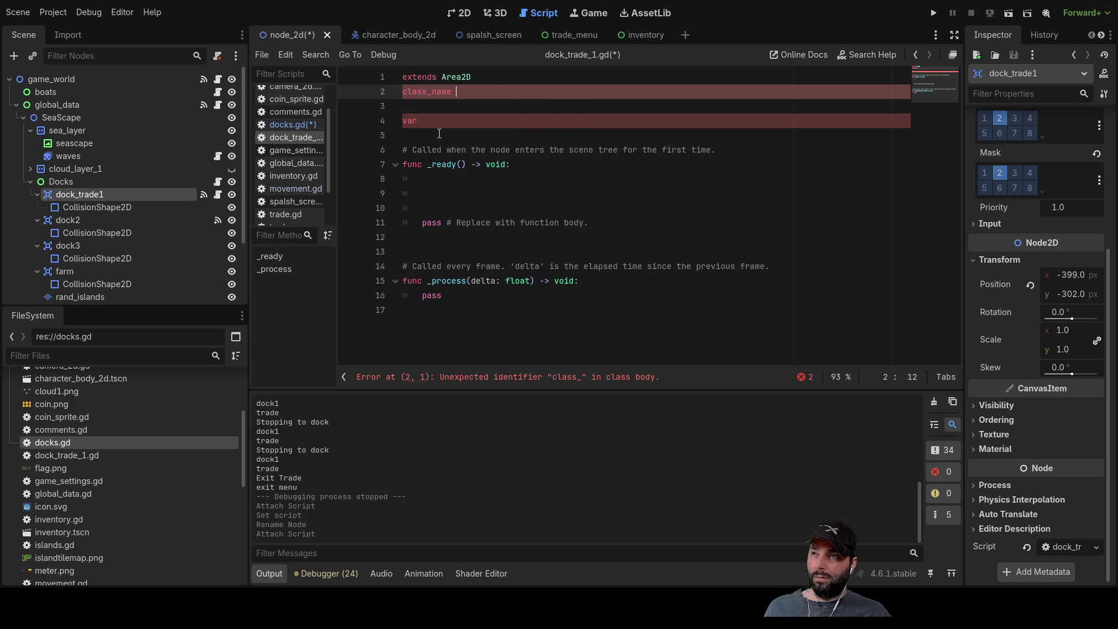
text(test)
Write var map = map_creation.new() on line 4 of dock_trade_1.gd
key(Down)
key(Down)
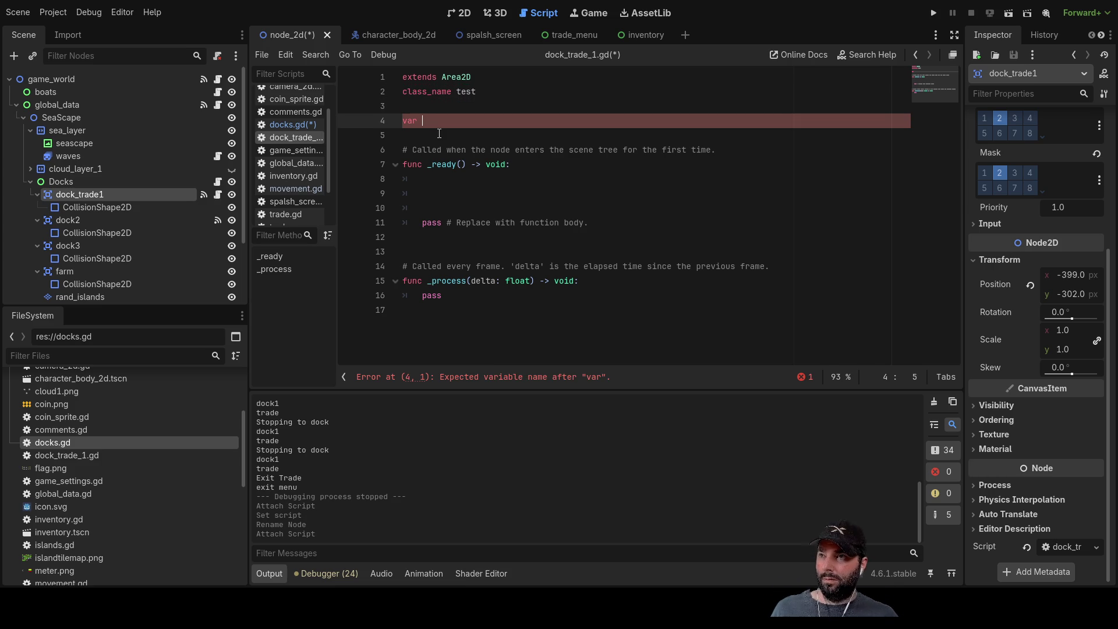
text(map)
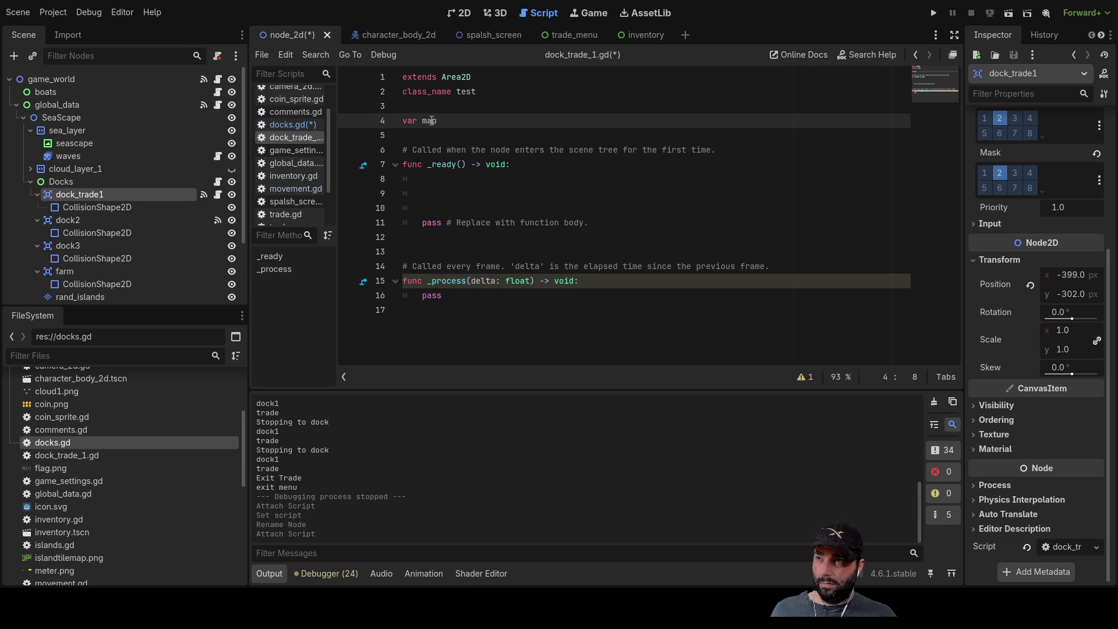
double_click(431, 120)
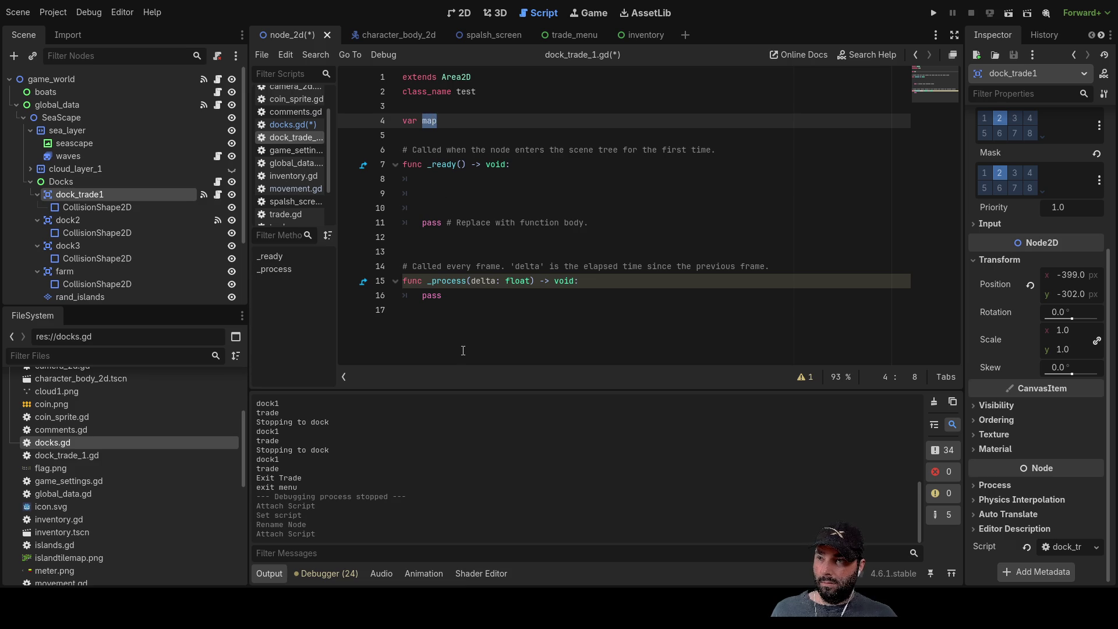
click(441, 124)
text(_cre)
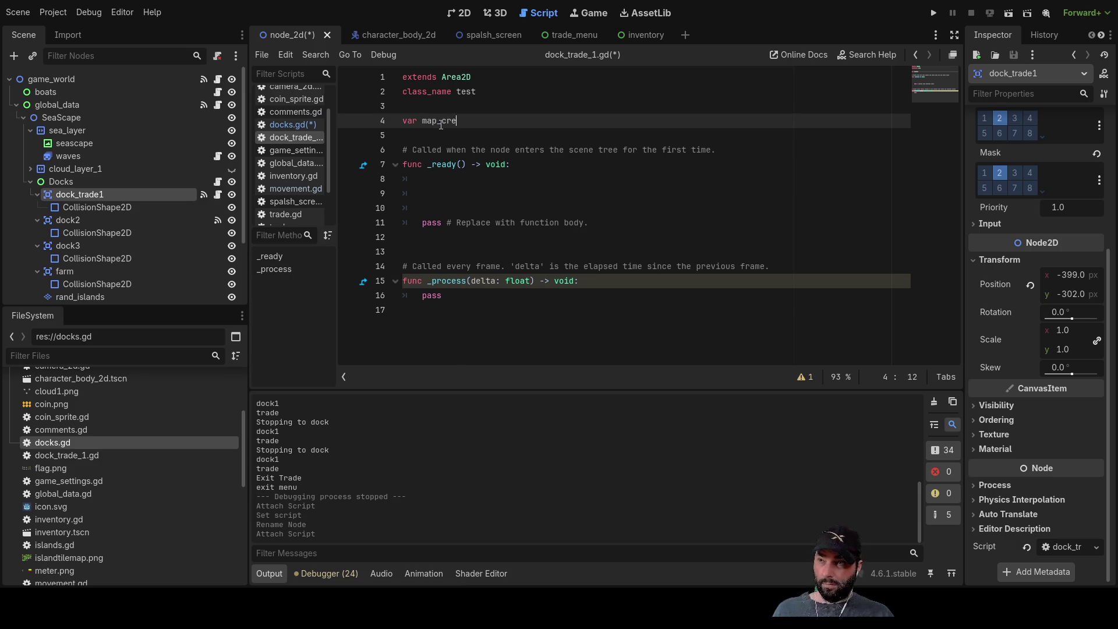
text(ation)
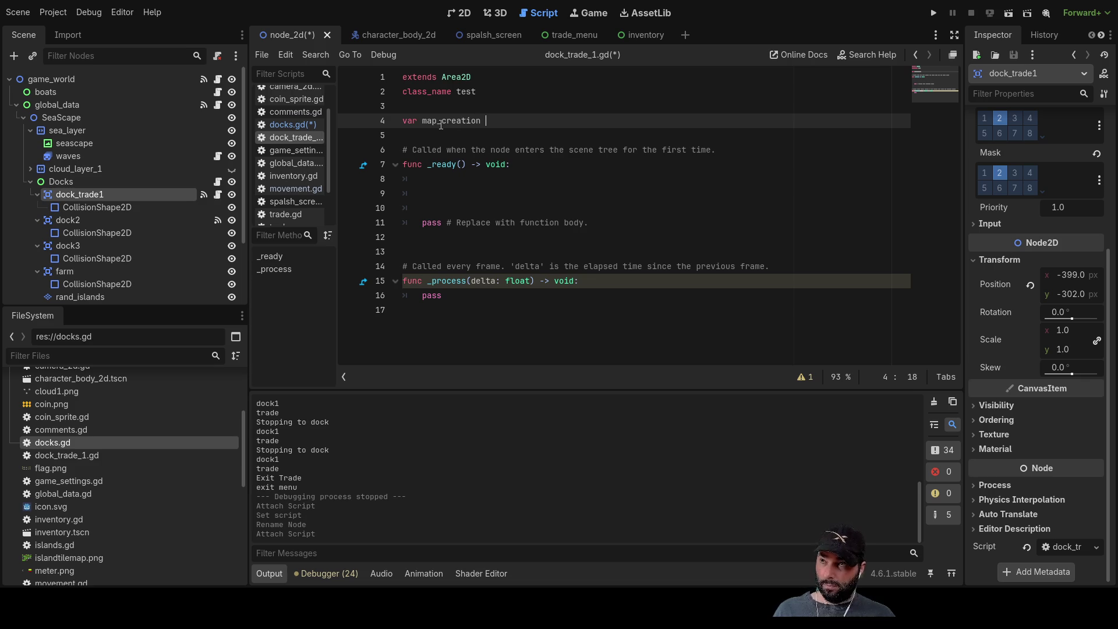
key(BackSpace)
key(BackSpace)
key(BackSpace)
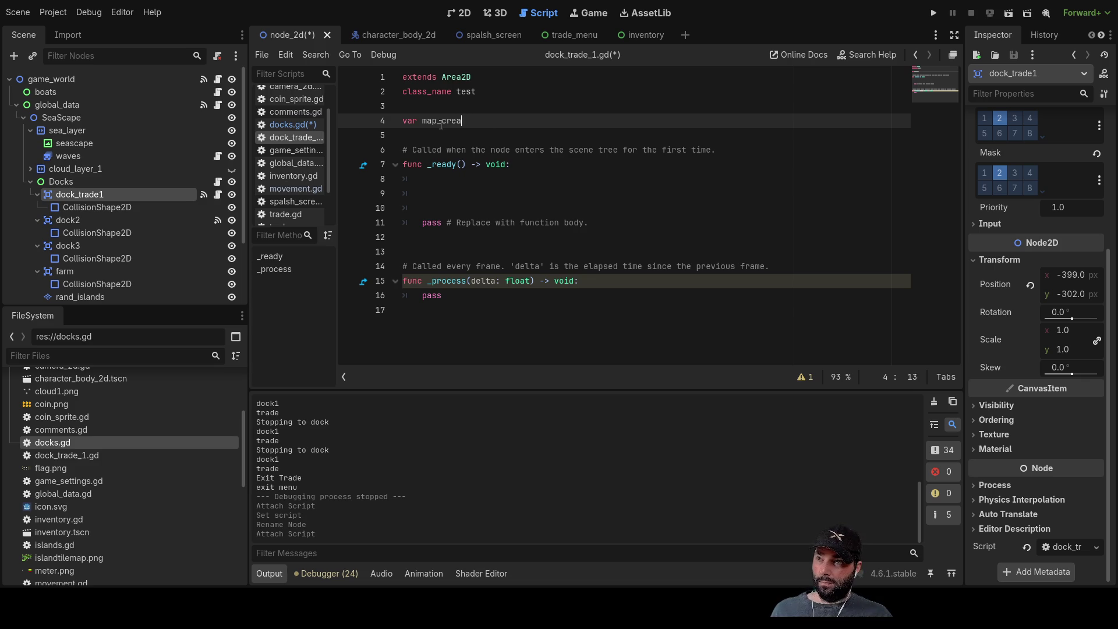
text(= )
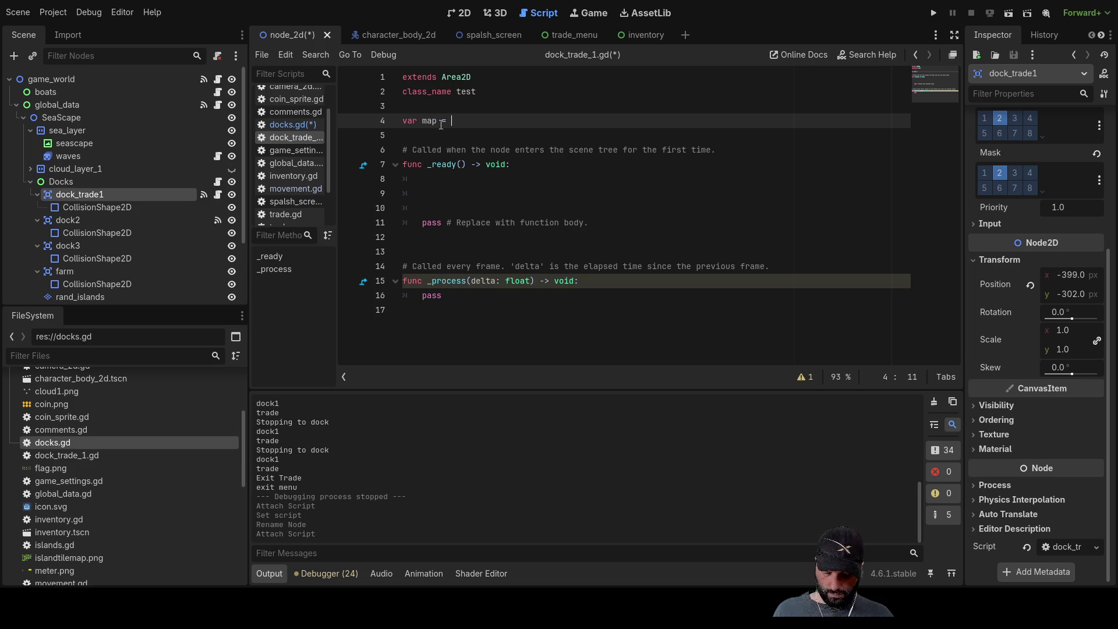
text(map_cre)
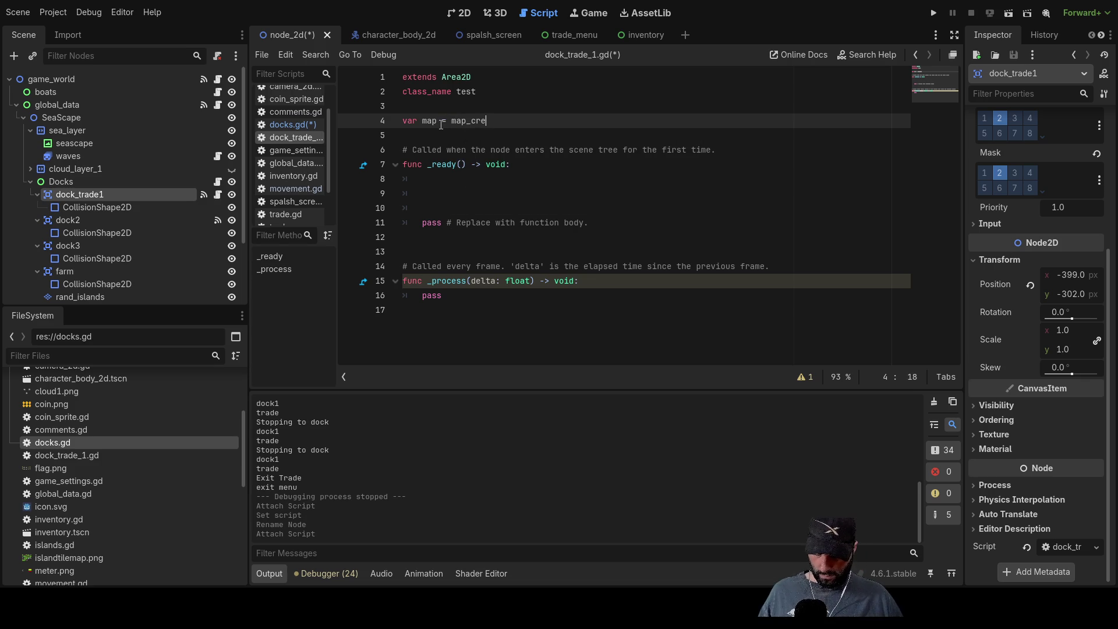
text(ation.new())
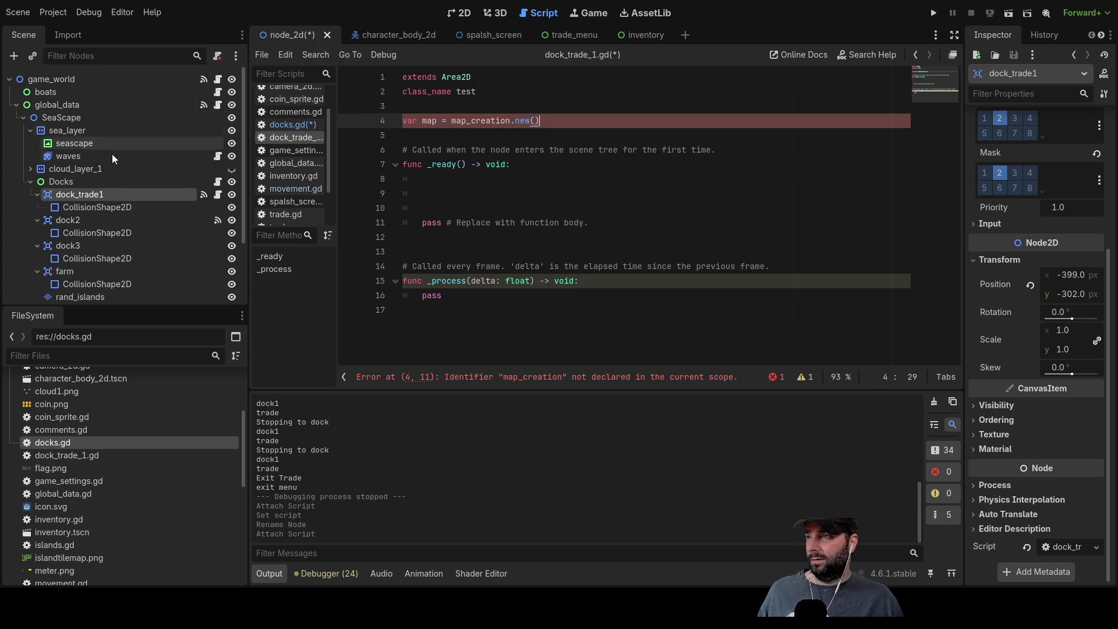
click(76, 182)
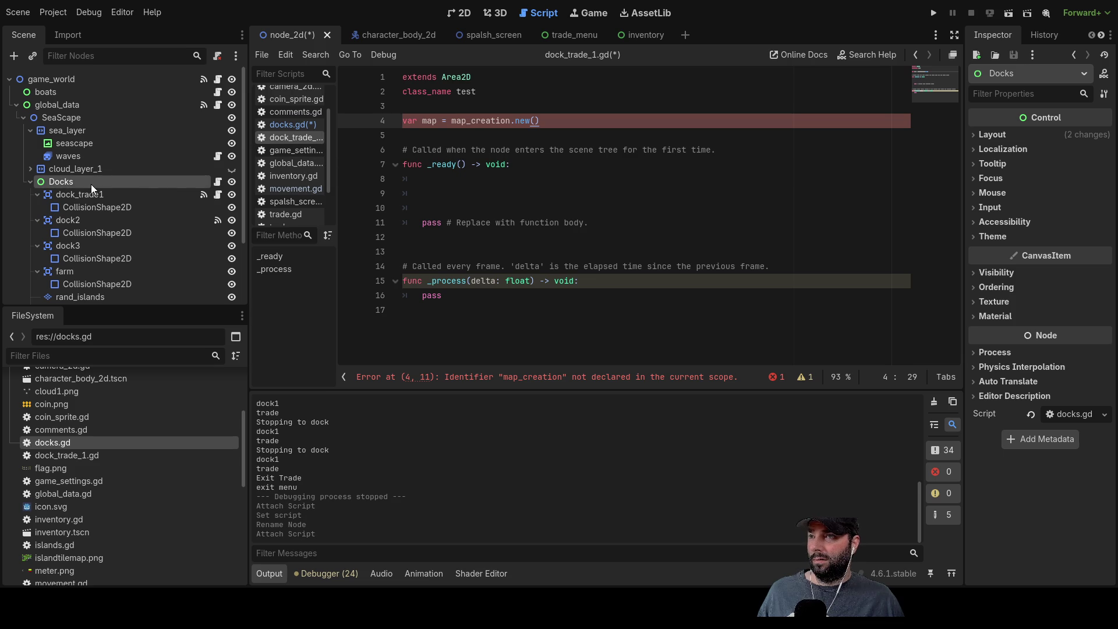
Add 'var test = test.new()' on line 4 of docks.gd
click(89, 194)
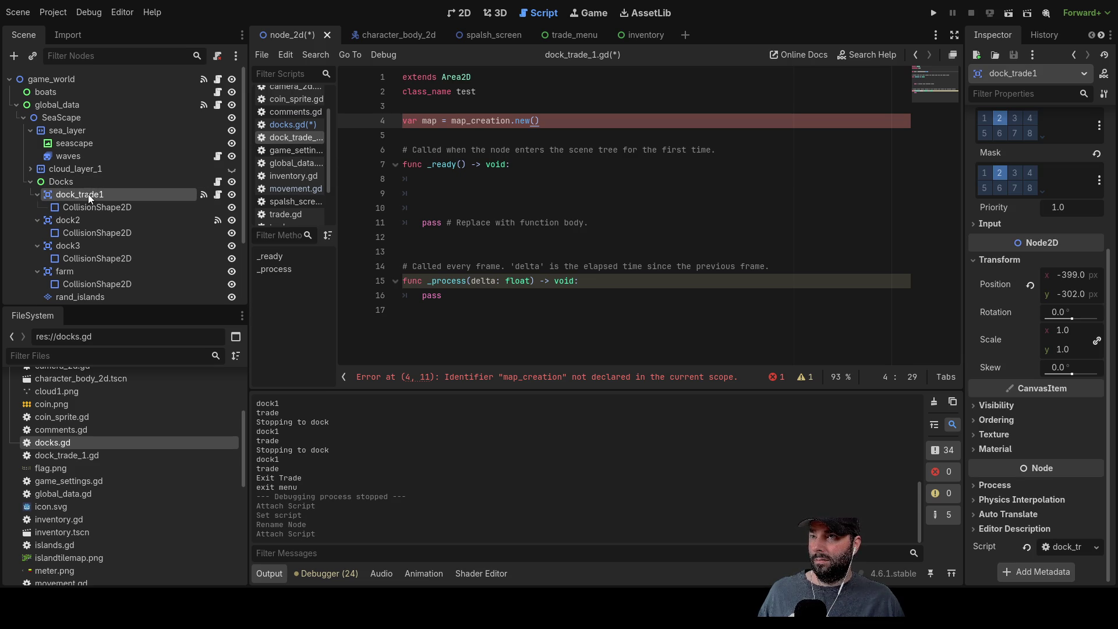
click(71, 184)
click(75, 194)
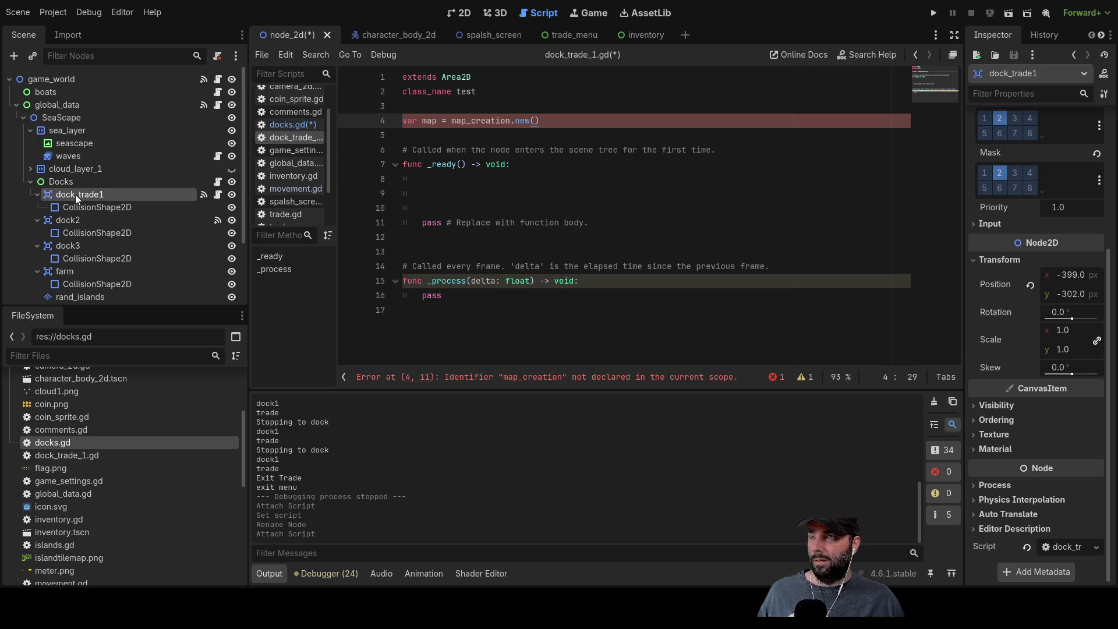
click(295, 124)
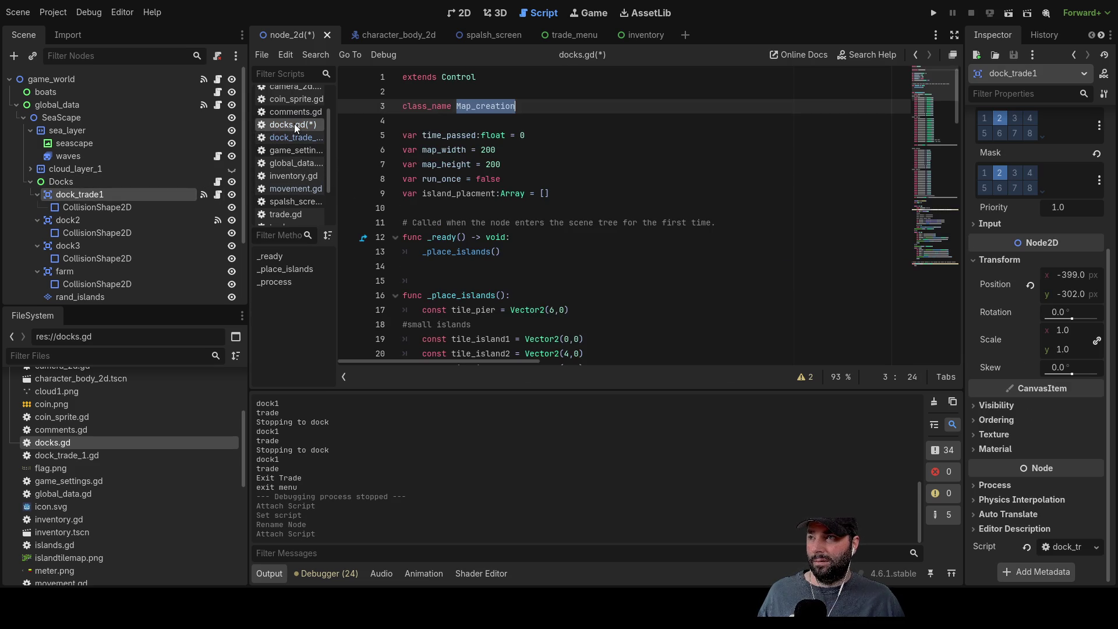
click(498, 122)
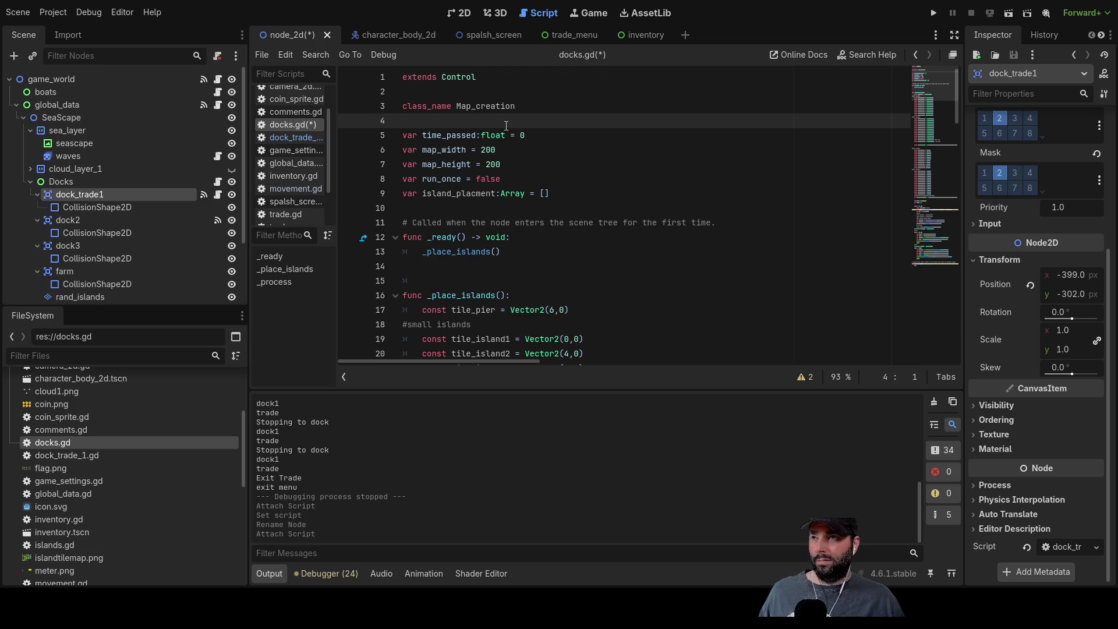
key(Return)
key(Up)
text(var )
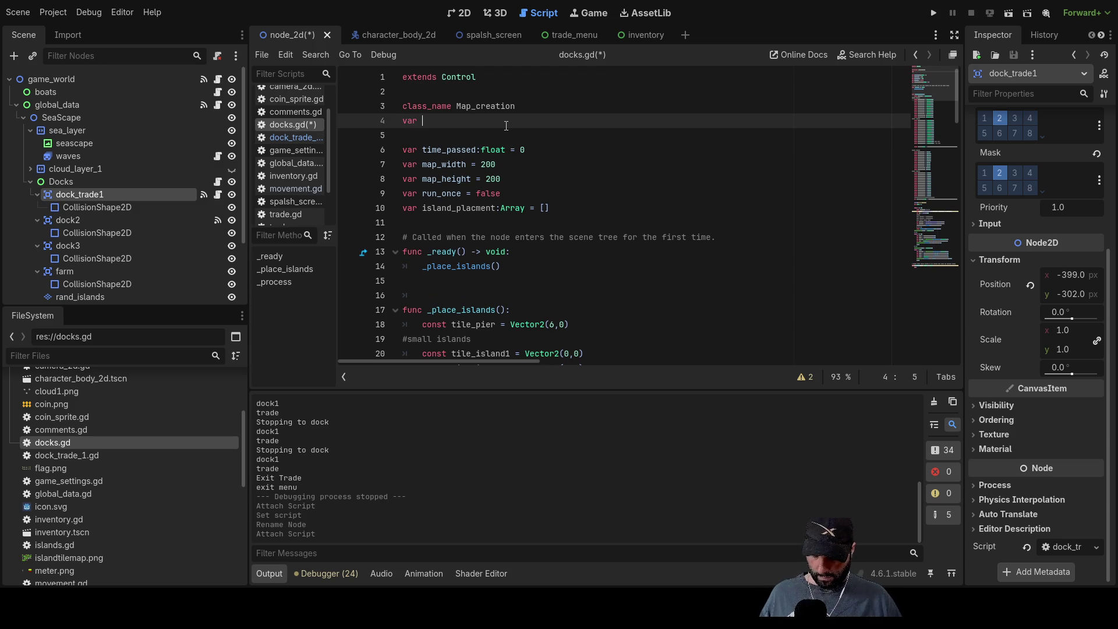
text(test)
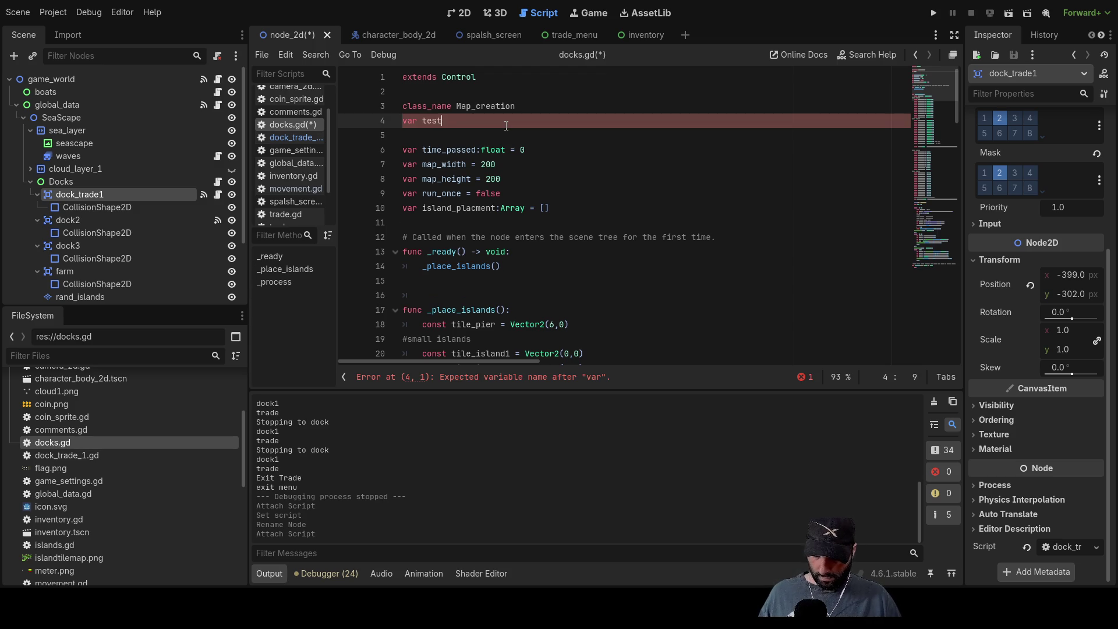
text( = test)
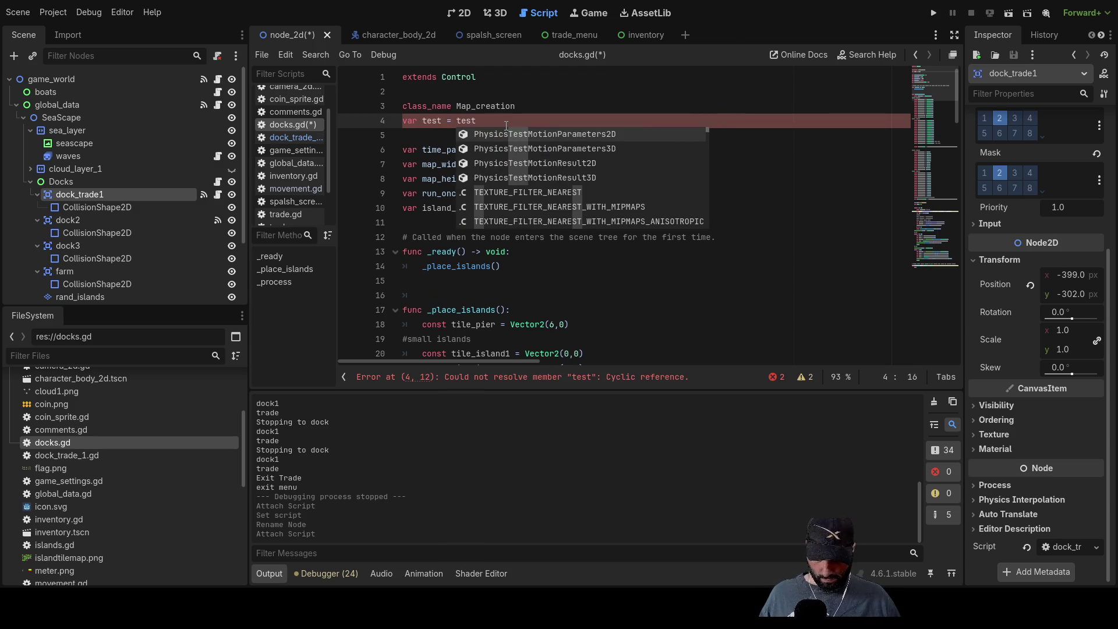
text(.new())
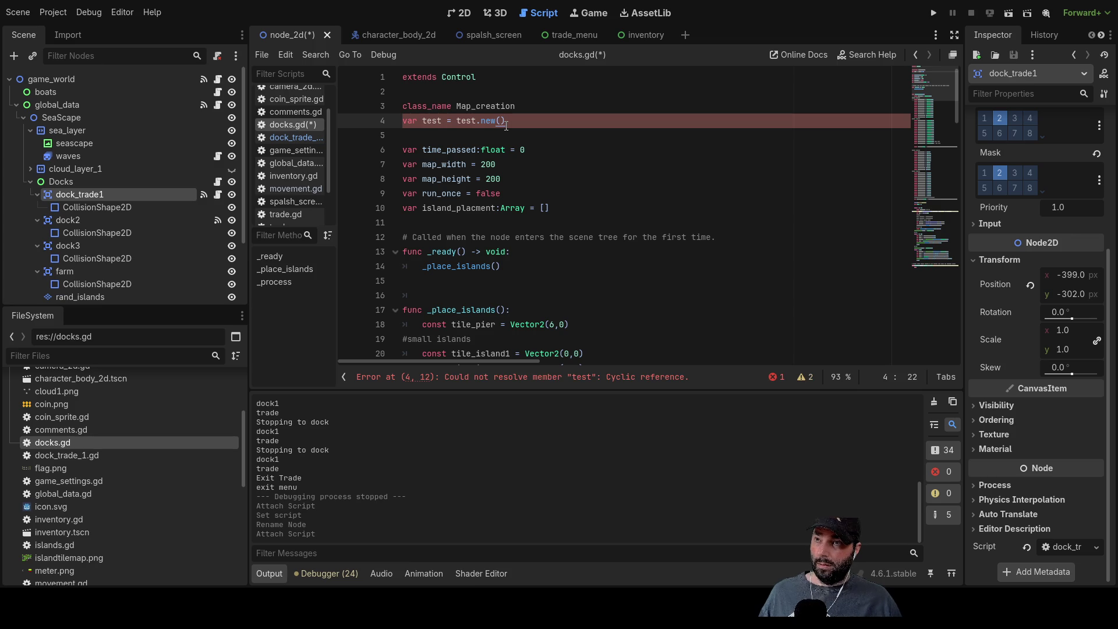
key(Up)
key(Down)
key(Down)
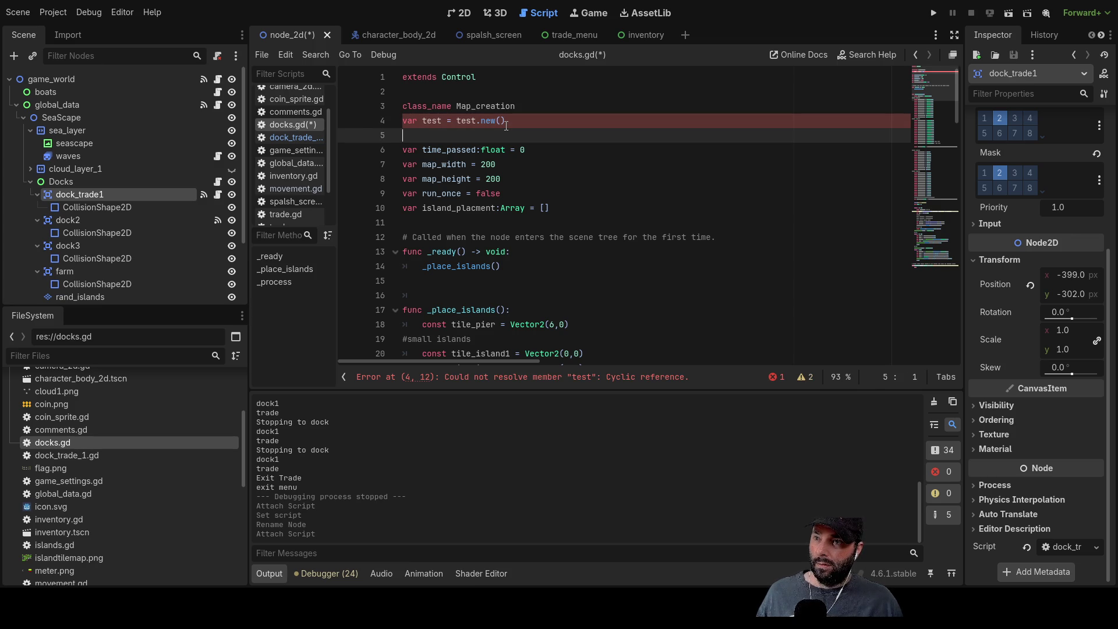
key(Up)
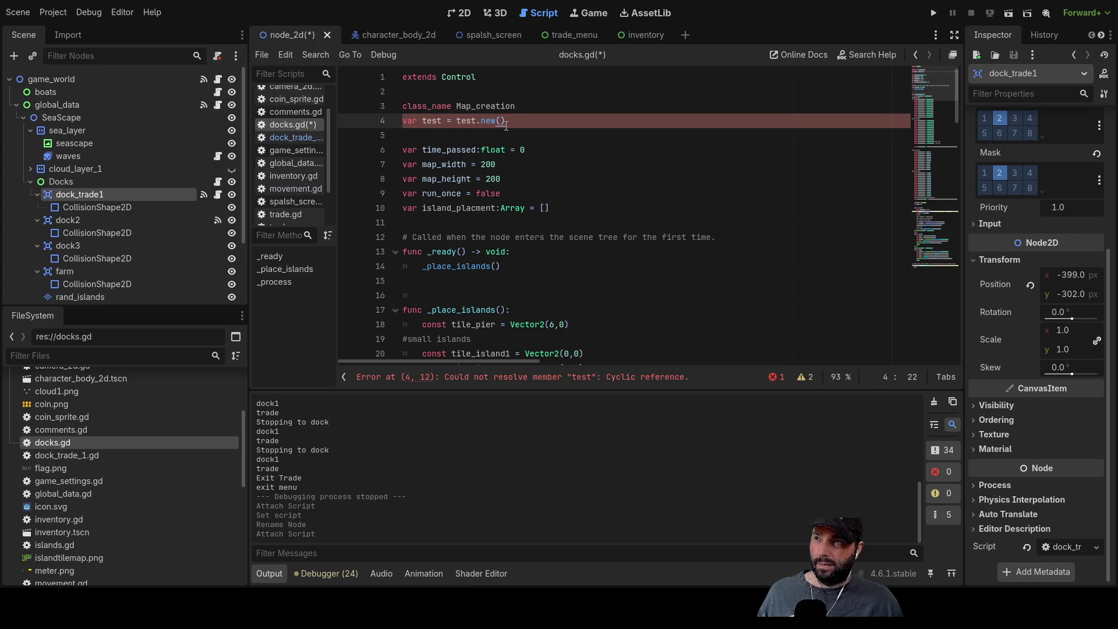
Replace the Map_creation class name in docks.gd with class_name Hi
click(434, 106)
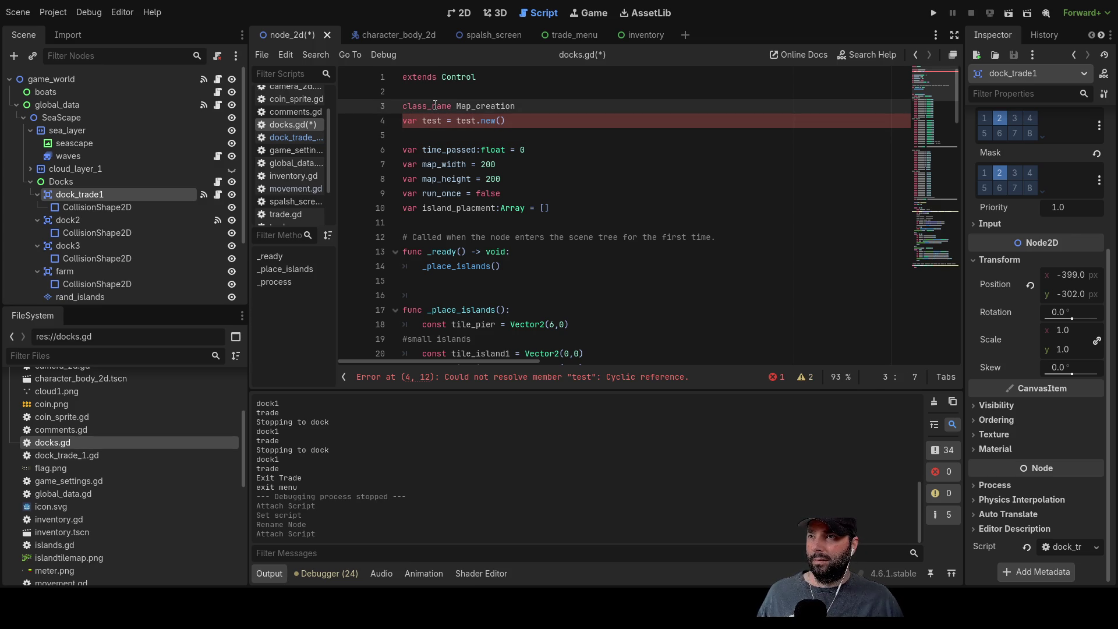
double_click(435, 106)
click(435, 106)
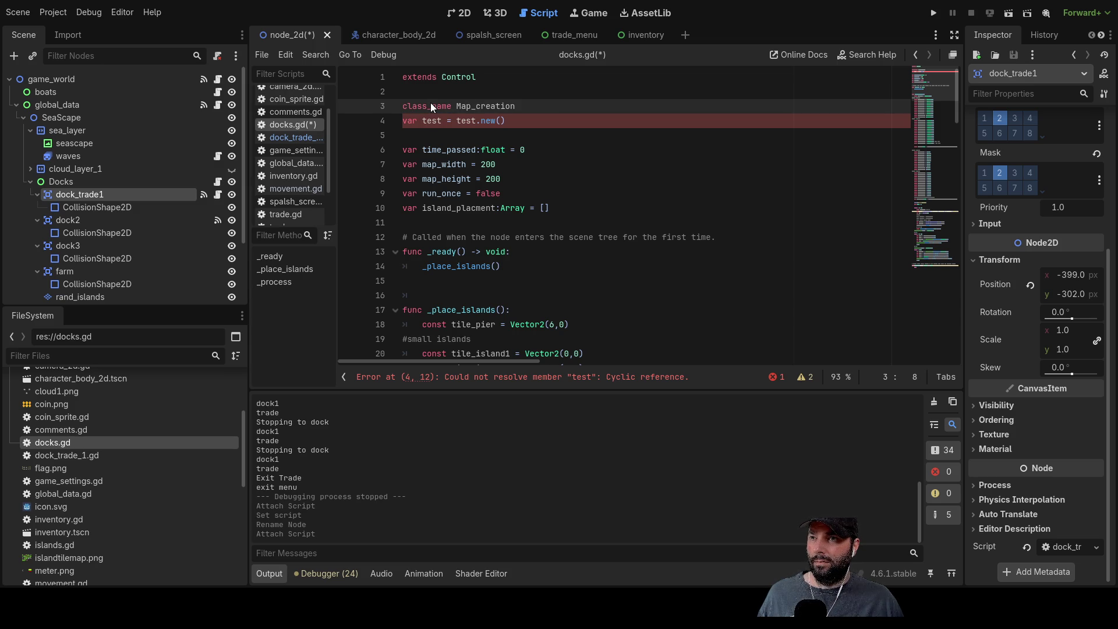
double_click(416, 104)
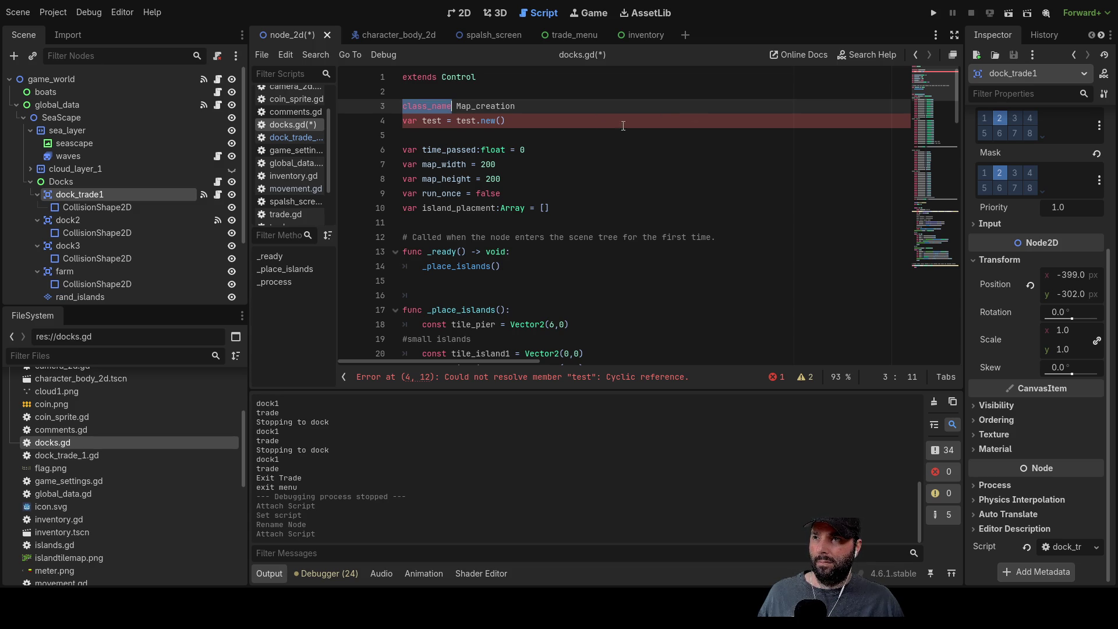
click(531, 105)
key(BackSpace)
key(BackSpace)
key(BackSpace)
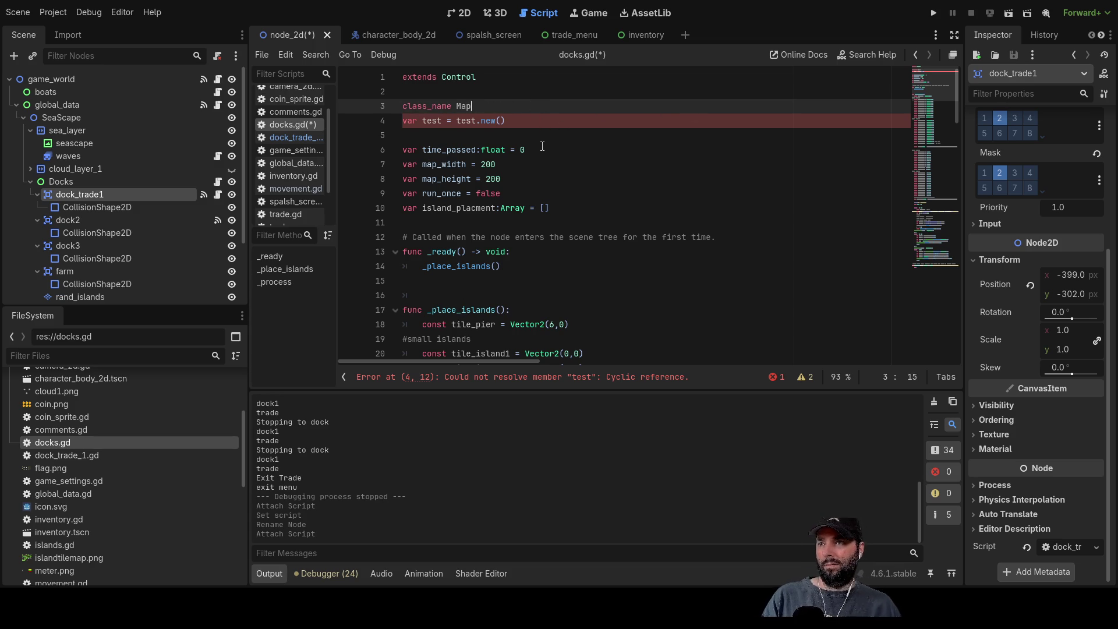
key(BackSpace)
key(BackSpace)
key(BackSpace)
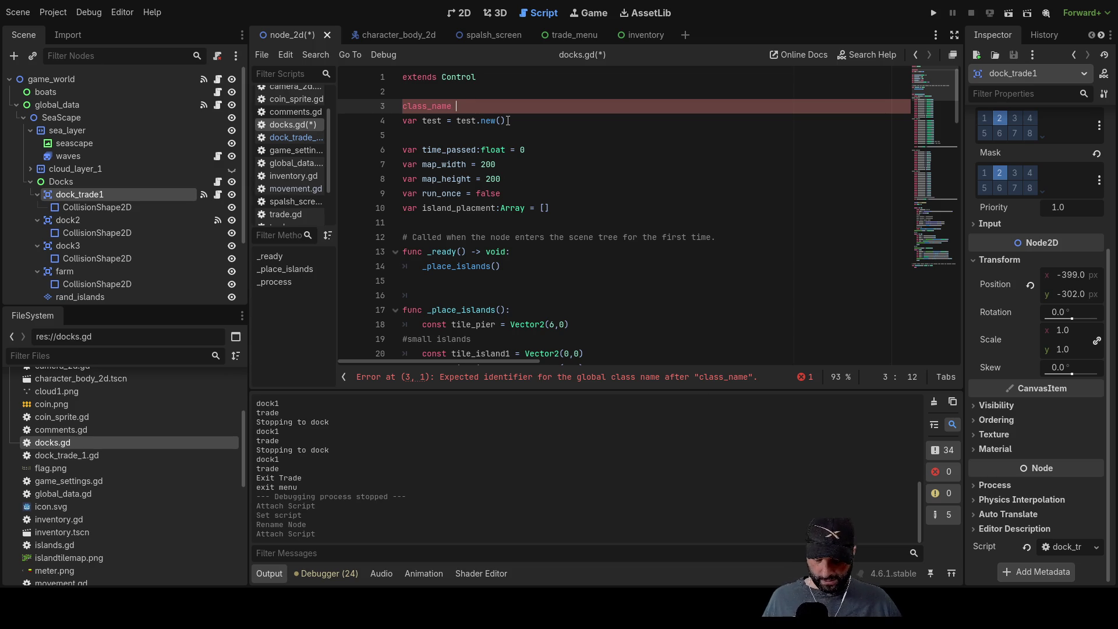
text(Hi)
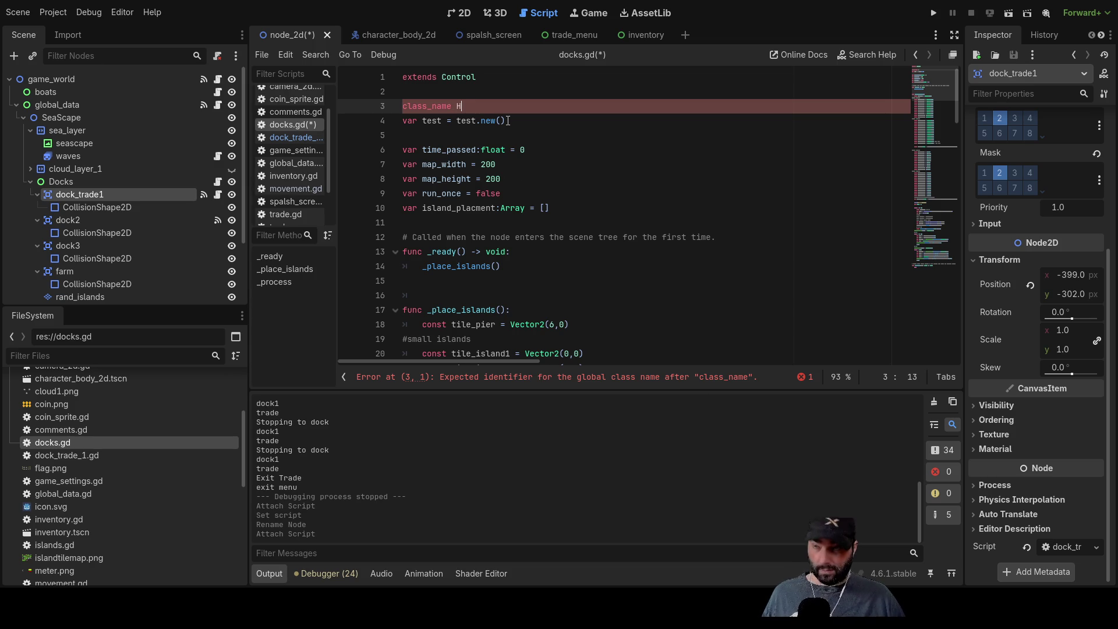
key(Up)
key(Down)
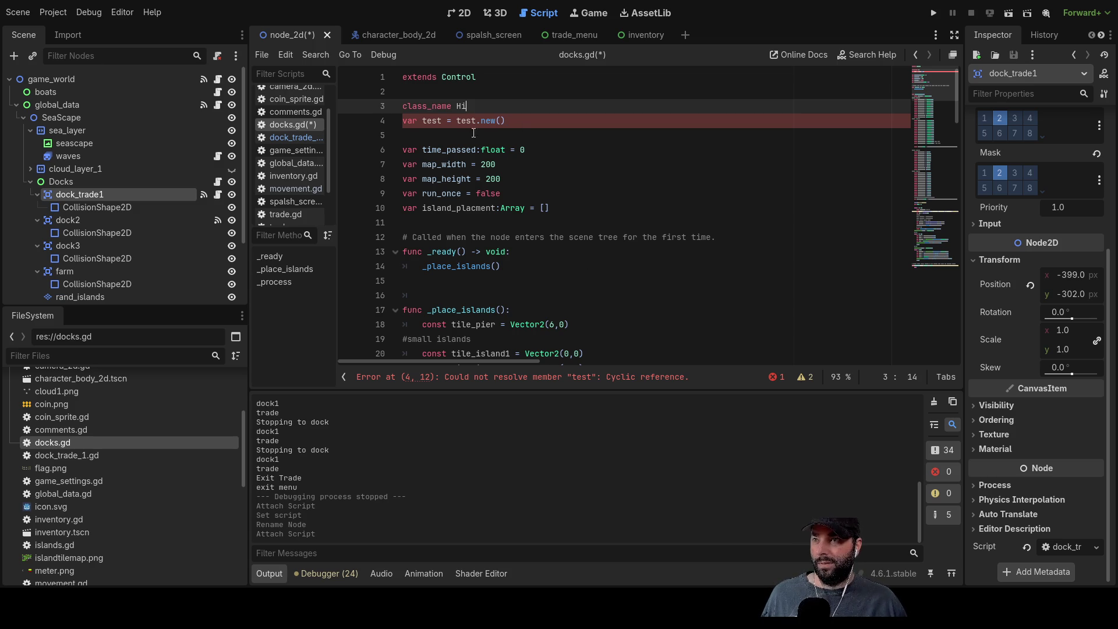
click(287, 138)
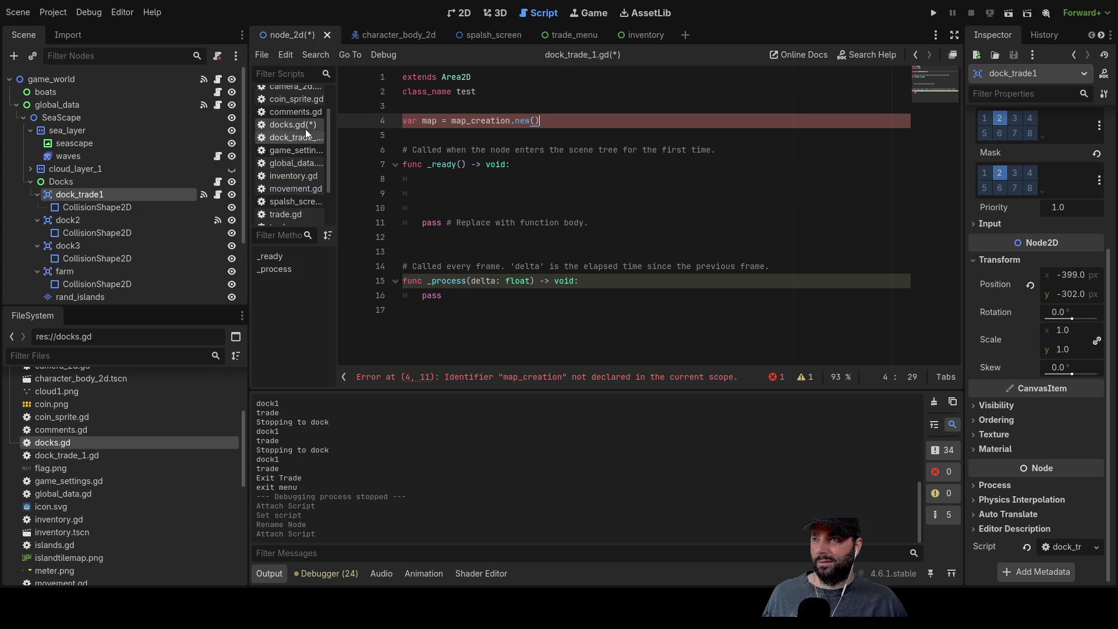
Delete .new() from docks.gd line 4 so it reads var test = test
click(284, 126)
click(438, 122)
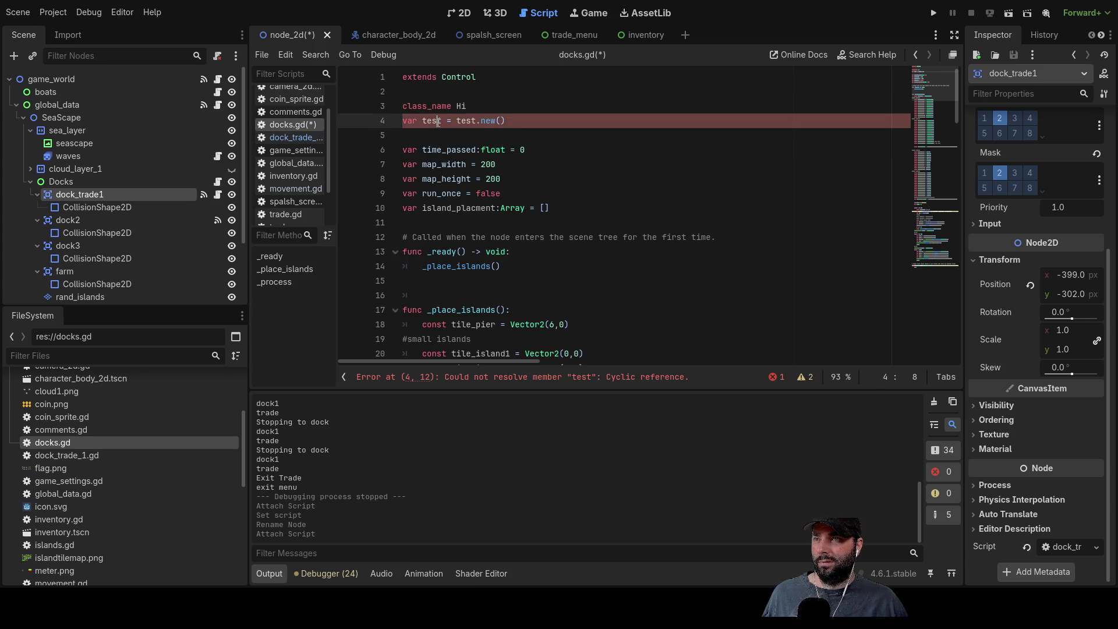
click(504, 122)
key(BackSpace)
key(BackSpace)
key(BackSpace)
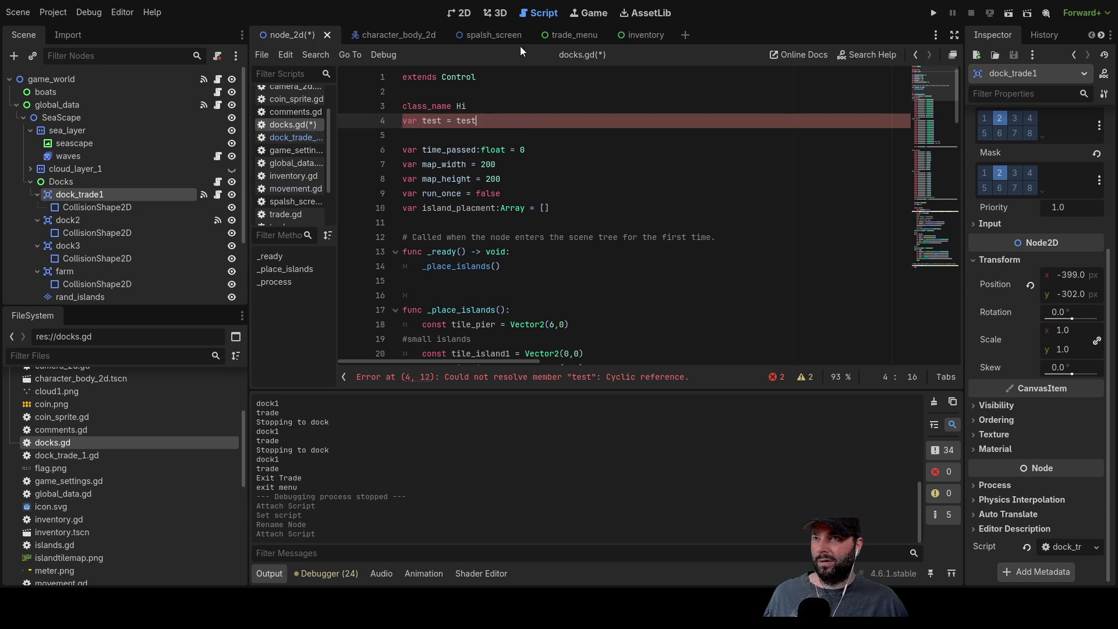
Delete .new() in dock_trade_1.gd so line 4 reads var map = map_creation
click(288, 139)
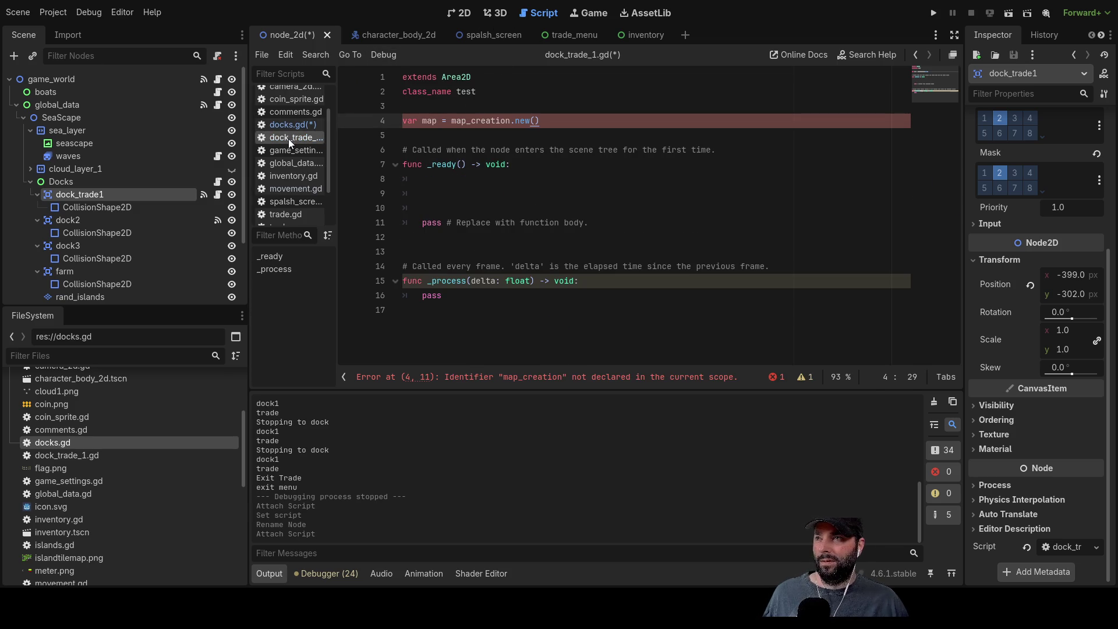
key(BackSpace)
key(BackSpace)
key(BackSpace)
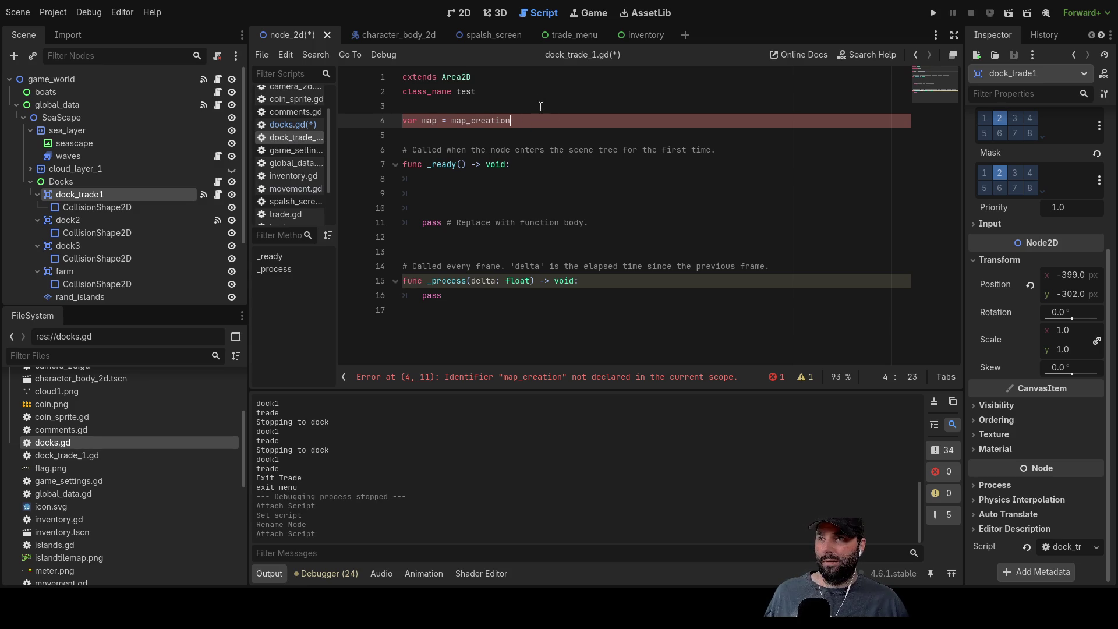
double_click(482, 121)
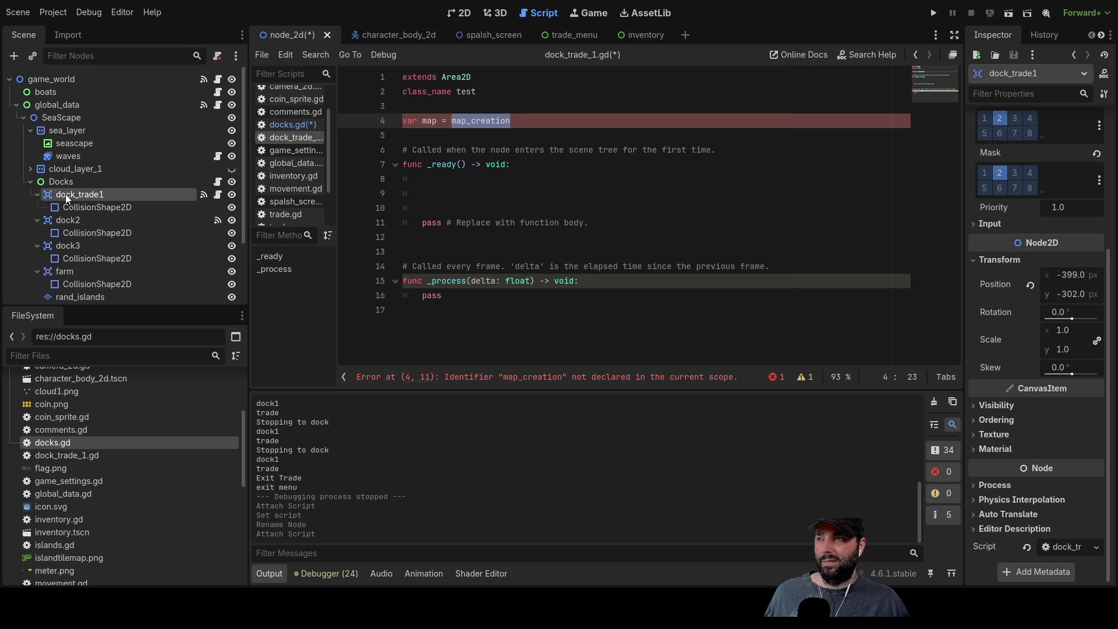
click(522, 113)
Delete the class_name and map variable lines in dock_trade_1.gd, then the class_name Hi and test lines in docks.gd
drag(523, 113, 385, 98)
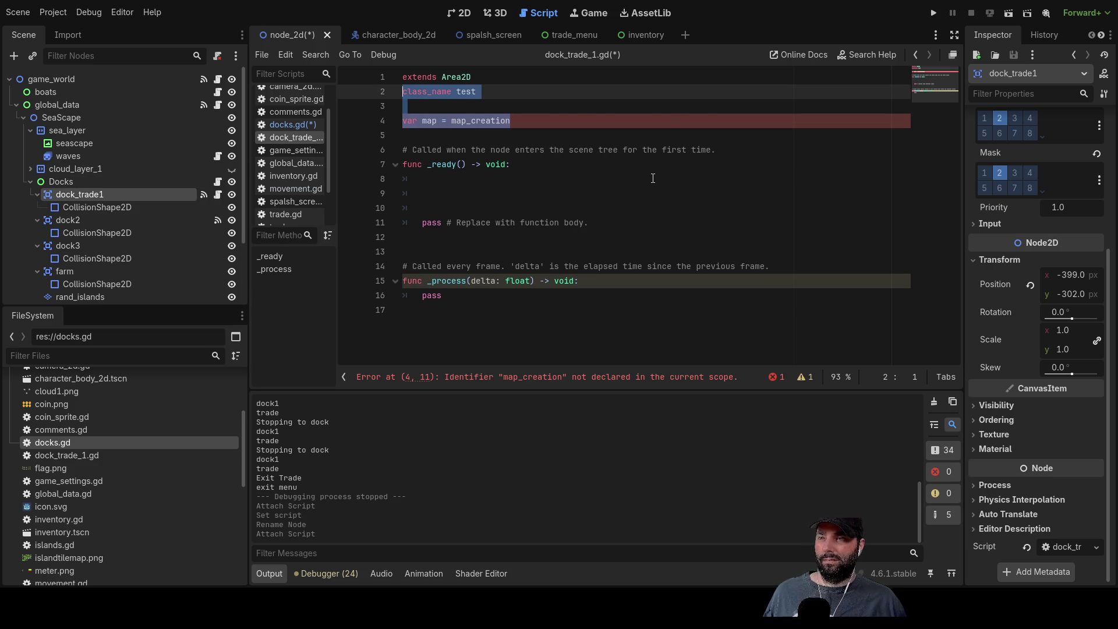
key(BackSpace)
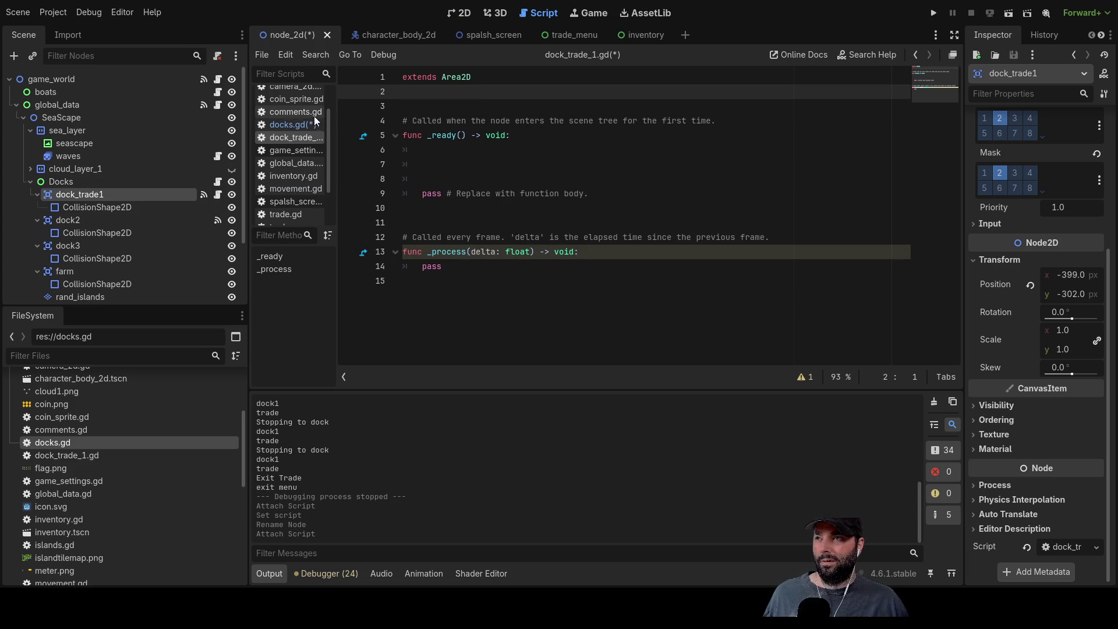
click(290, 125)
drag(479, 119, 385, 98)
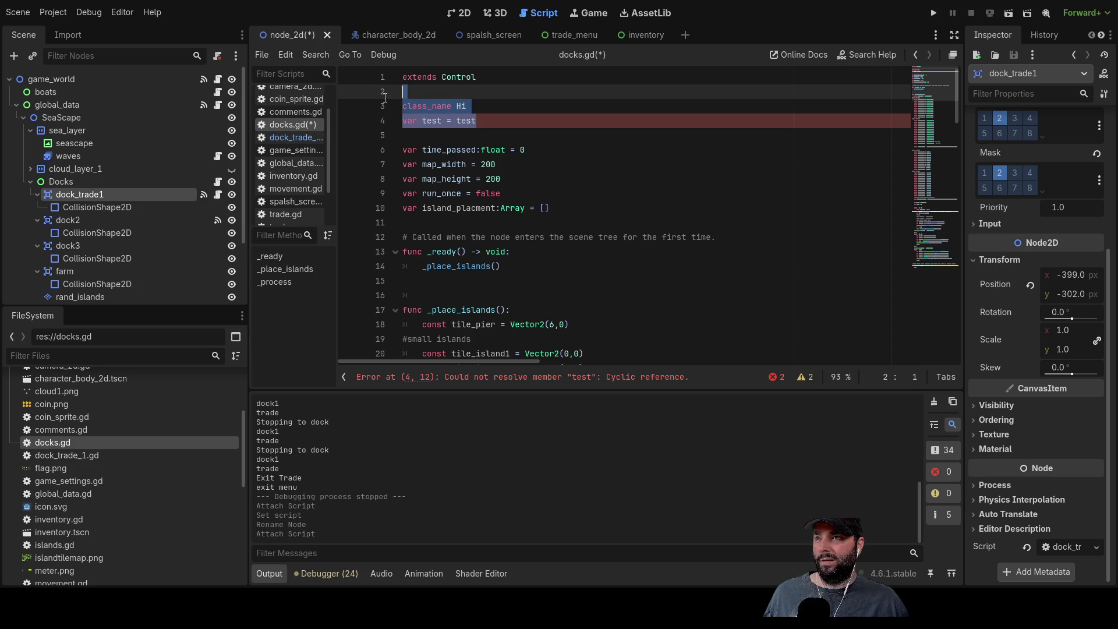
key(BackSpace)
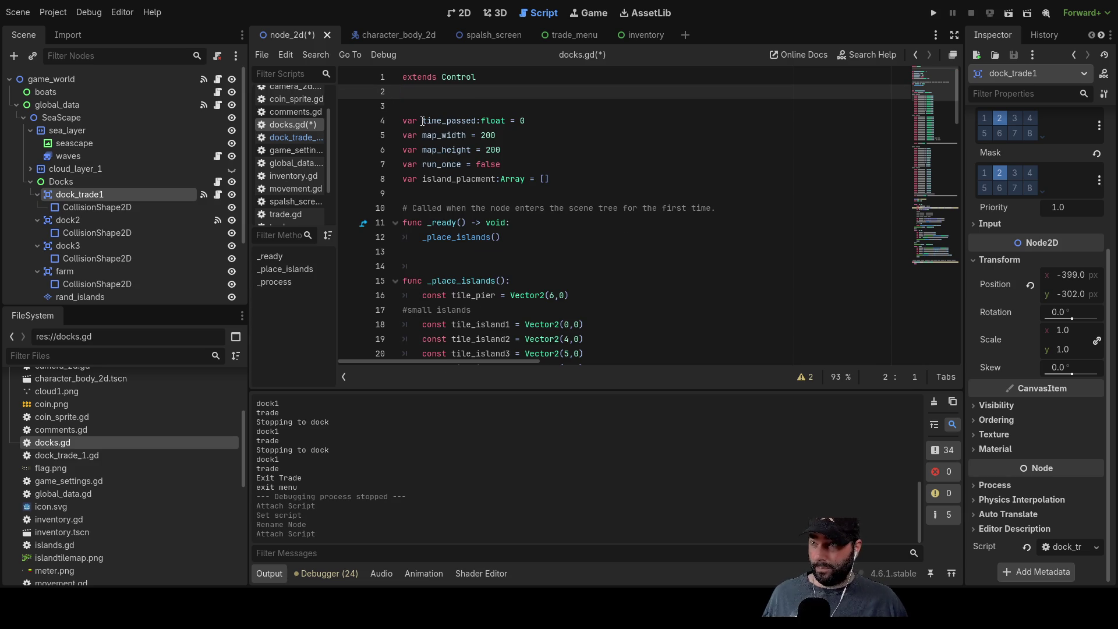
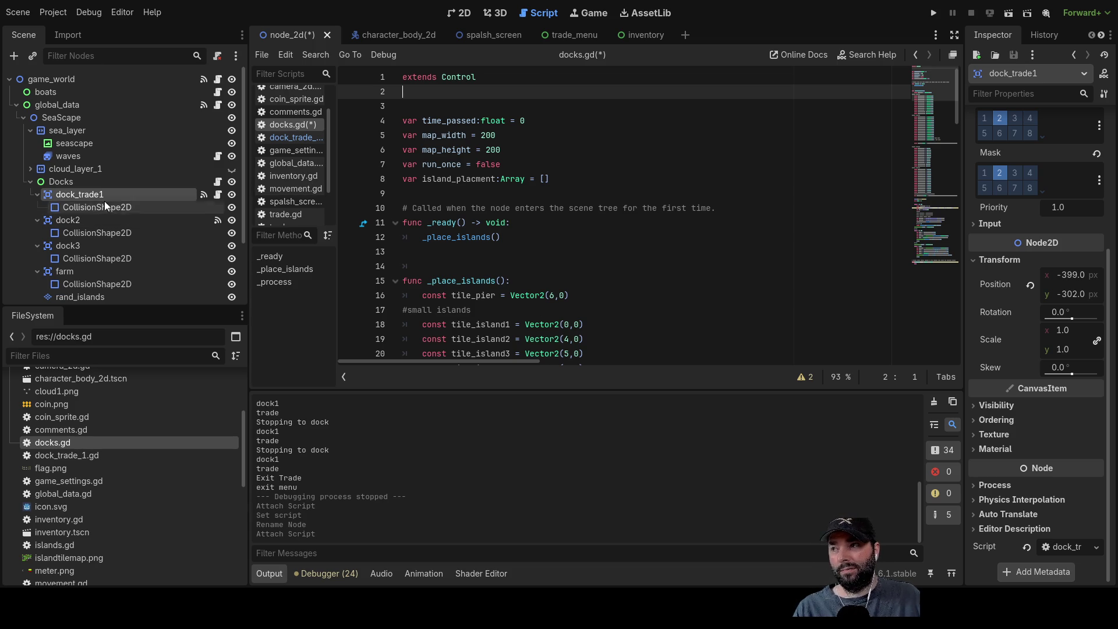
Add an indented emit_signal("island_data", call on empty line 111 of docks.gd
click(61, 181)
scroll(477, 199, down, 20)
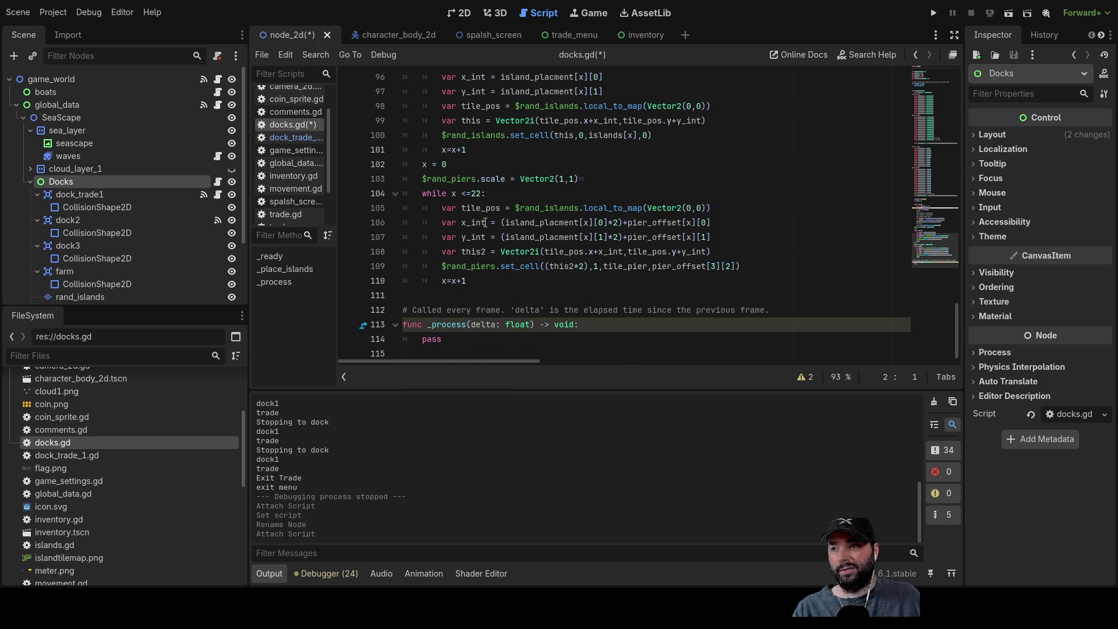
click(440, 293)
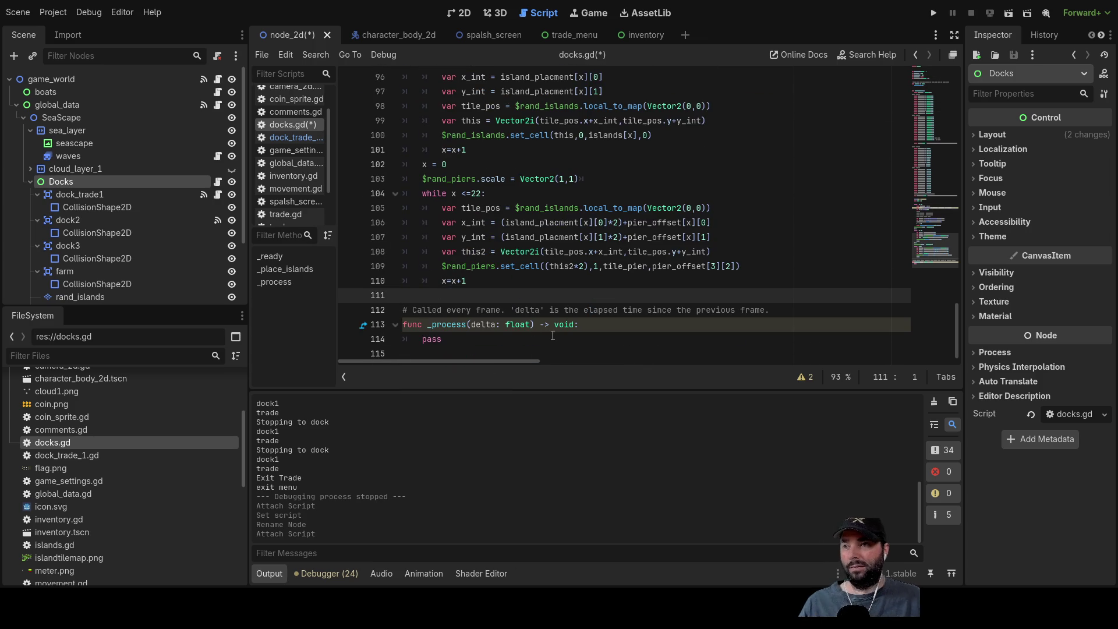
key(Tab)
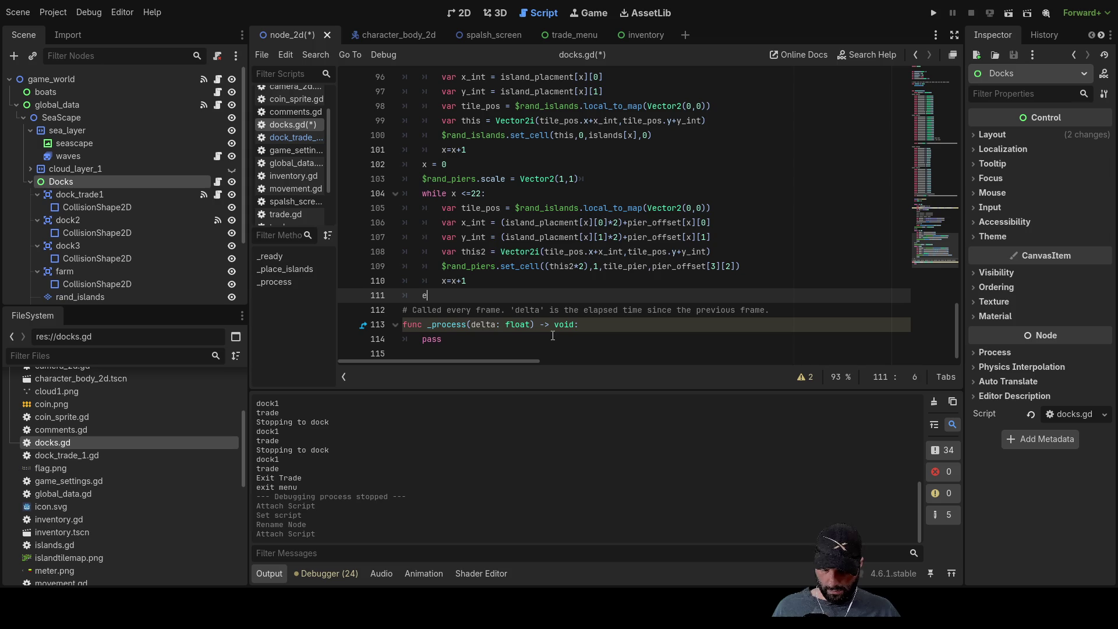
text(mit)
key(Return)
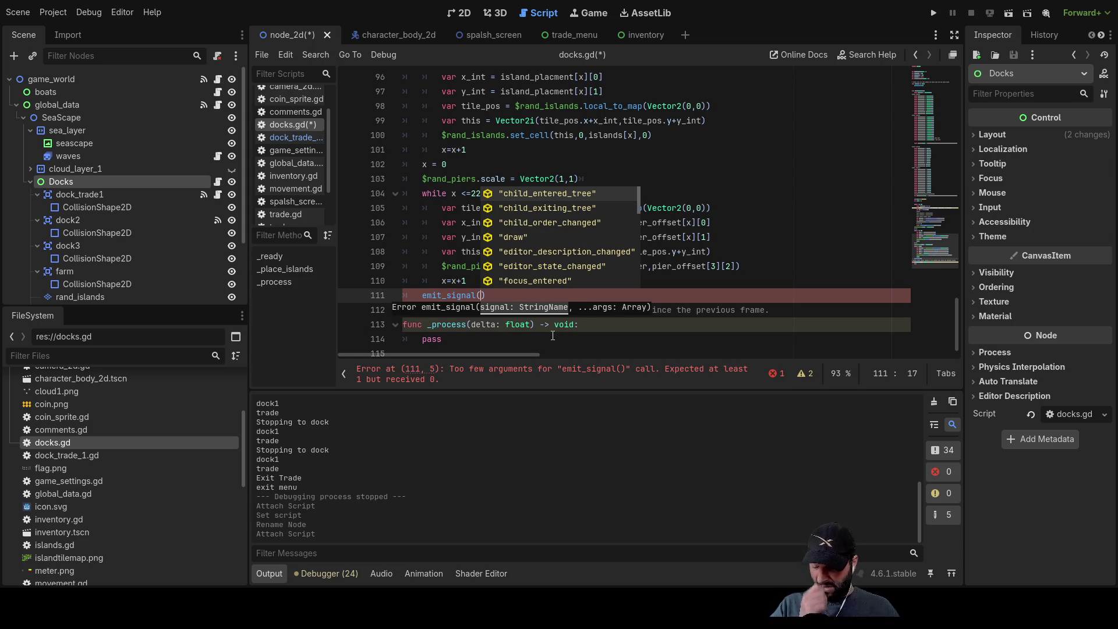
text("islan)
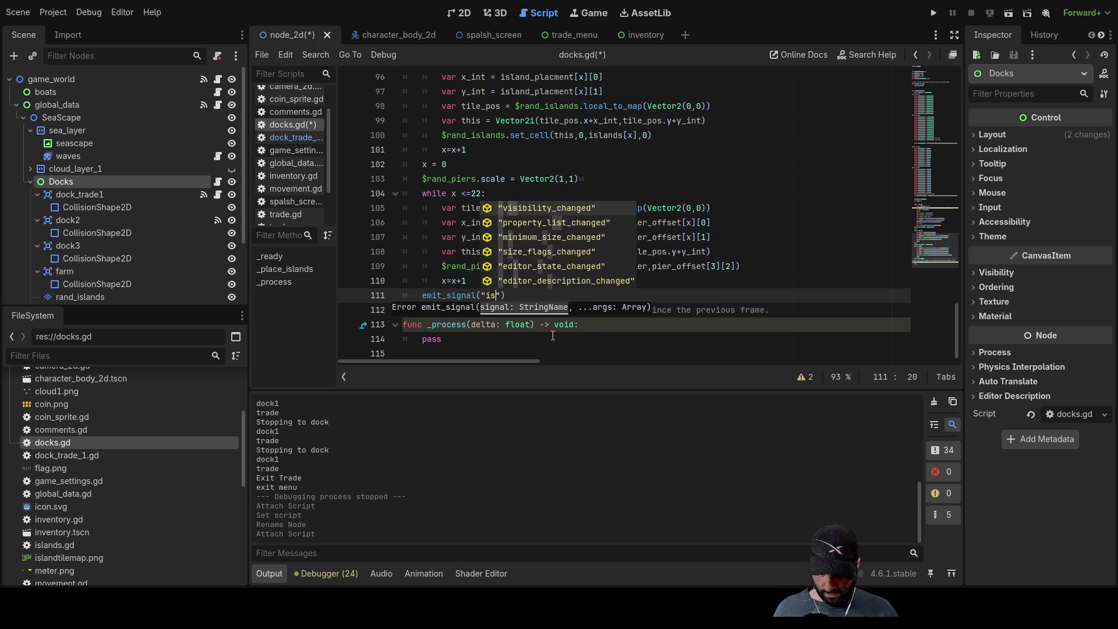
text(d_data)
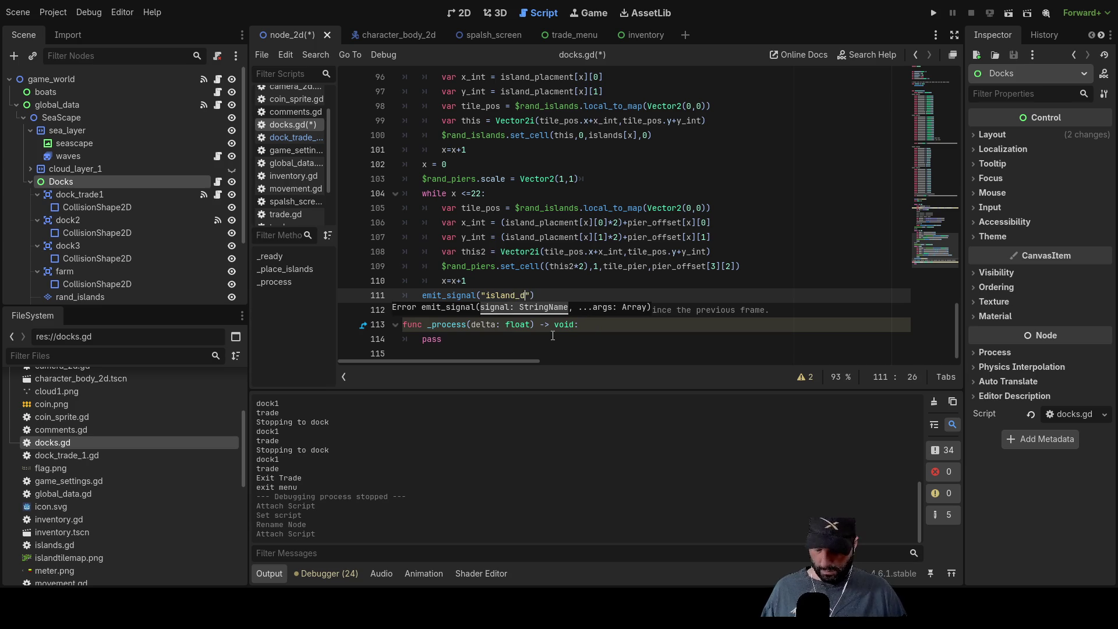
text(")
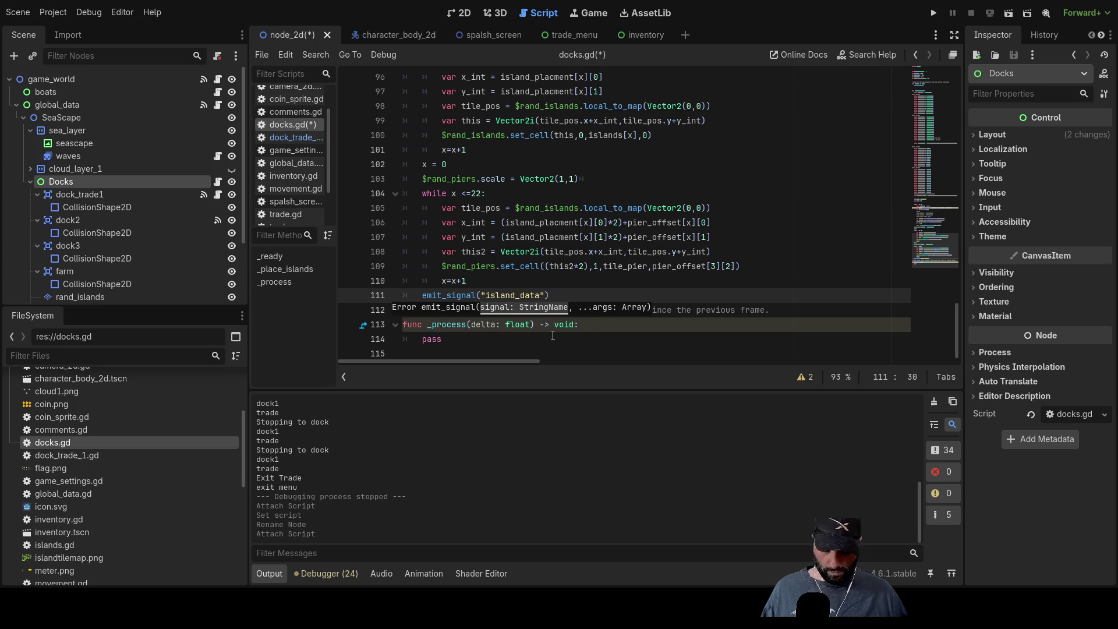
text(,)
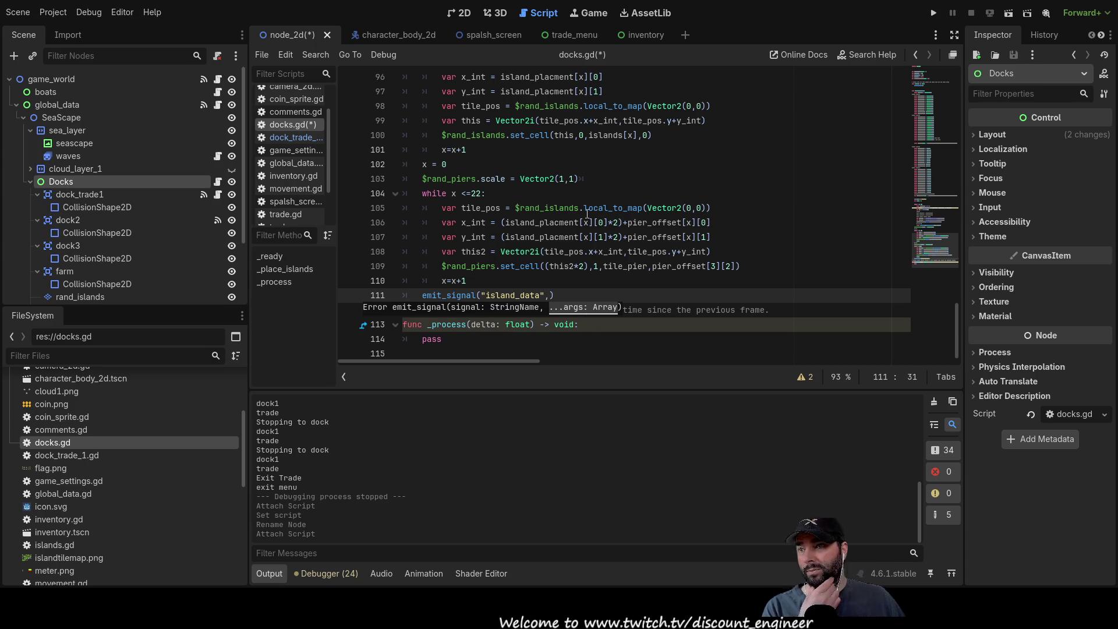
Select the island_placment variable name on line 8, then undo the last edit
scroll(587, 214, up, 12)
scroll(558, 210, down, 2)
scroll(506, 248, up, 1)
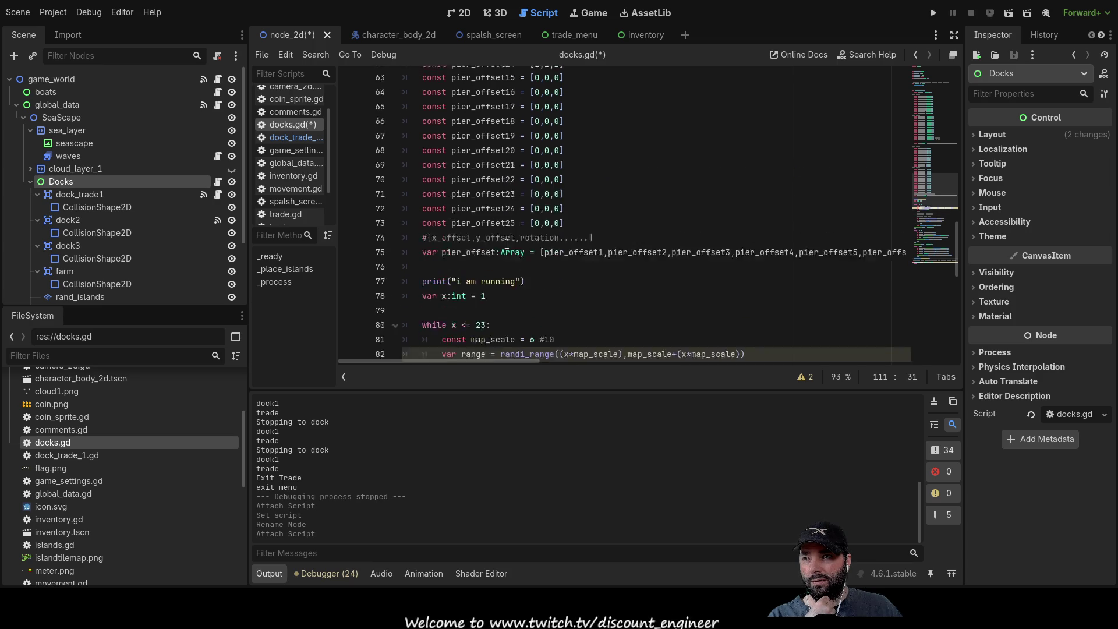
scroll(506, 247, up, 15)
scroll(487, 219, up, 6)
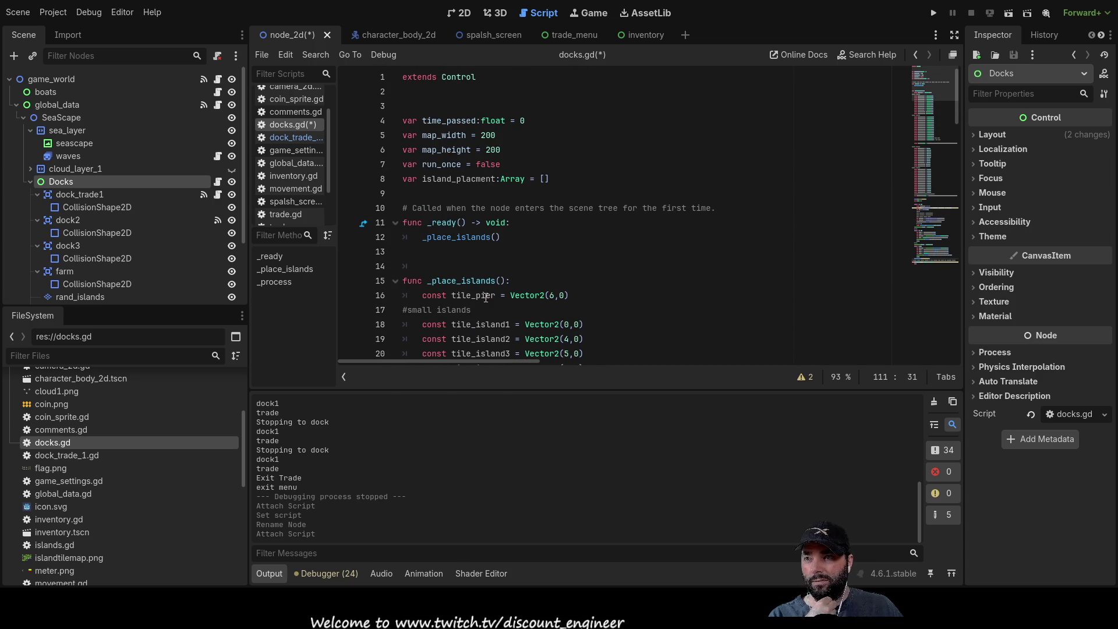
double_click(444, 180)
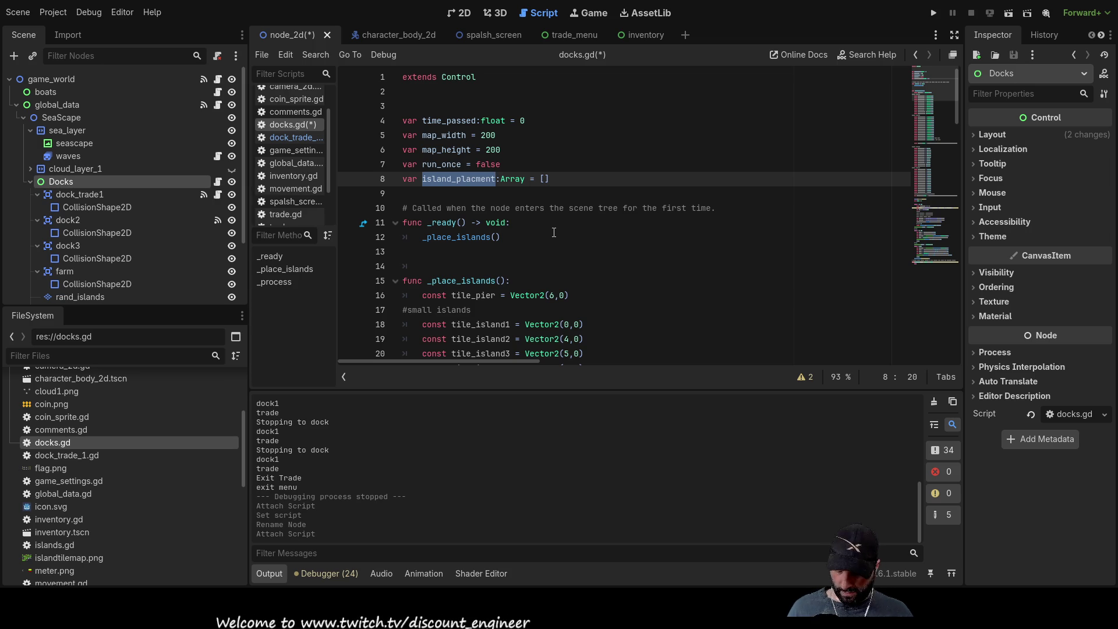
scroll(554, 232, down, 6)
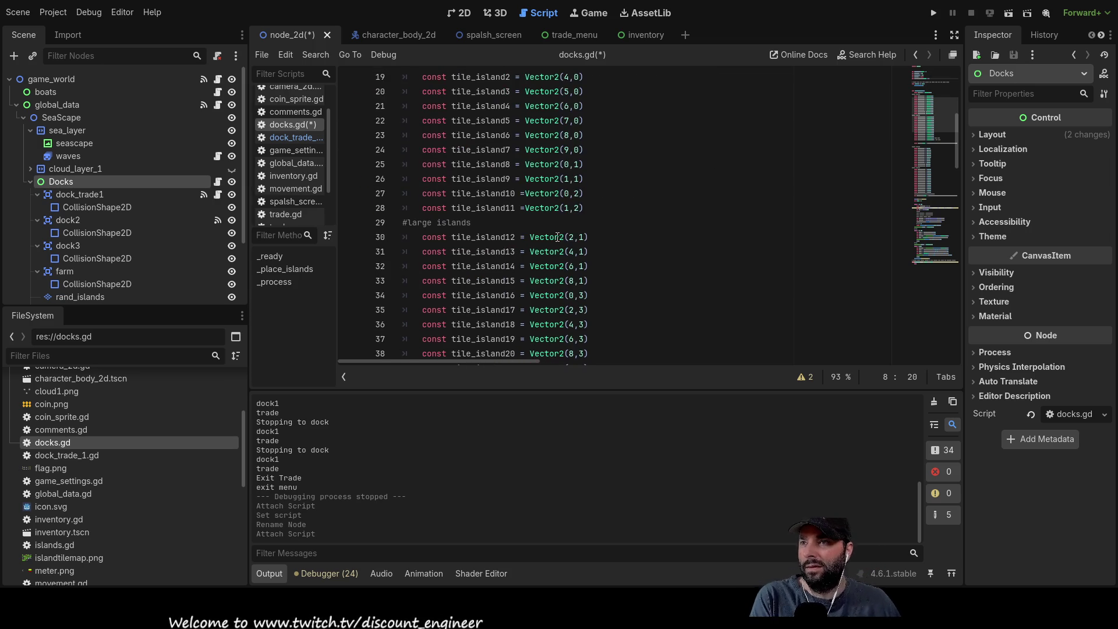
scroll(553, 236, down, 13)
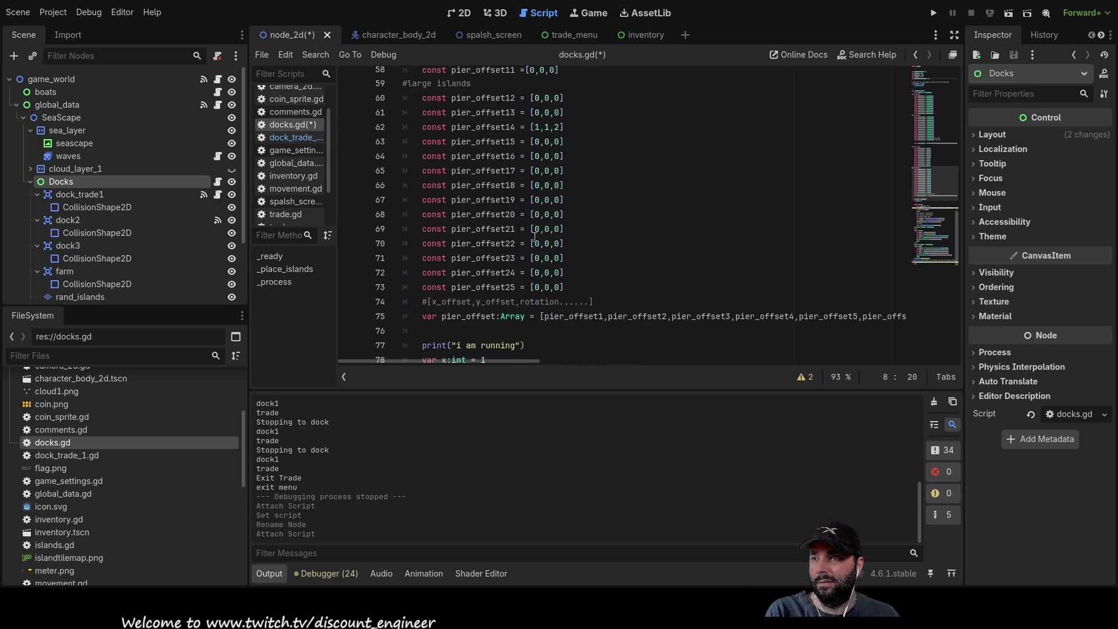
scroll(547, 235, down, 9)
scroll(558, 160, up, 2)
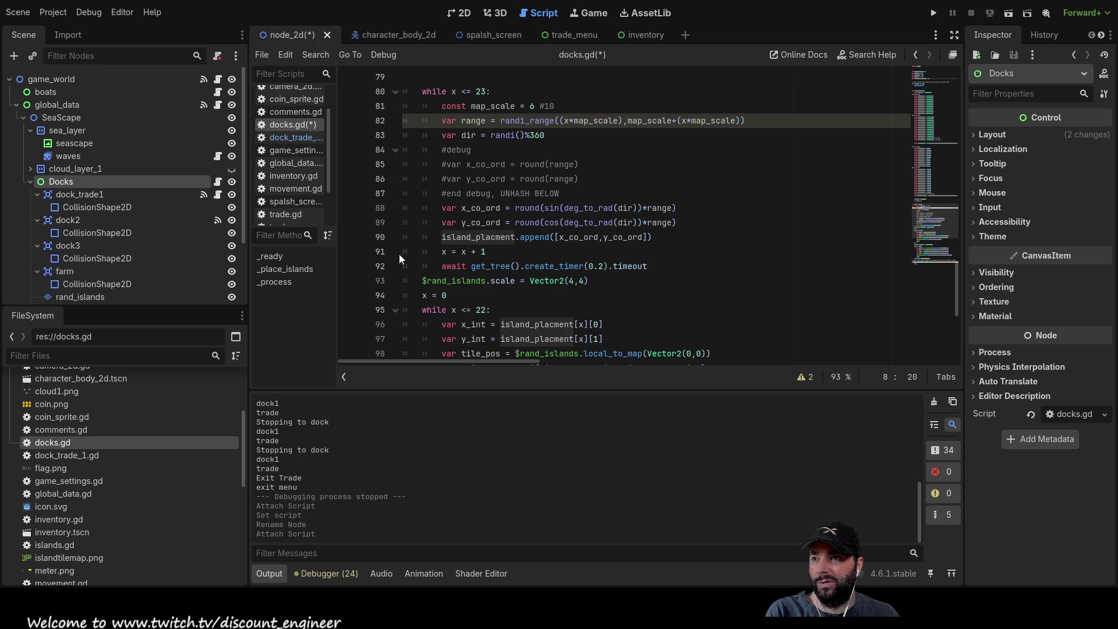
key(ctrl+z)
key(ctrl+z)
Complete 'signal' on line 3 and paste the island_data name copied from the emit call
text(ignal)
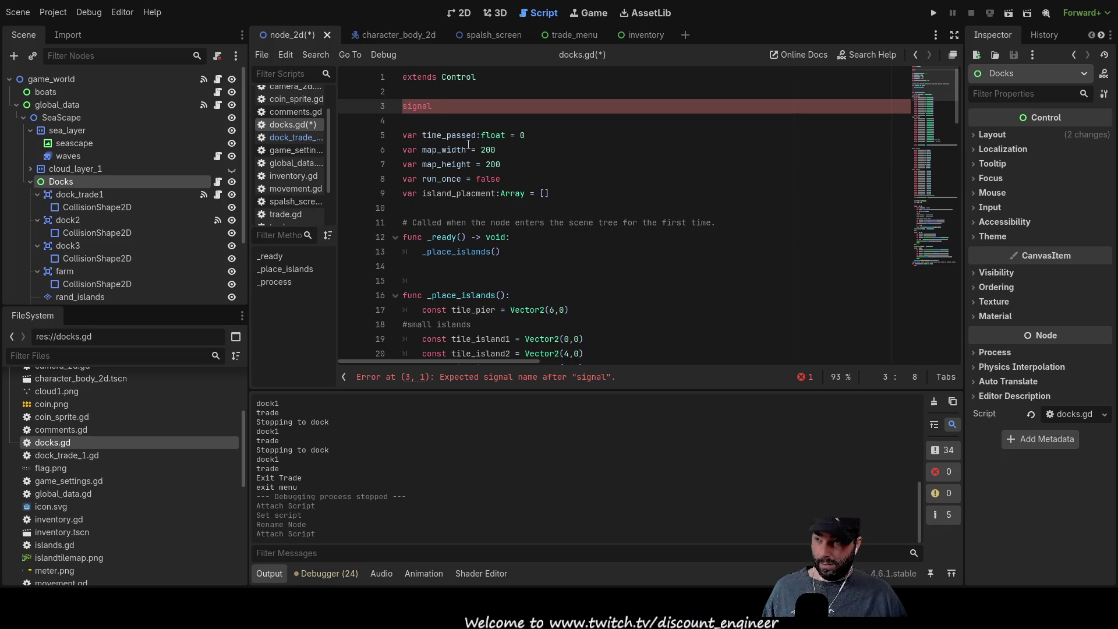
scroll(560, 254, down, 20)
scroll(560, 254, down, 1)
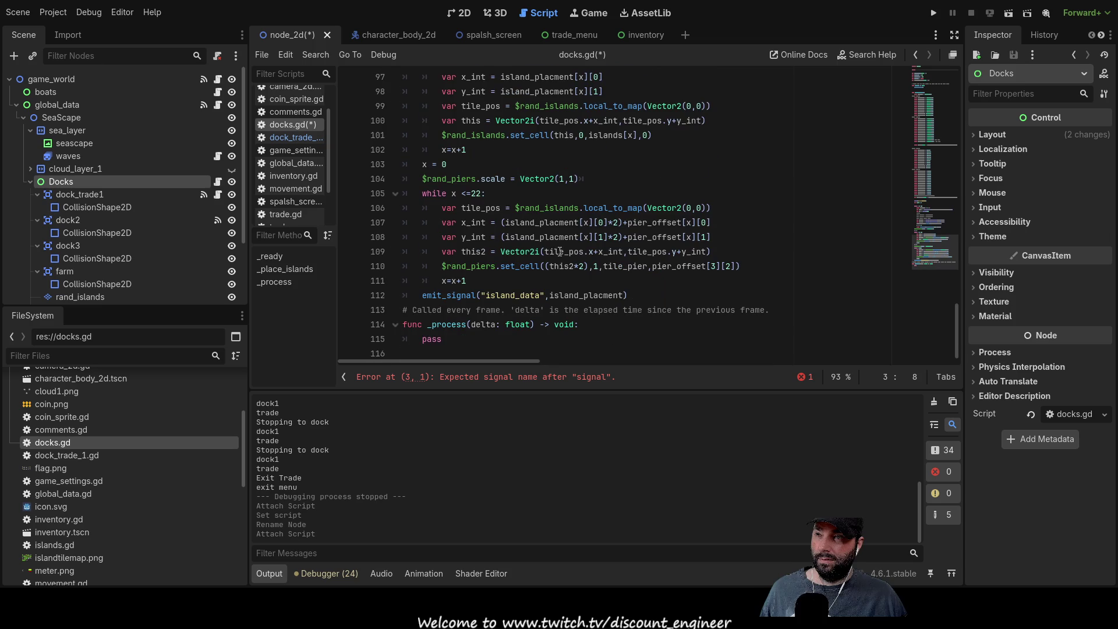
click(506, 295)
double_click(505, 295)
key(ctrl+c)
scroll(570, 280, up, 17)
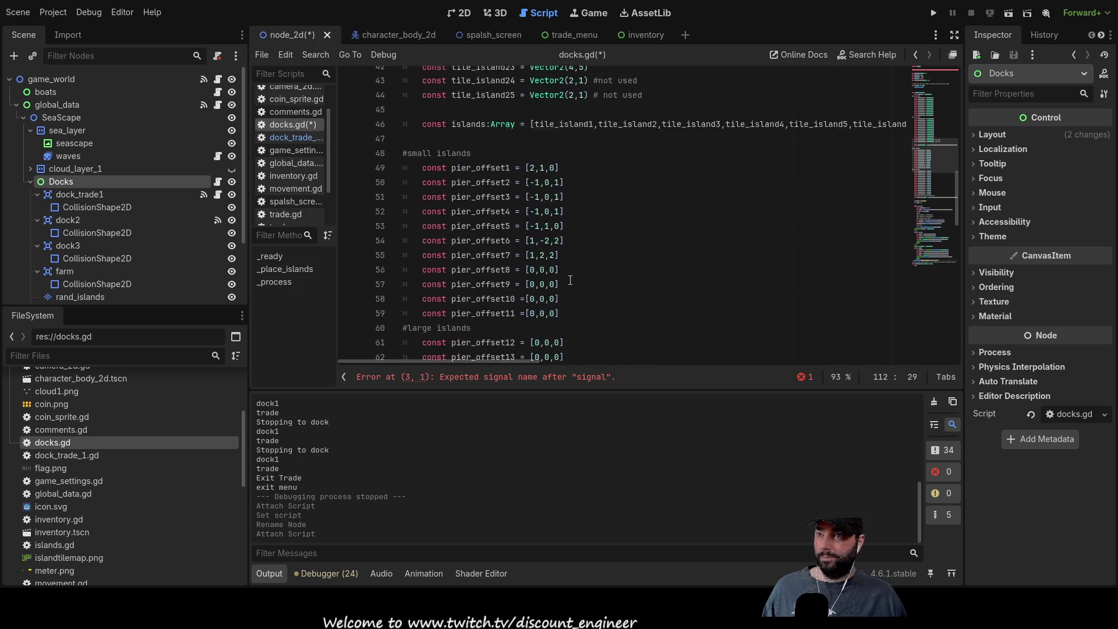
scroll(570, 280, up, 15)
click(466, 115)
key(ctrl+v)
Add the id_array parameter so line 3 reads signal island_data(id_array)
text(())
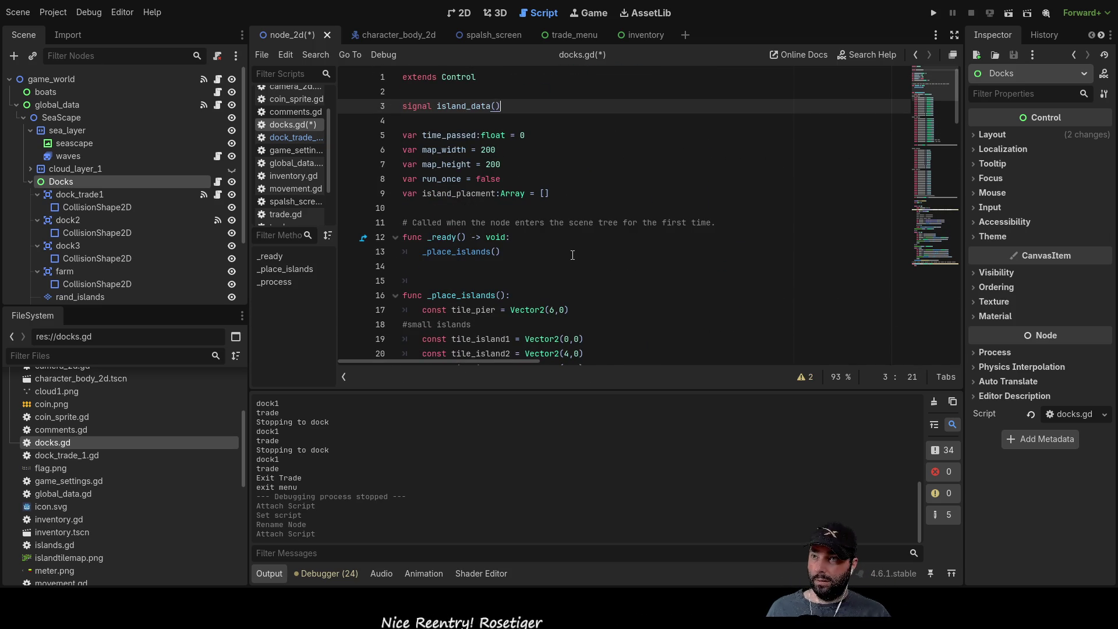
key(Left)
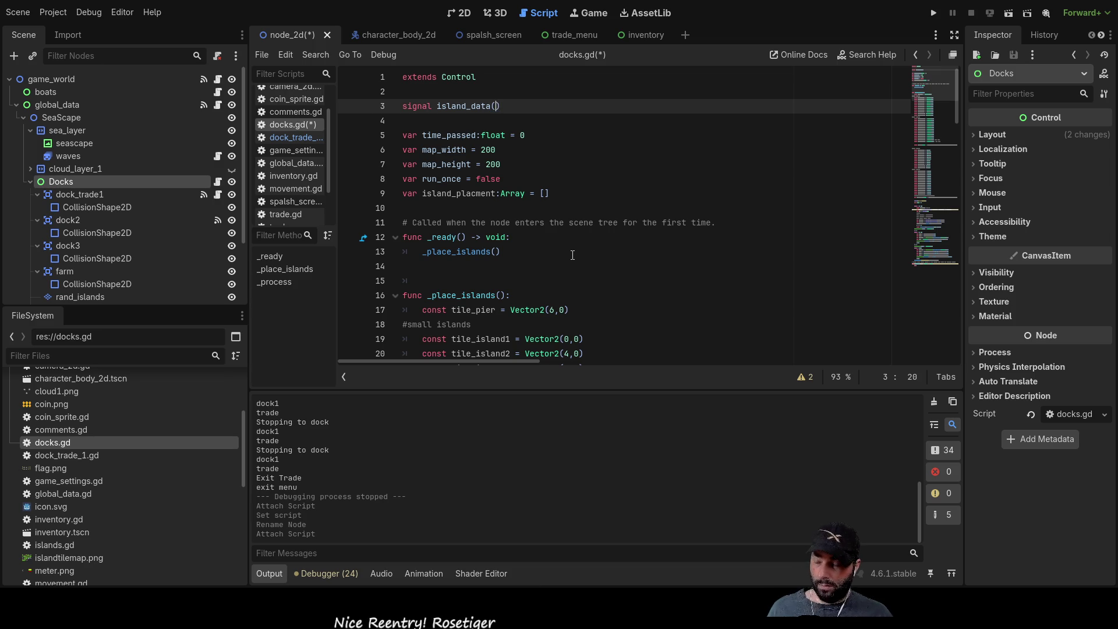
text(Array)
key(Left)
key(Left)
key(Left)
key(BackSpace)
text(a()
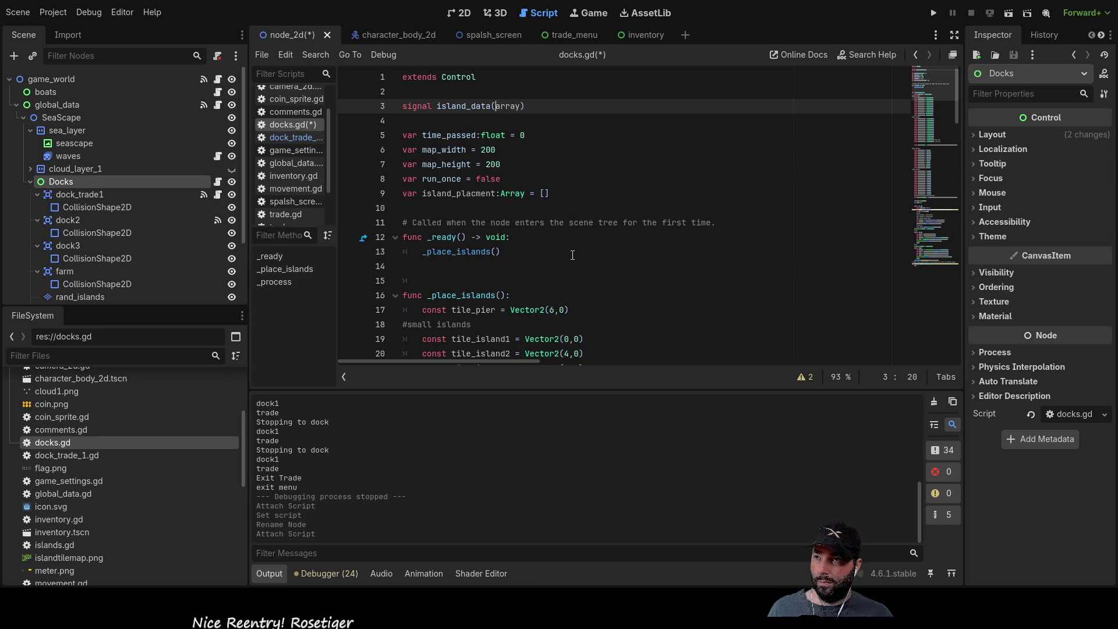
text(a)
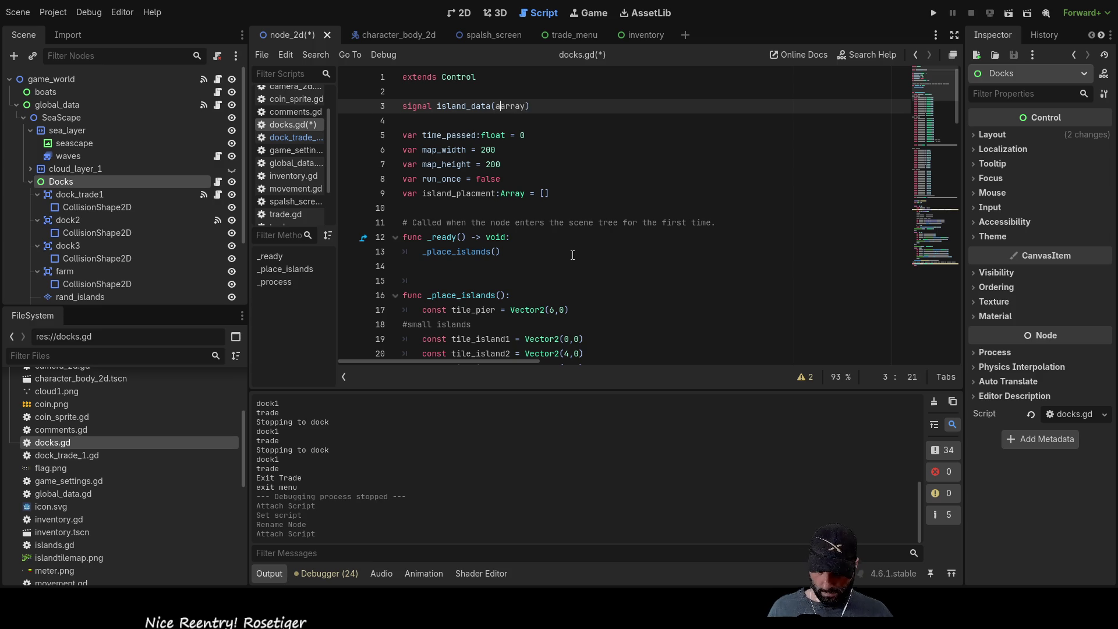
text(n_)
key(BackSpace)
key(BackSpace)
key(BackSpace)
key(Delete)
key(Delete)
key(Delete)
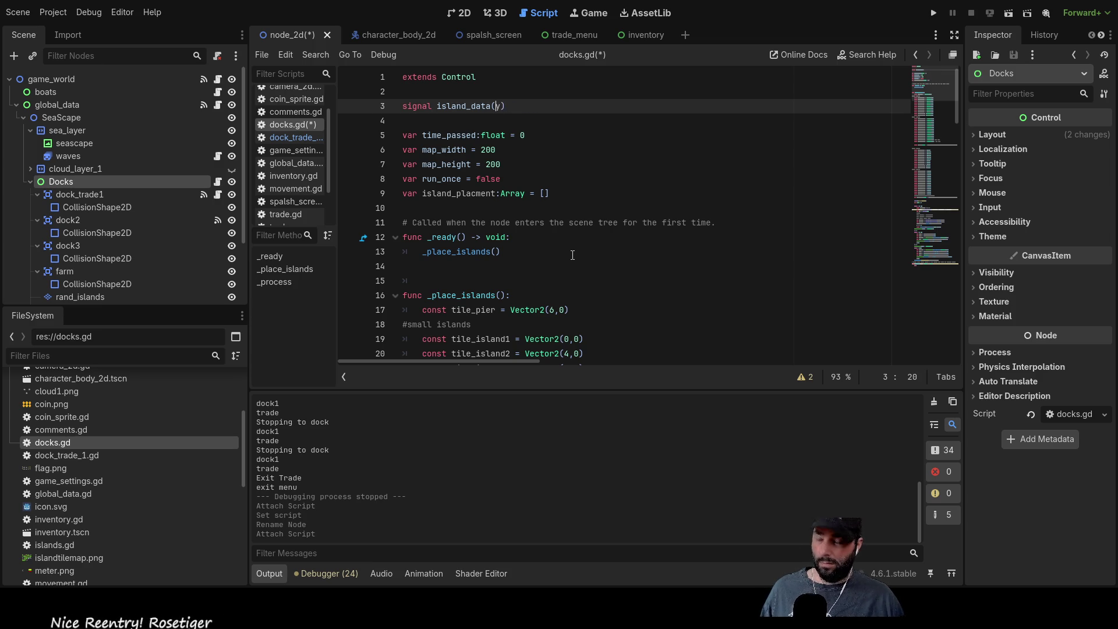
key(Delete)
text(id_ar)
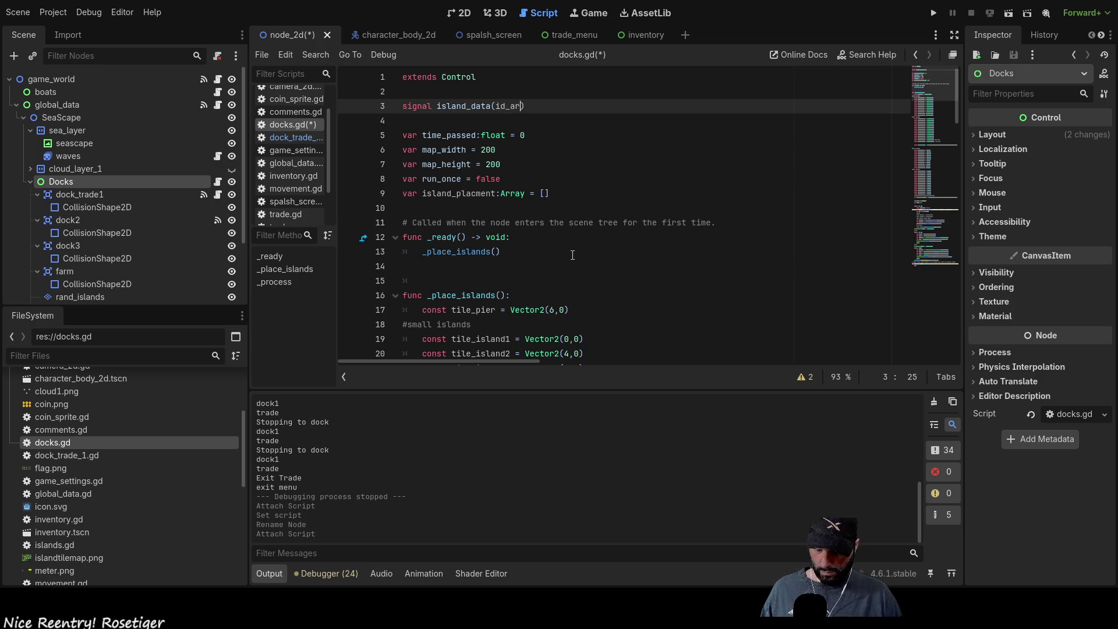
text(ray)
key(Down)
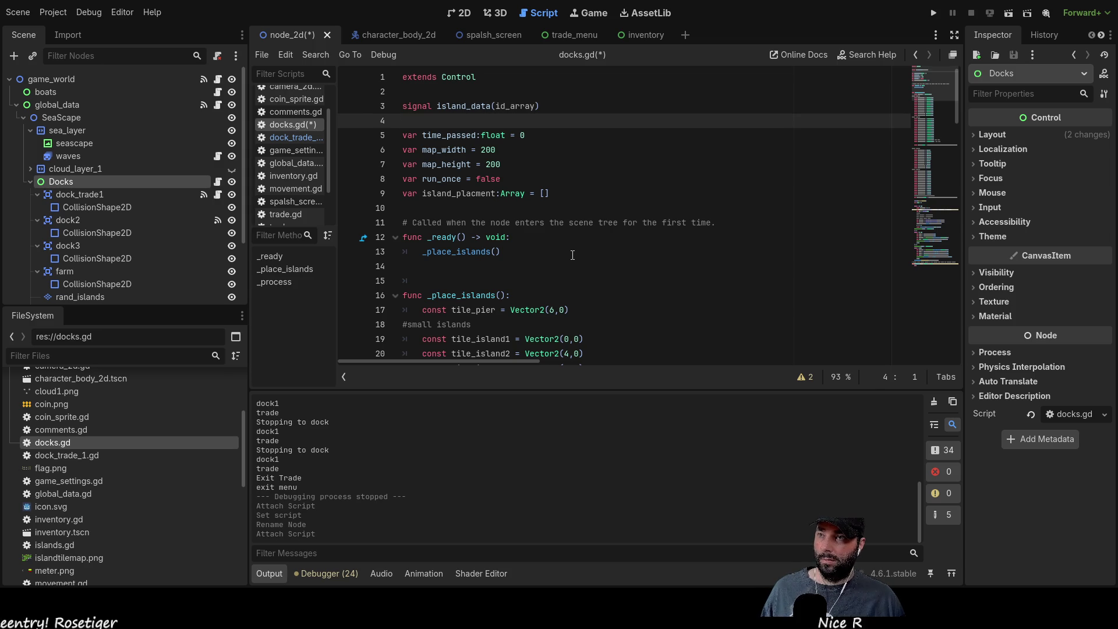
key(Up)
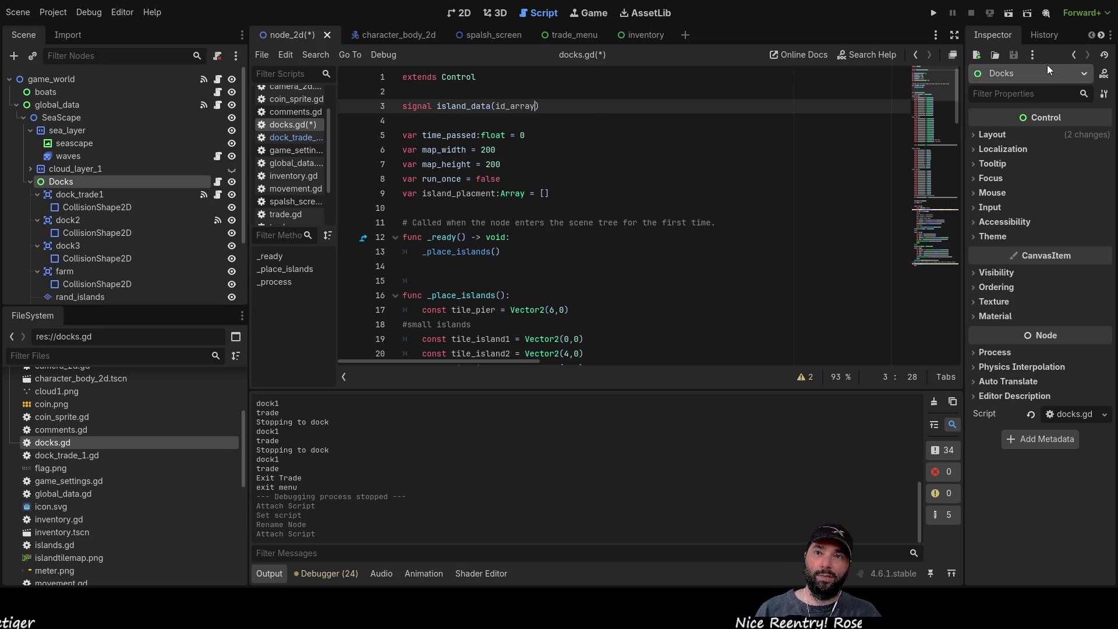
click(79, 192)
click(78, 181)
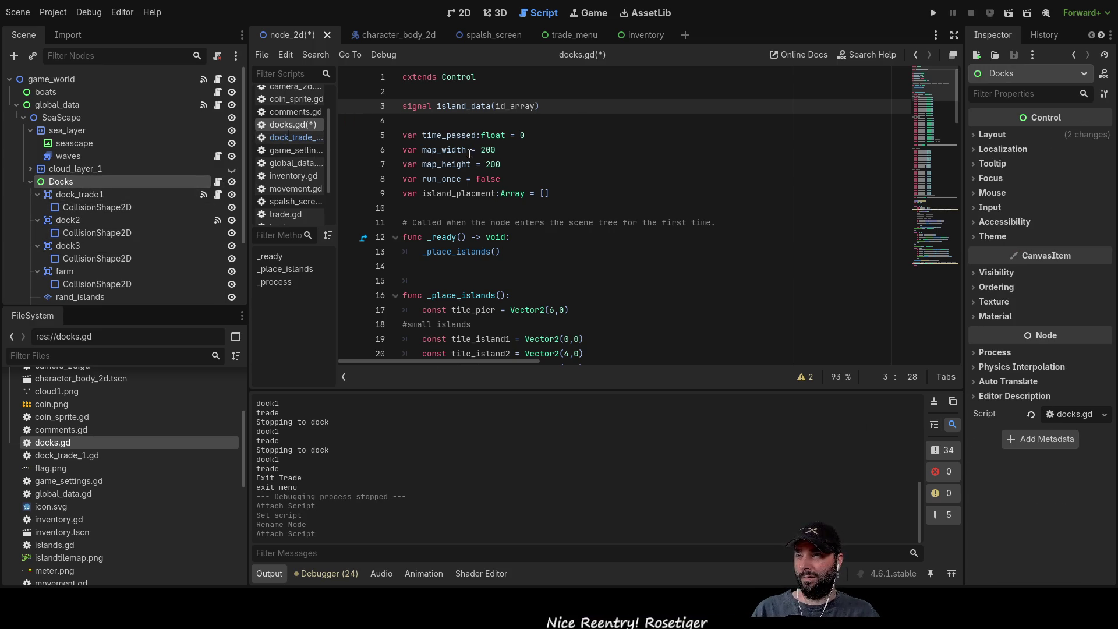
Connect the Docks node's island_data(id_array) signal to dock_trade1 from the Node Signals panel
drag(961, 260, 900, 259)
click(1029, 38)
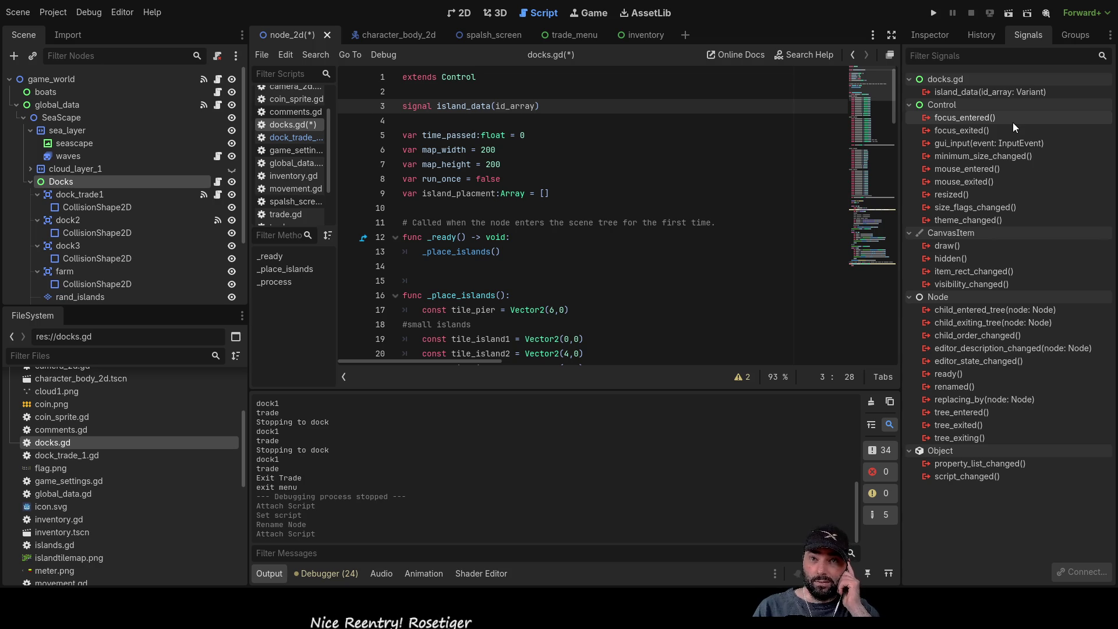
click(1011, 92)
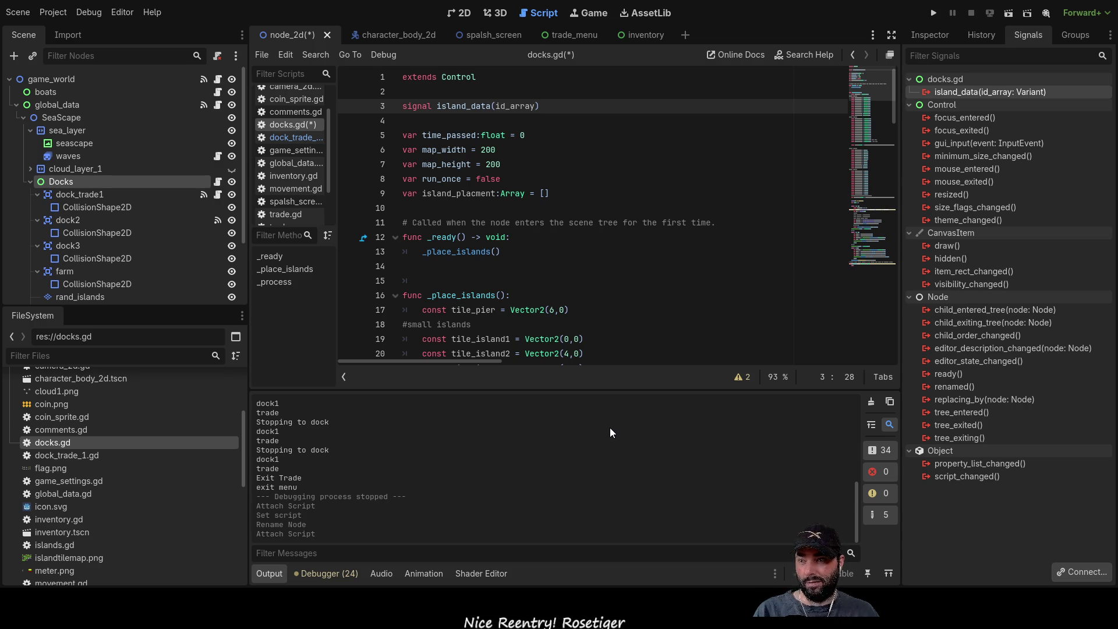
key(Return)
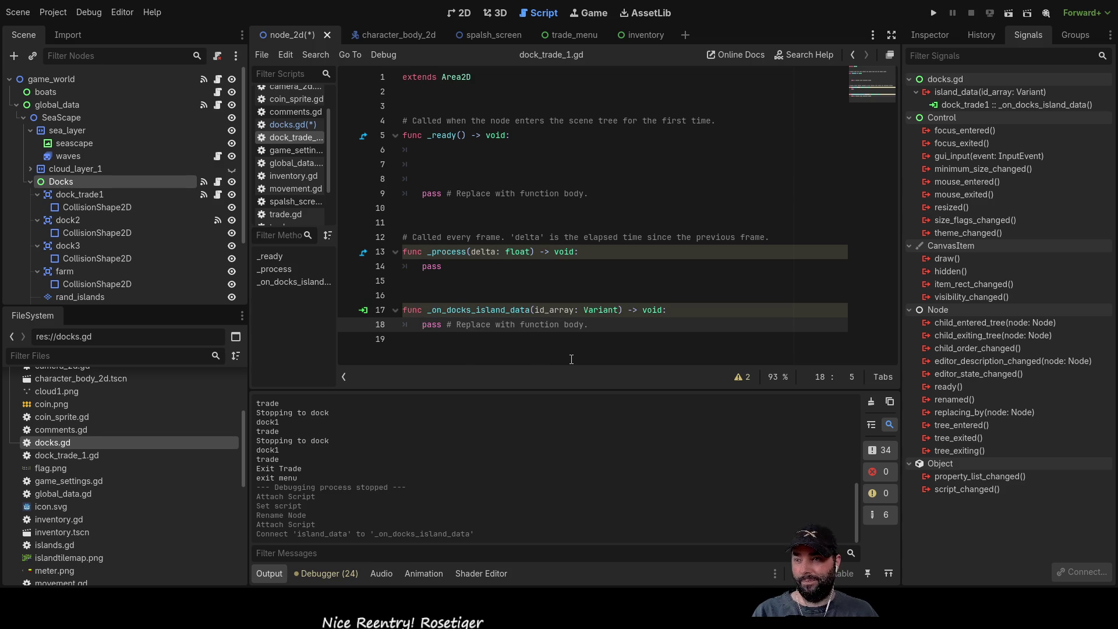
Check dock_trade1's position in the Inspector and begin a position.x = line in _on_docks_island_data
key(Return)
key(Up)
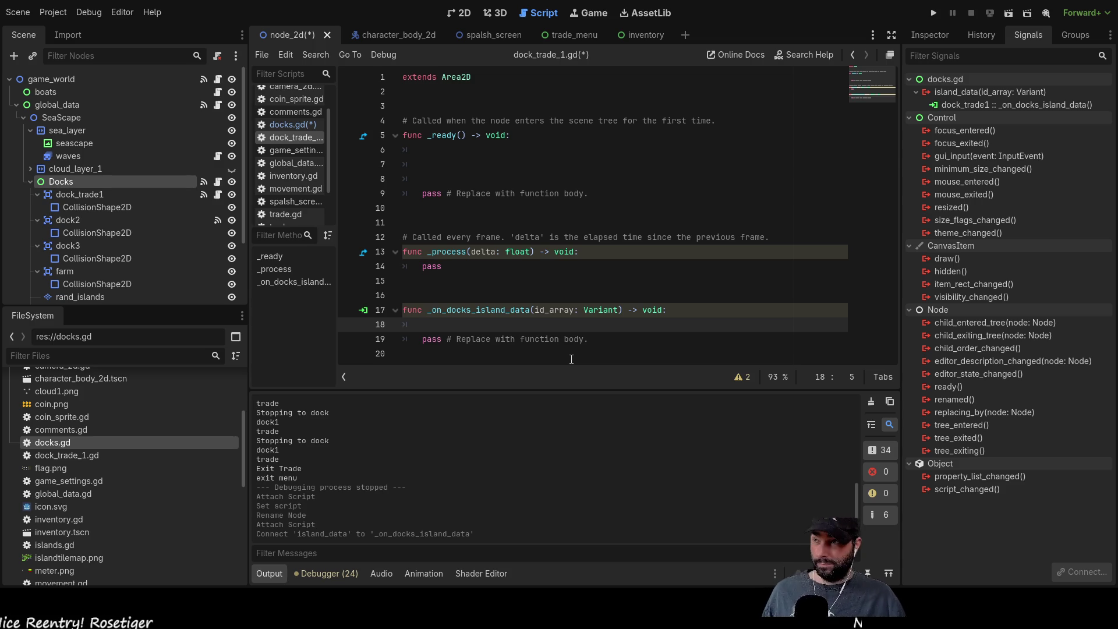
click(79, 194)
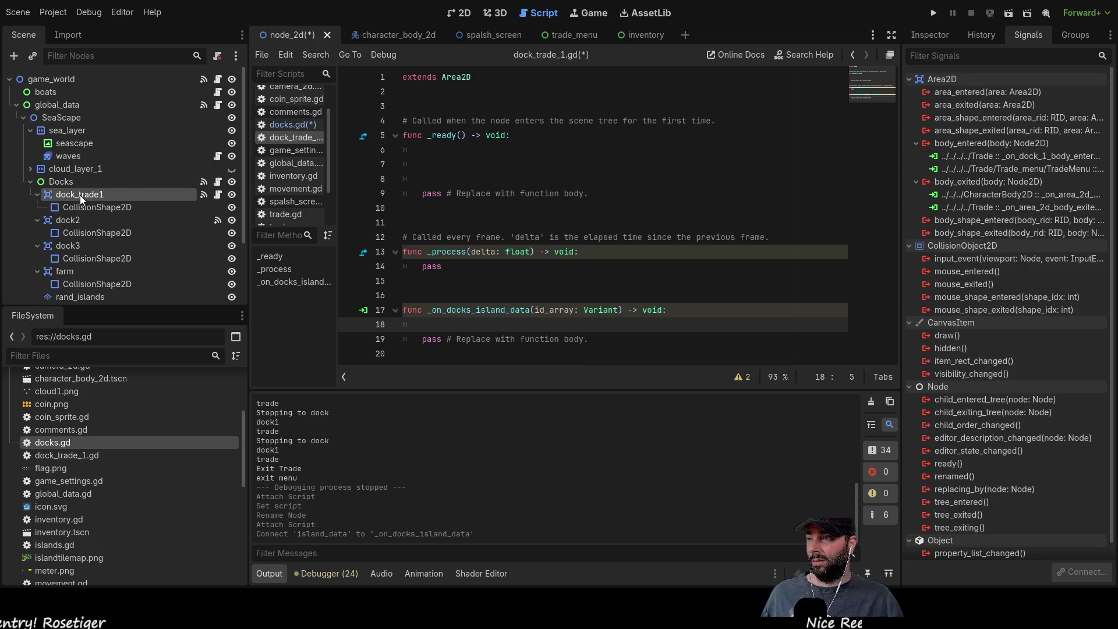
click(934, 45)
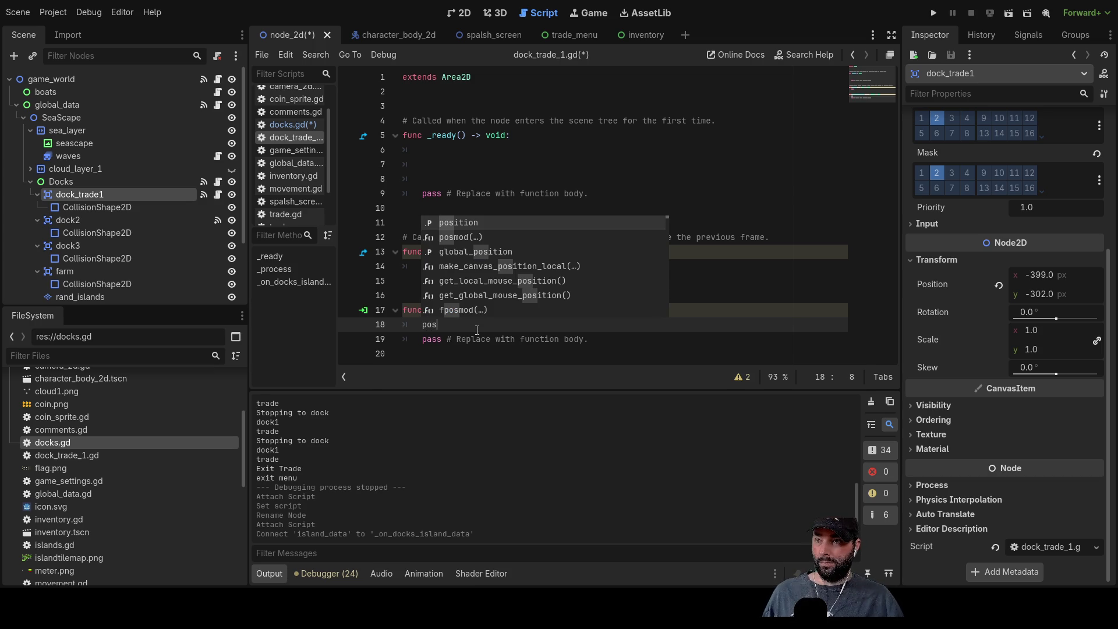
key(Return)
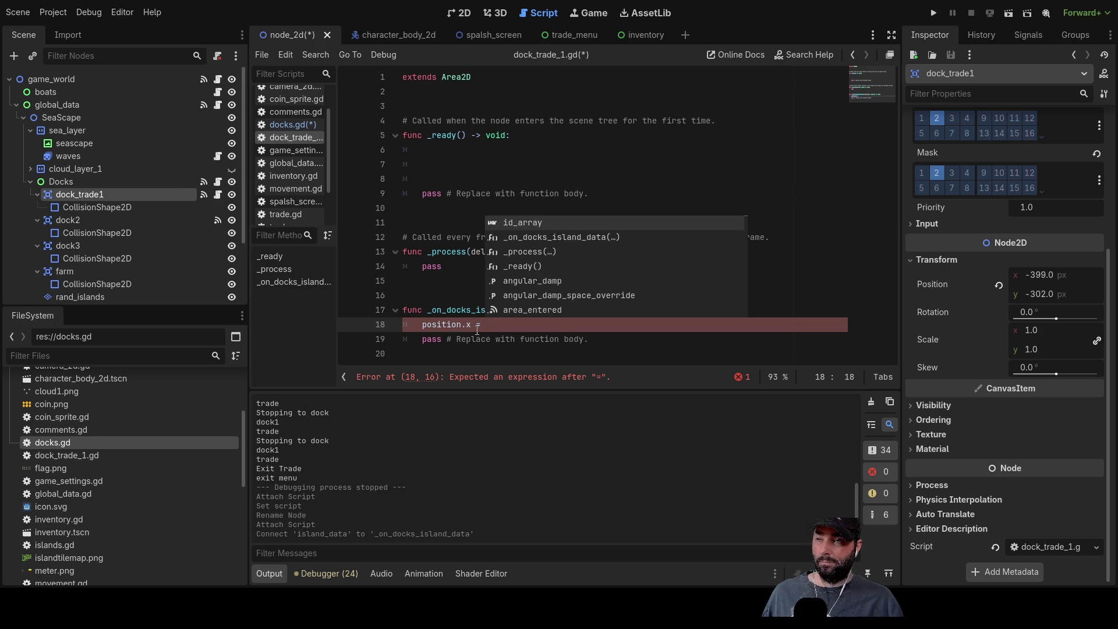
click(460, 13)
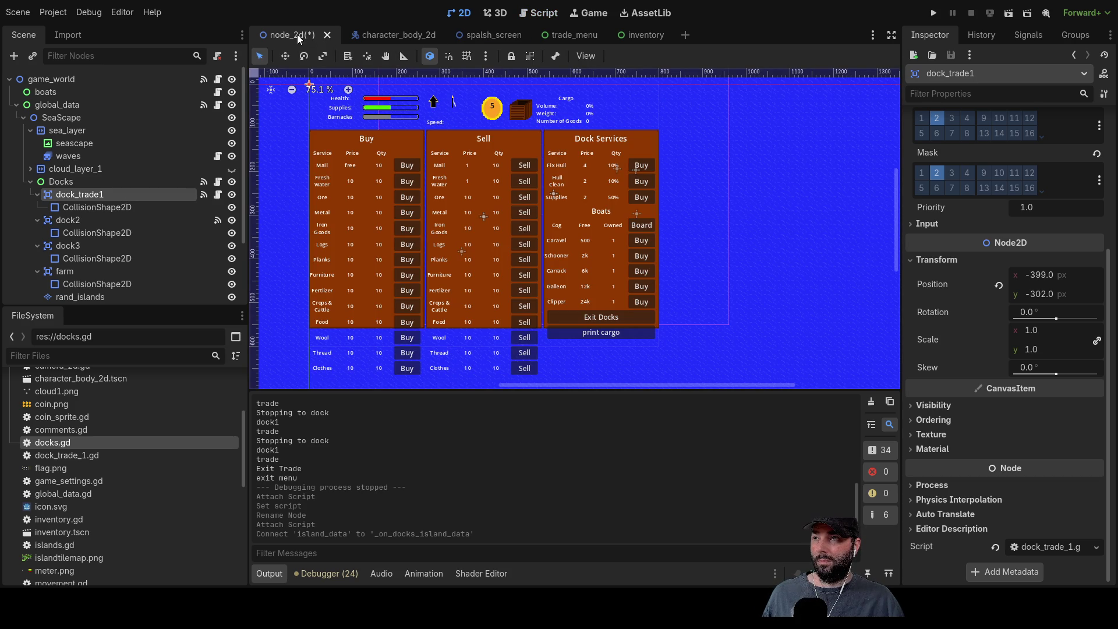
Toggle Trade_menu and Inventory visibility, leaving TradeMenu hidden to reveal the docks
scroll(106, 209, down, 3)
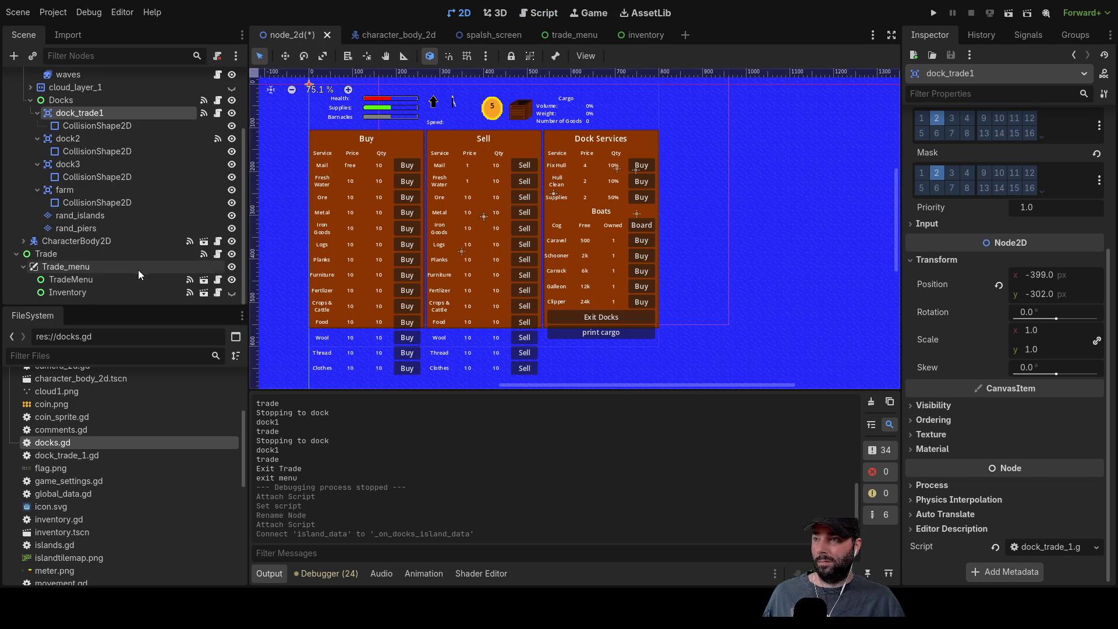
click(232, 267)
click(232, 267)
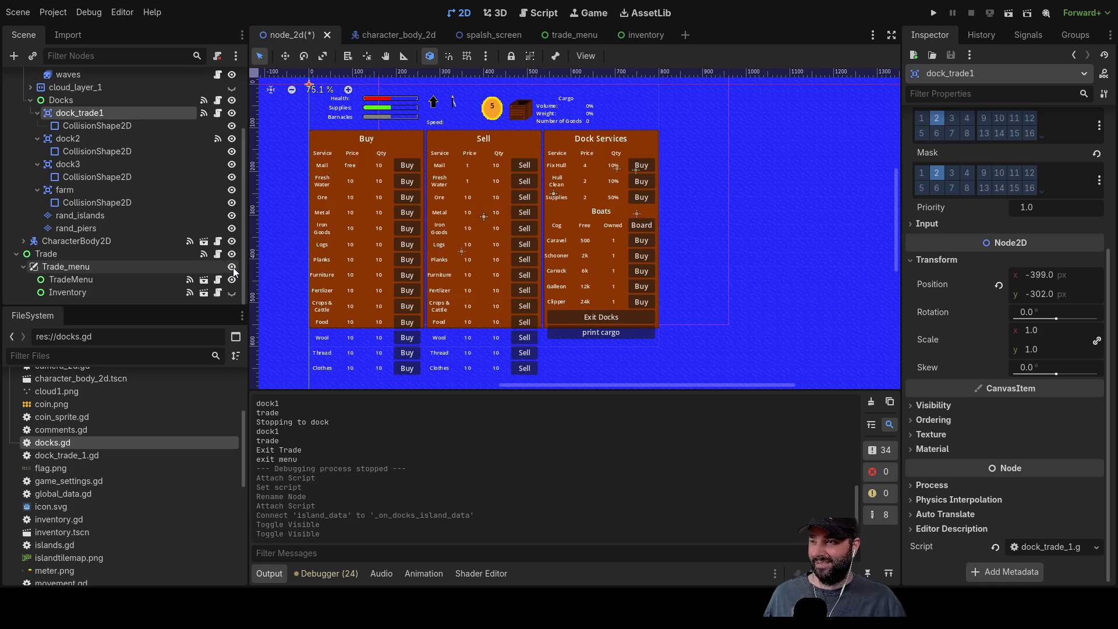
click(232, 267)
click(233, 267)
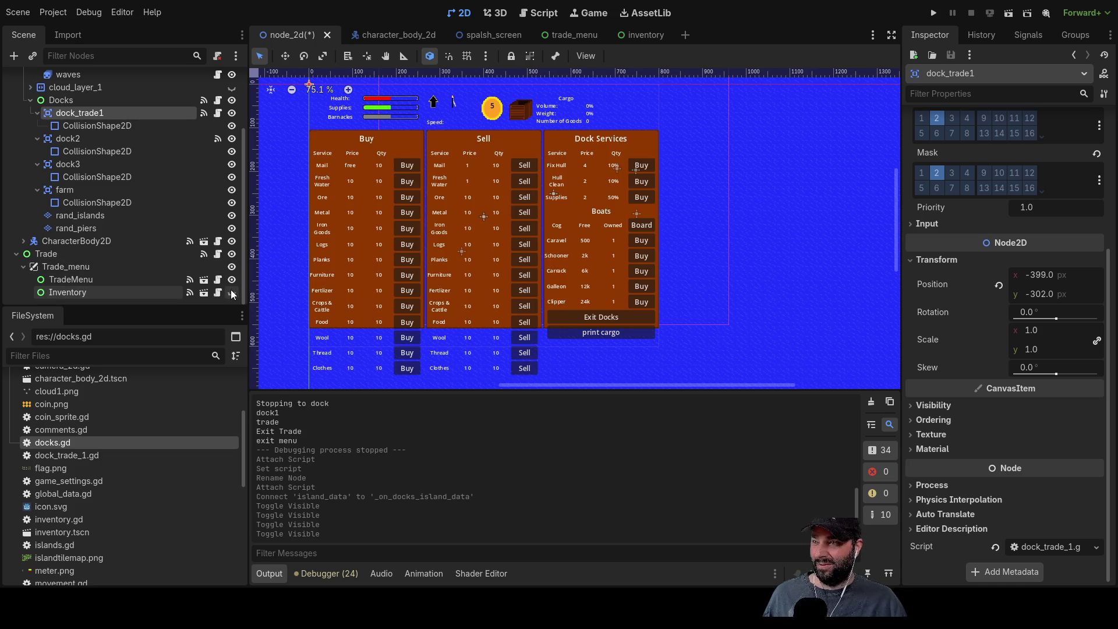
click(232, 292)
click(232, 292)
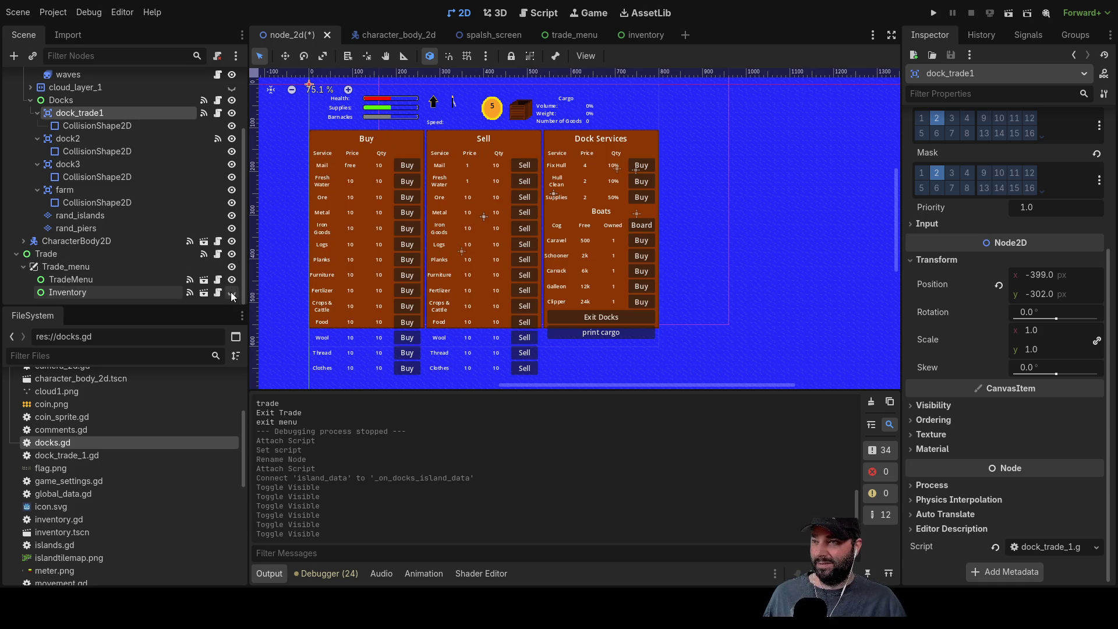
click(232, 280)
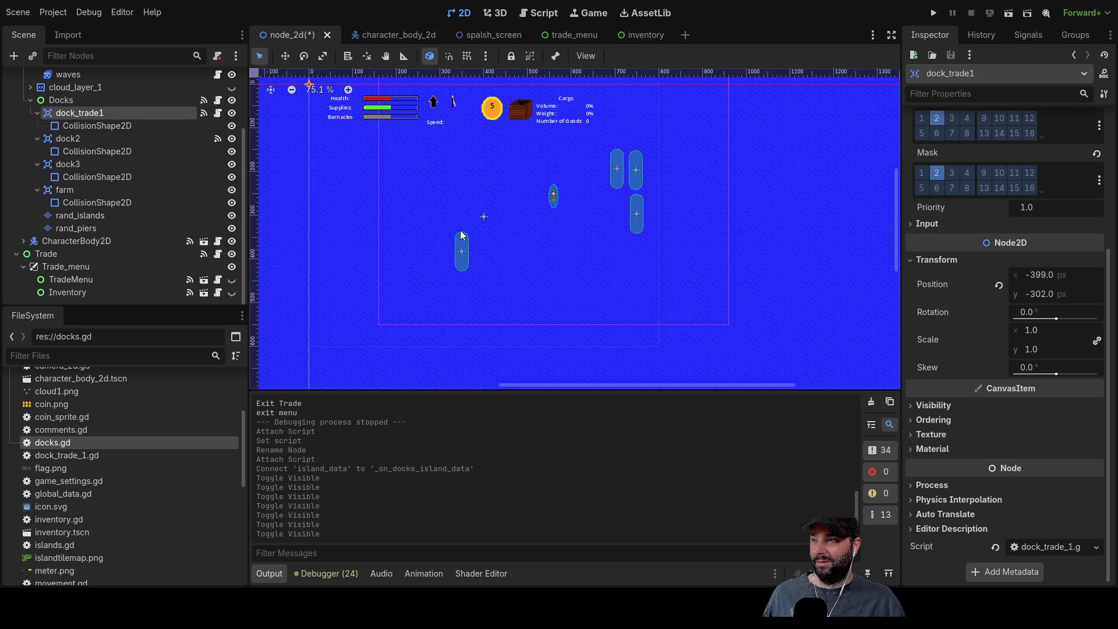
Inspect dock_trade1 and its CollisionShape2D on the canvas, then select rand_islands
click(96, 126)
click(104, 116)
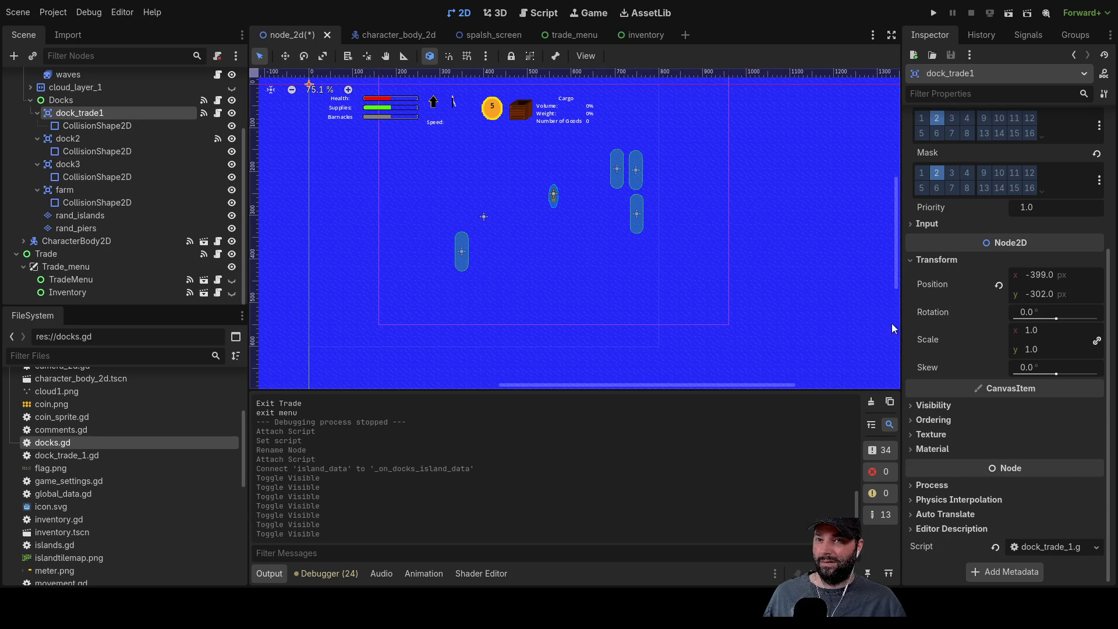
scroll(531, 239, left, 5)
scroll(531, 239, up, 3)
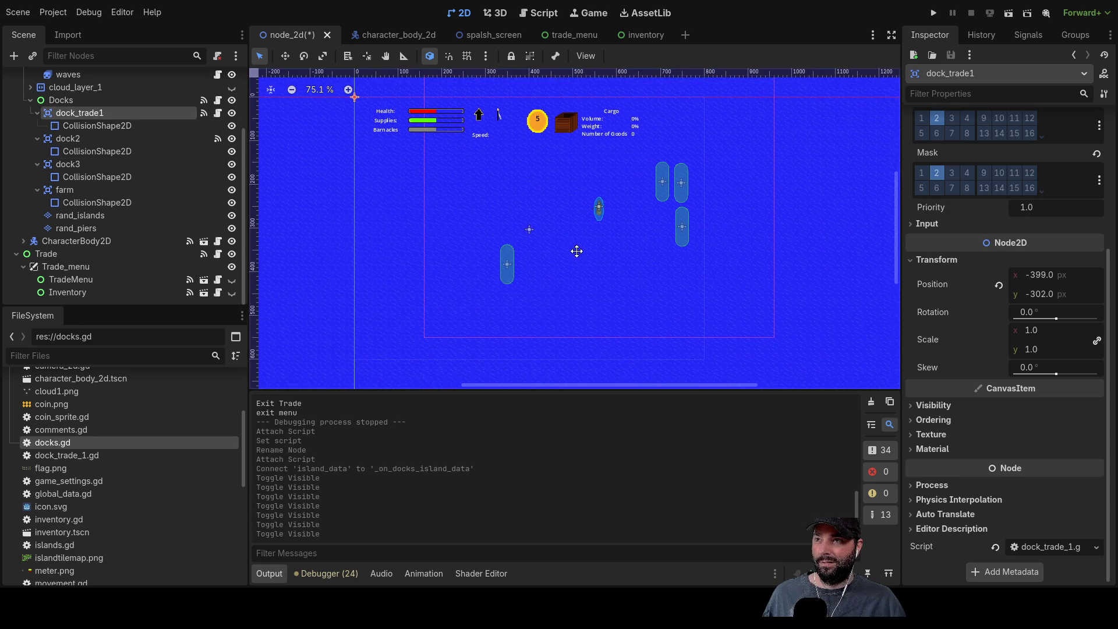
scroll(594, 273, right, 1)
scroll(594, 273, down, 1)
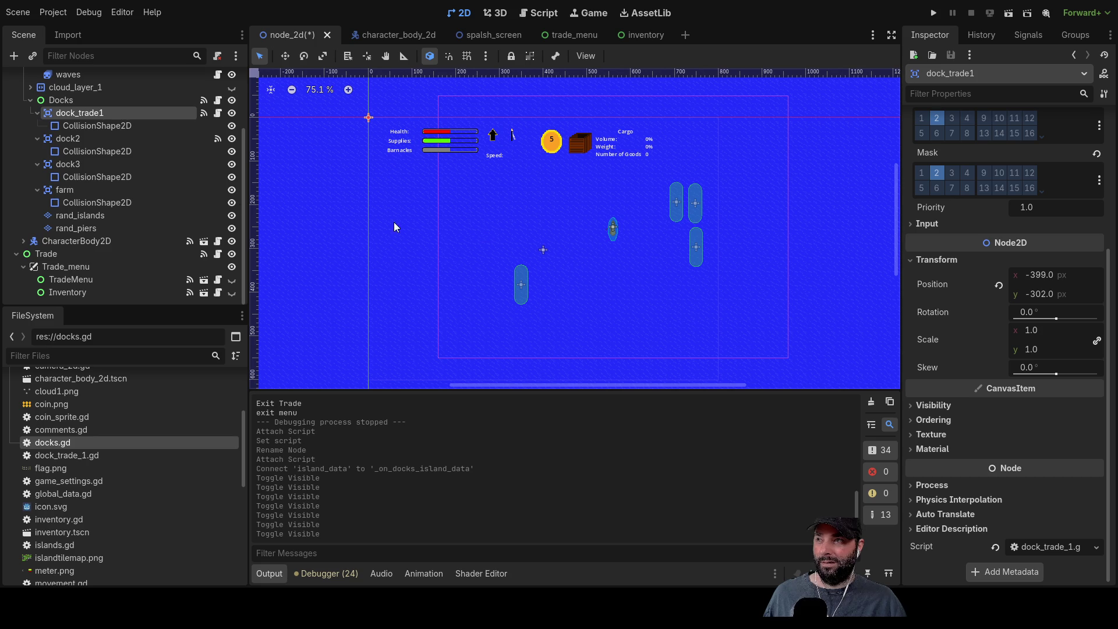
scroll(60, 165, up, 3)
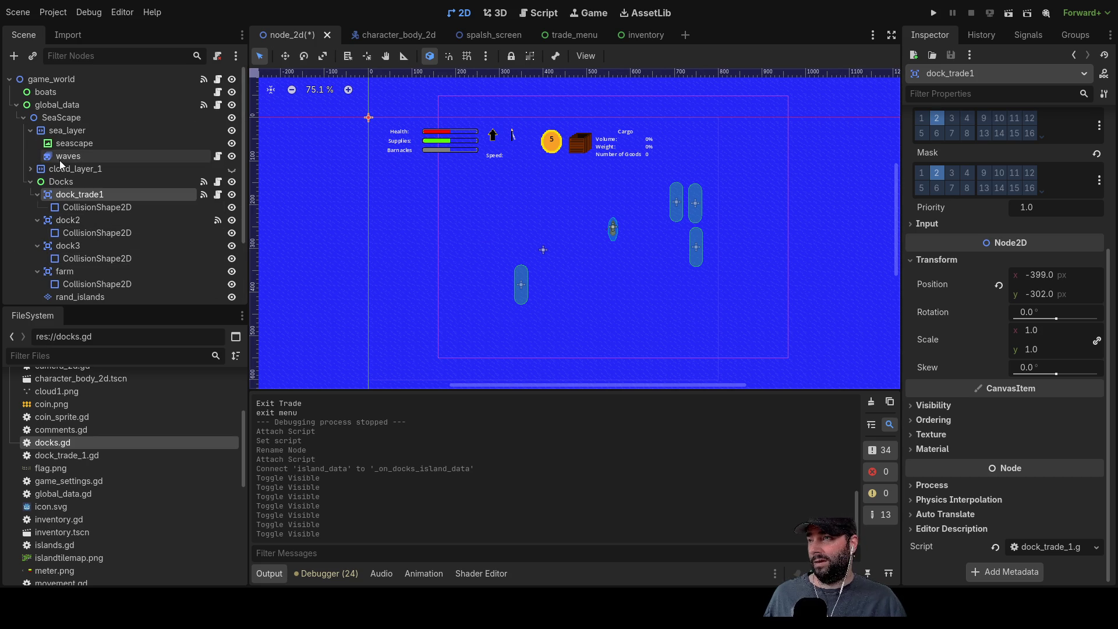
scroll(89, 215, down, 2)
scroll(88, 215, down, 1)
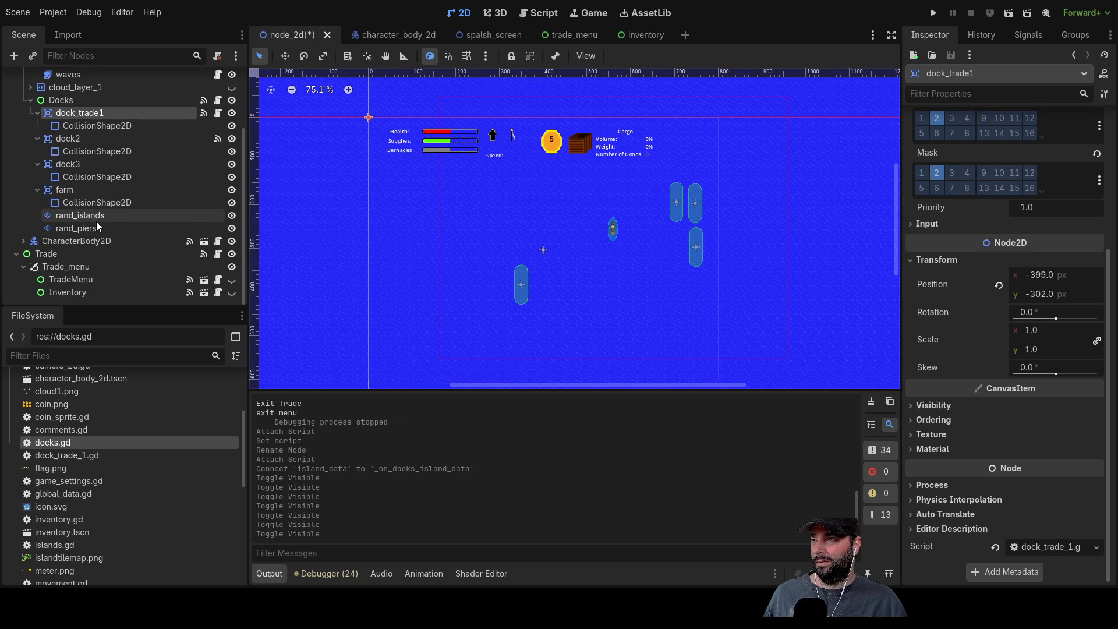
click(98, 216)
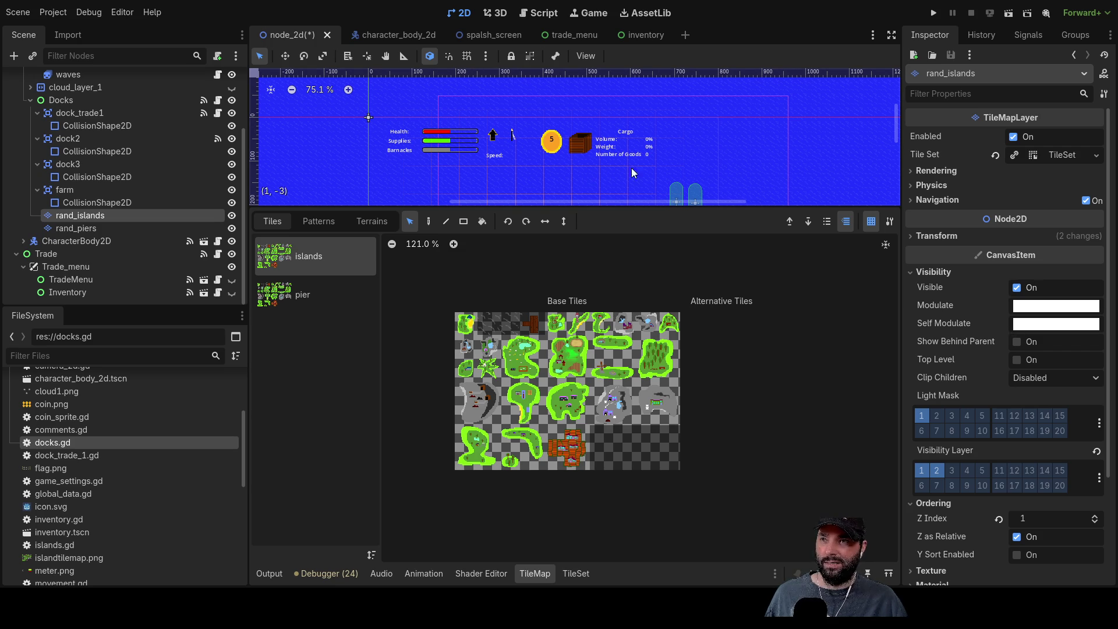
Review rand_islands' Transform position and scale values in the Inspector
scroll(619, 173, up, 8)
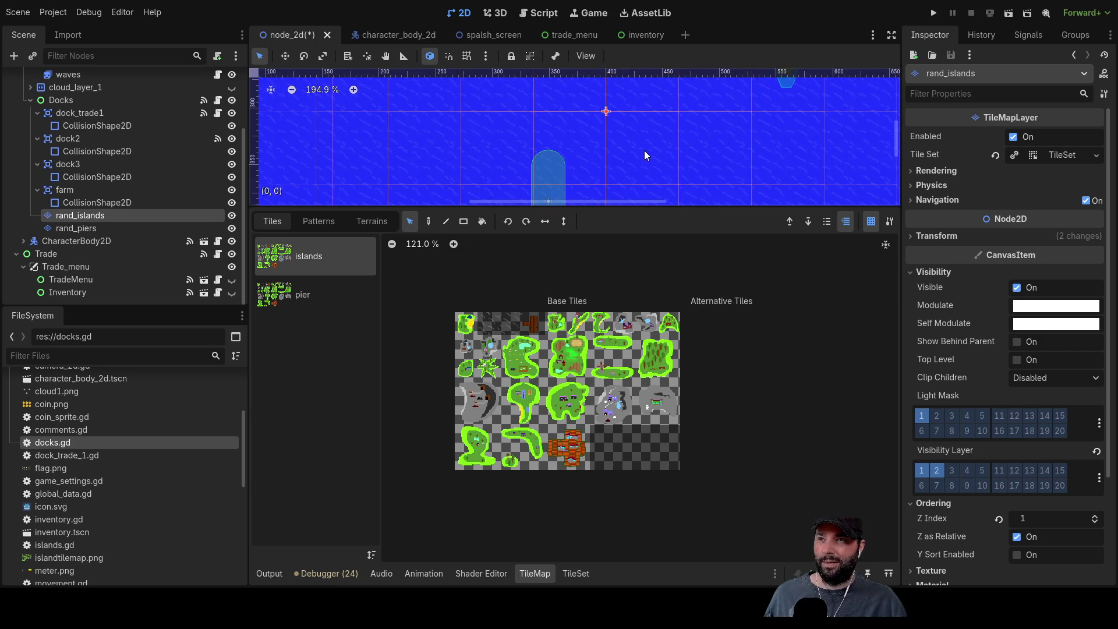
scroll(600, 165, up, 3)
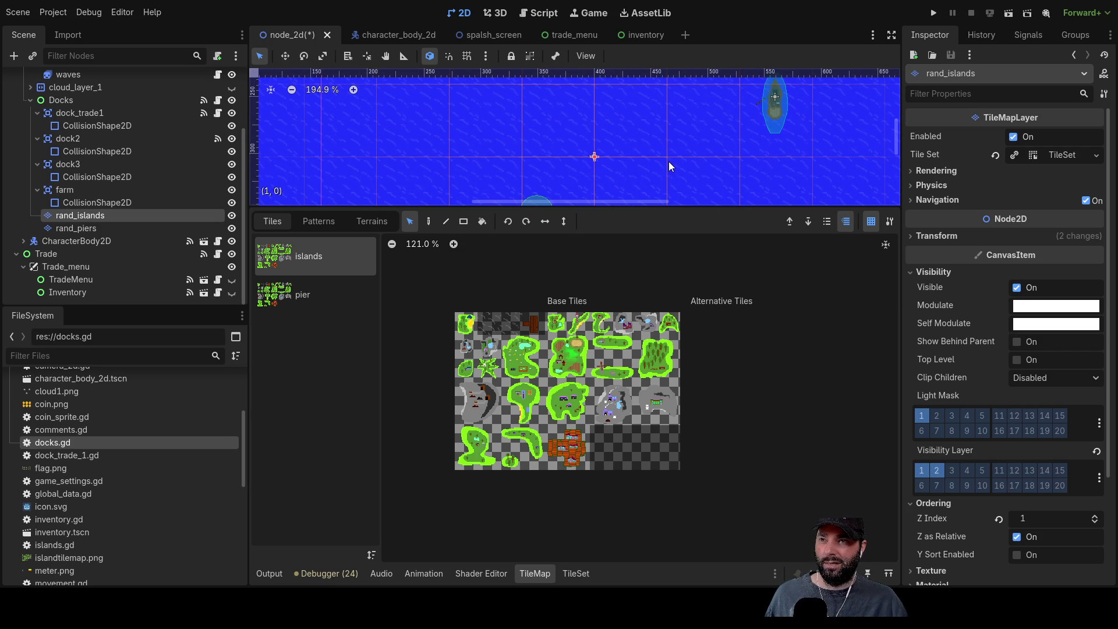
scroll(588, 157, down, 12)
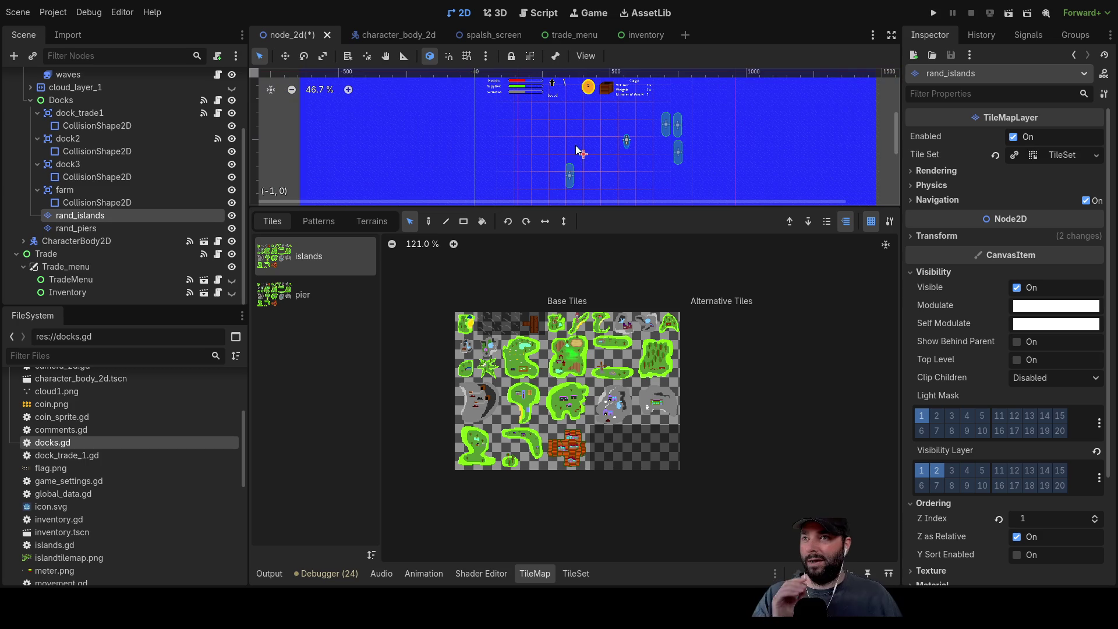
scroll(528, 147, left, 2)
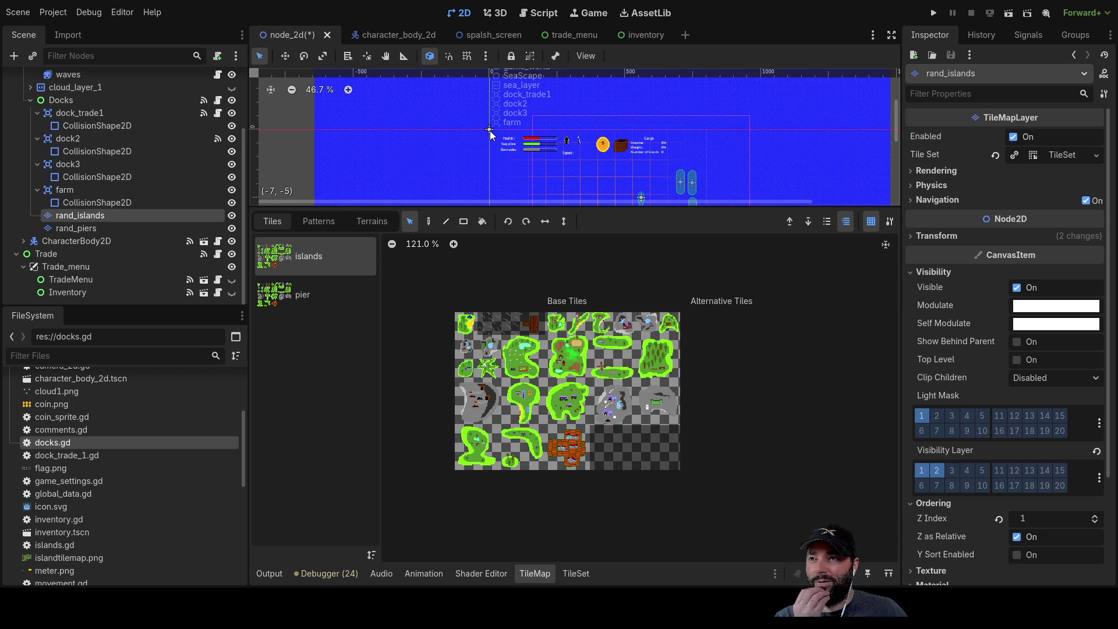
scroll(589, 174, down, 4)
scroll(599, 90, right, 2)
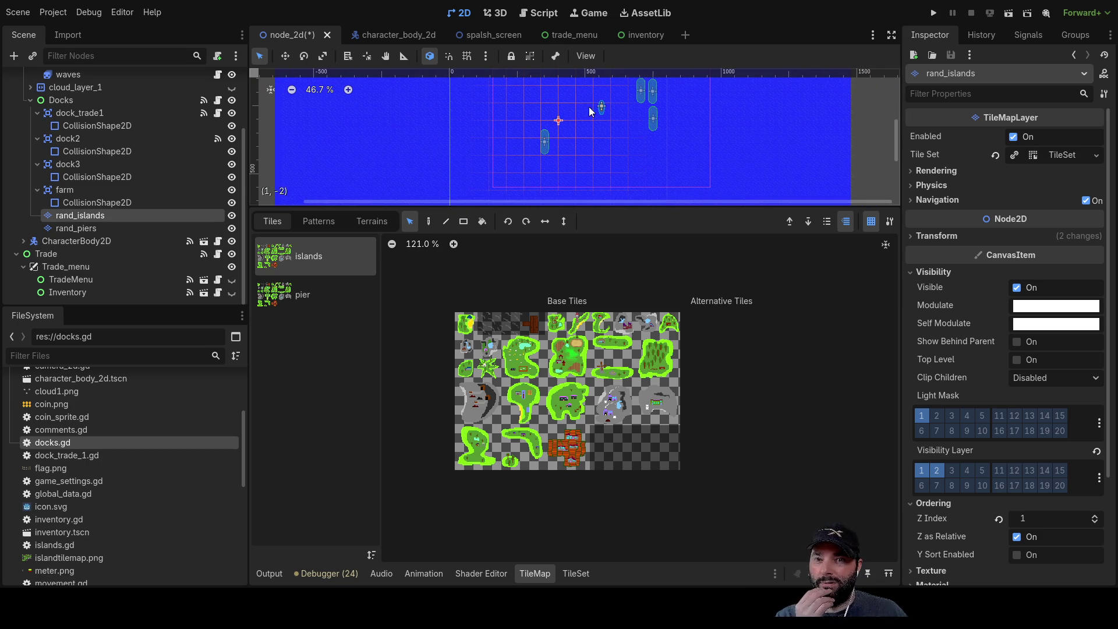
click(909, 272)
click(915, 236)
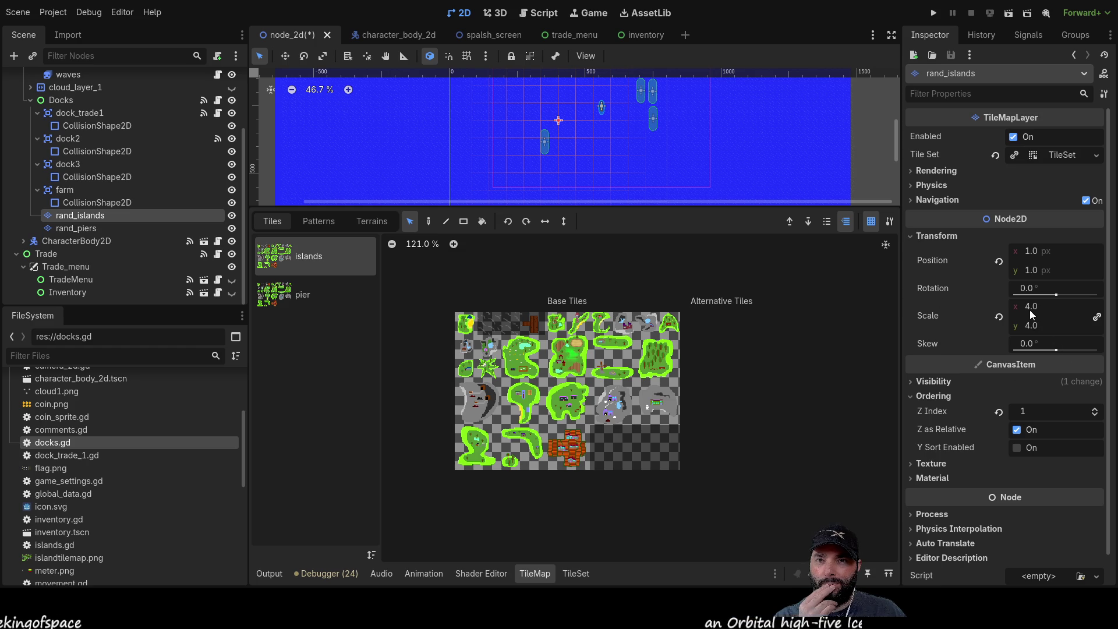
click(911, 236)
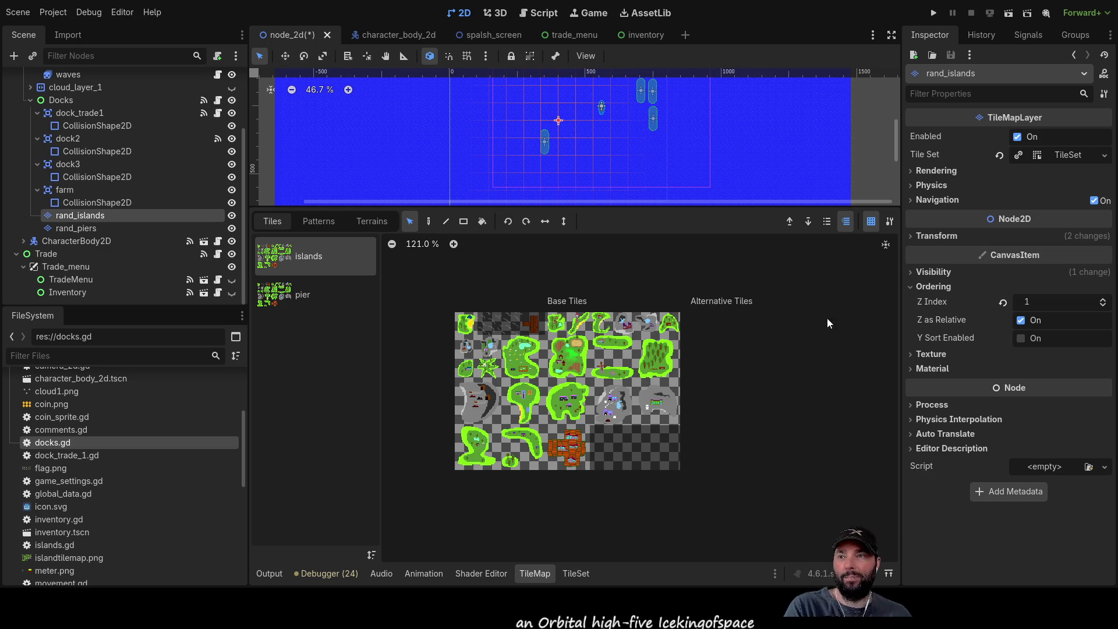
Enlarge the 2D viewport, frame the origin and docks, and pick an island tile from the atlas
drag(665, 208, 665, 437)
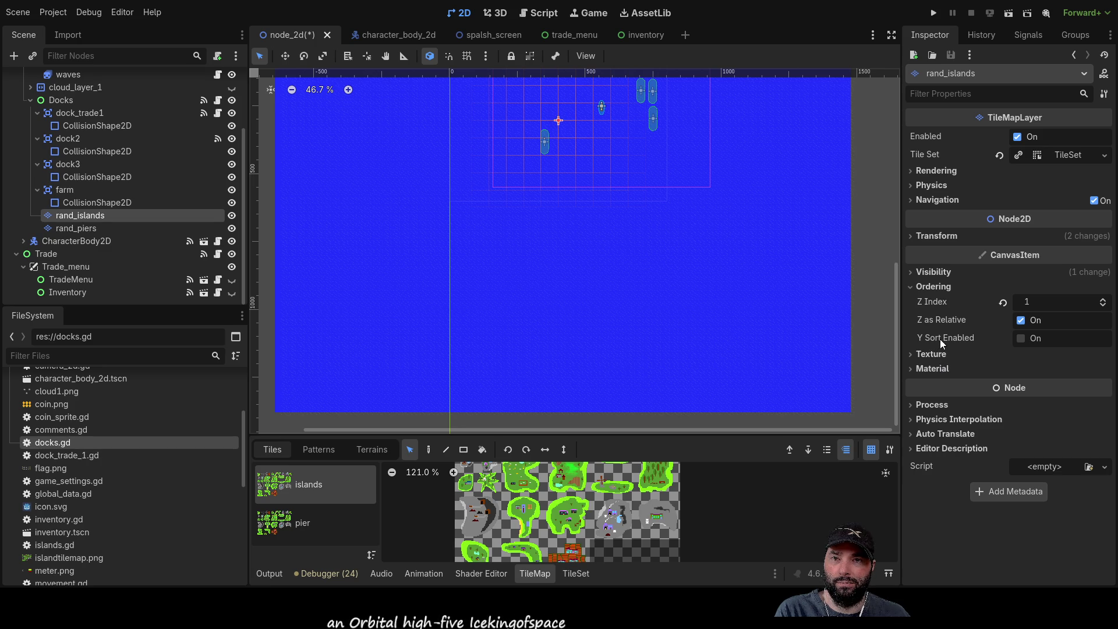
scroll(577, 227, up, 5)
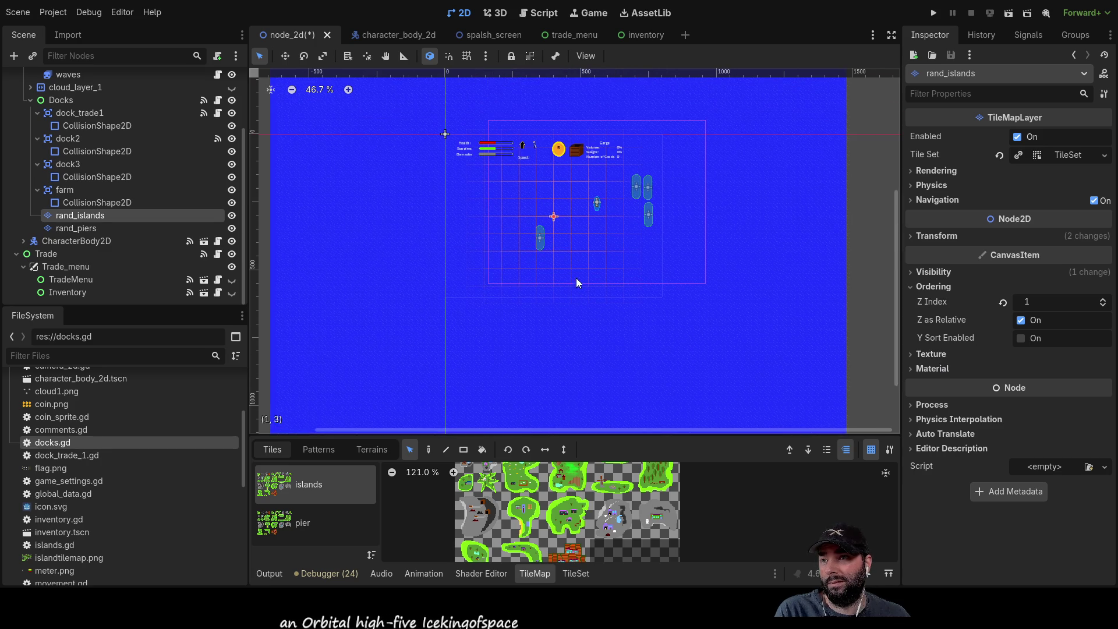
drag(532, 184, 601, 259)
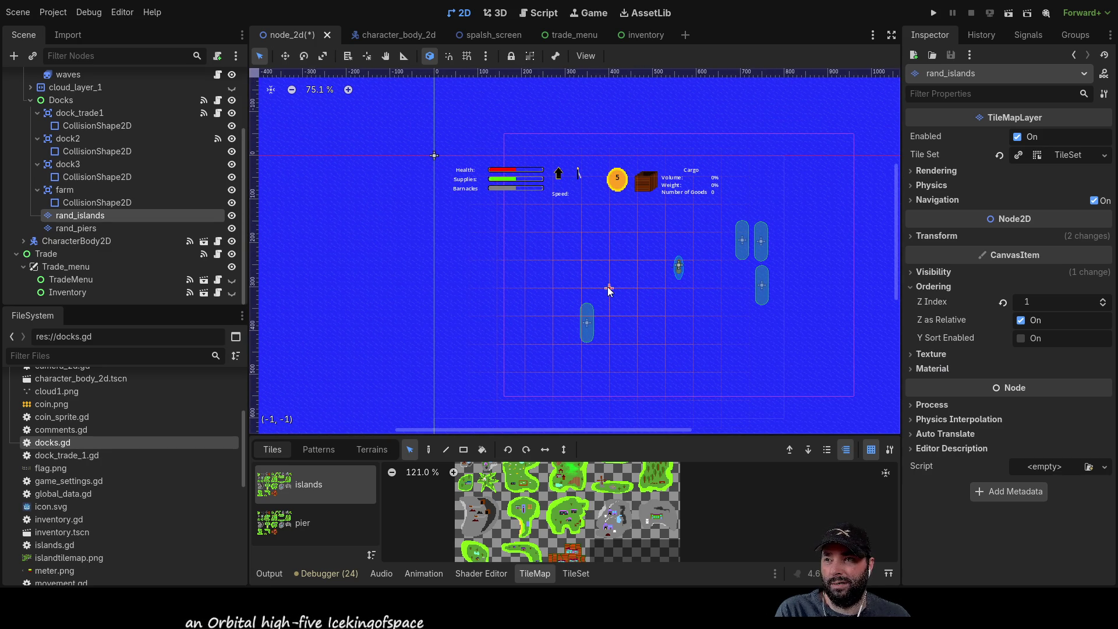
click(522, 476)
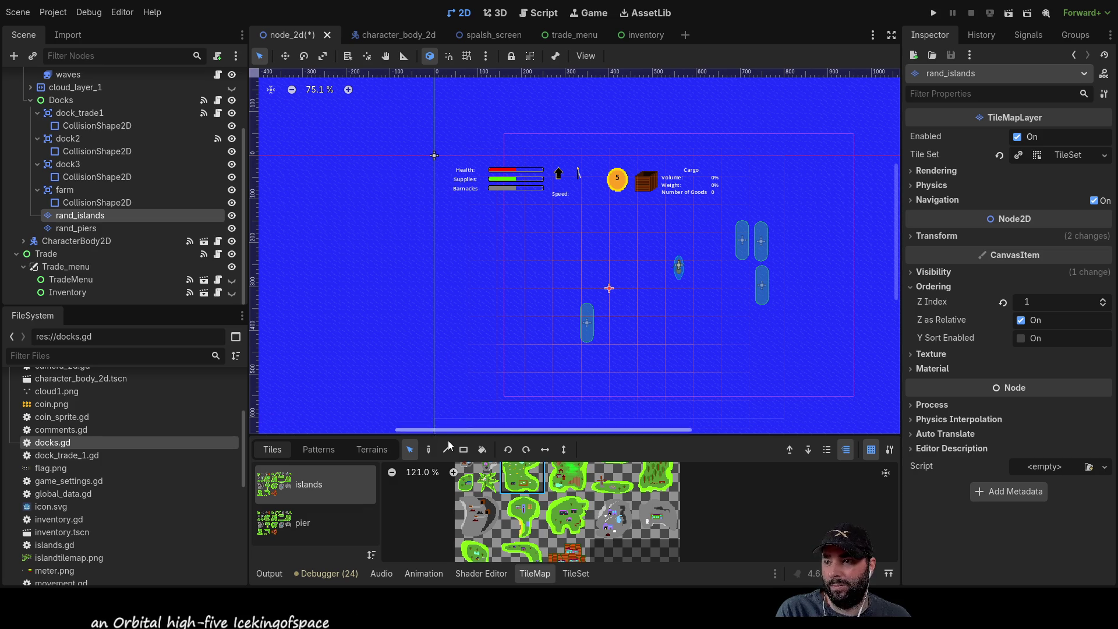
Use the Paint tool to try the island tile beside the scene origin, checking placement
click(428, 449)
click(451, 185)
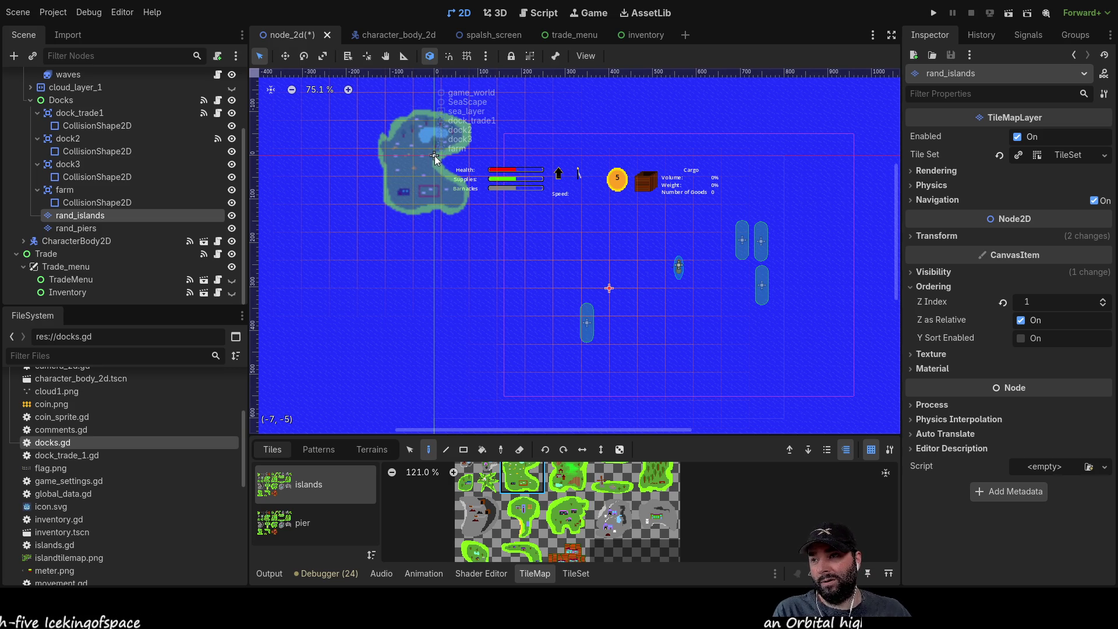
scroll(417, 186, up, 8)
drag(454, 218, 353, 297)
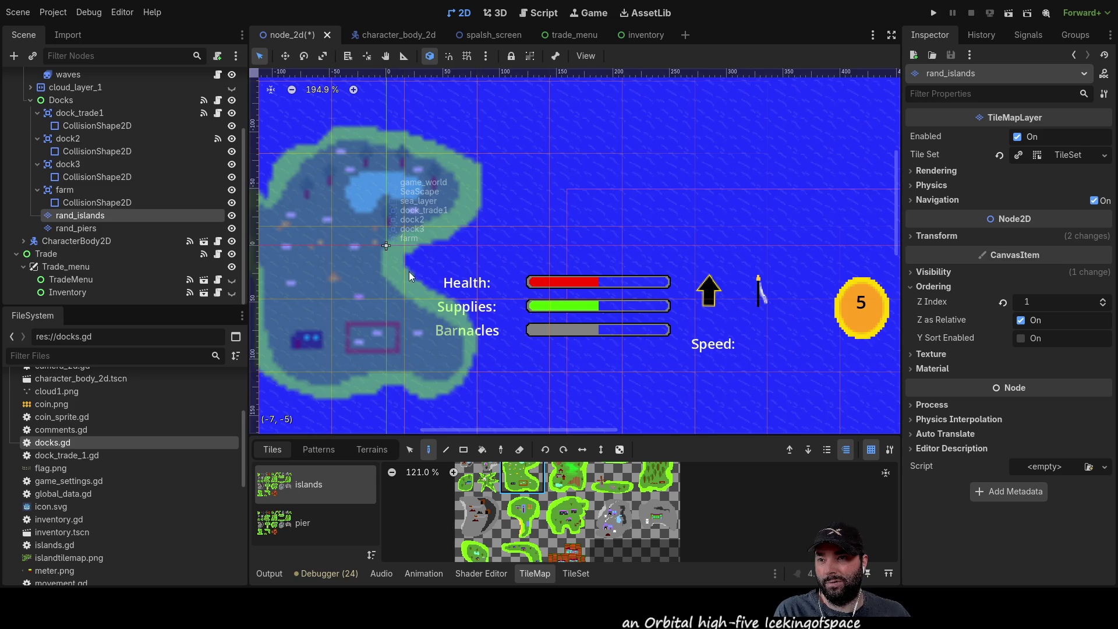
scroll(384, 252, down, 10)
scroll(492, 311, down, 1)
drag(492, 311, 551, 323)
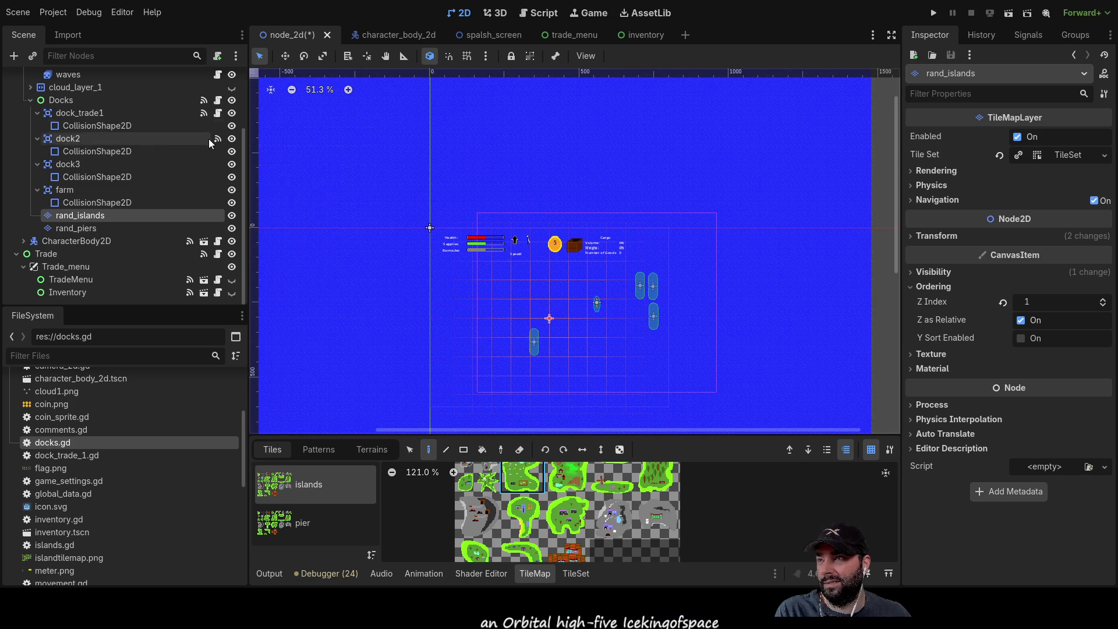
Return to tile selection, compare rand_piers with rand_islands, and expand rand_islands' Transform section
click(410, 453)
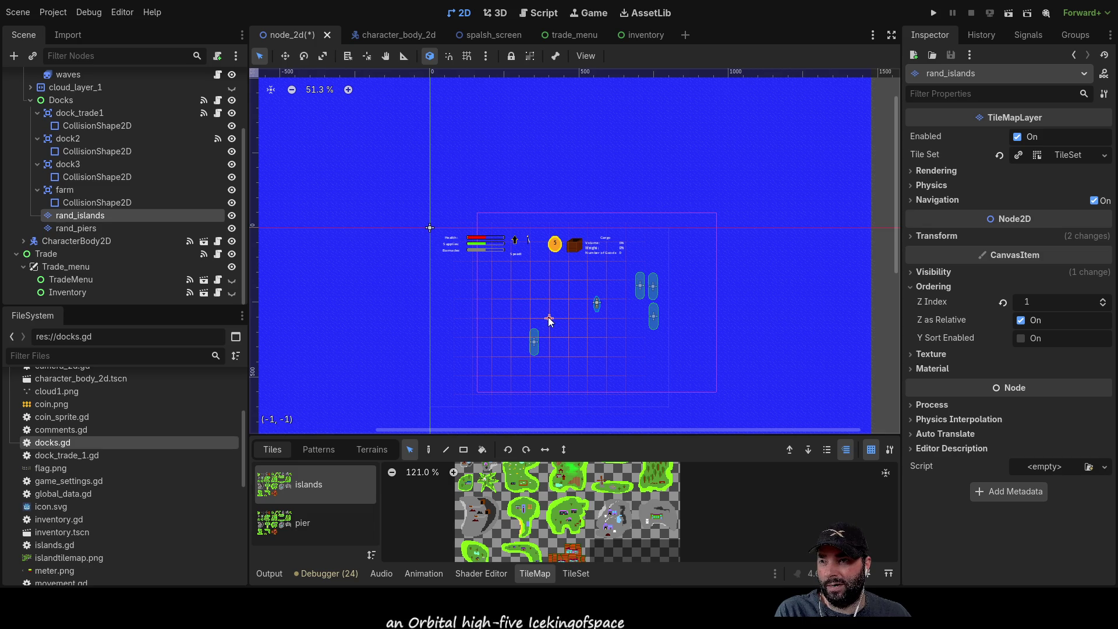
scroll(536, 280, up, 8)
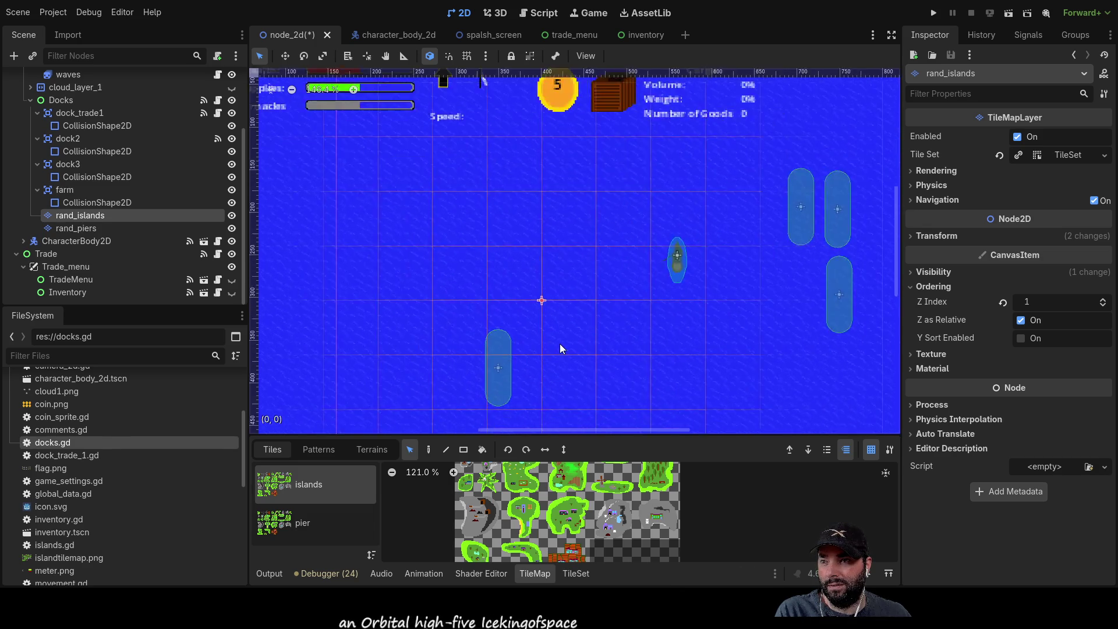
scroll(568, 288, down, 10)
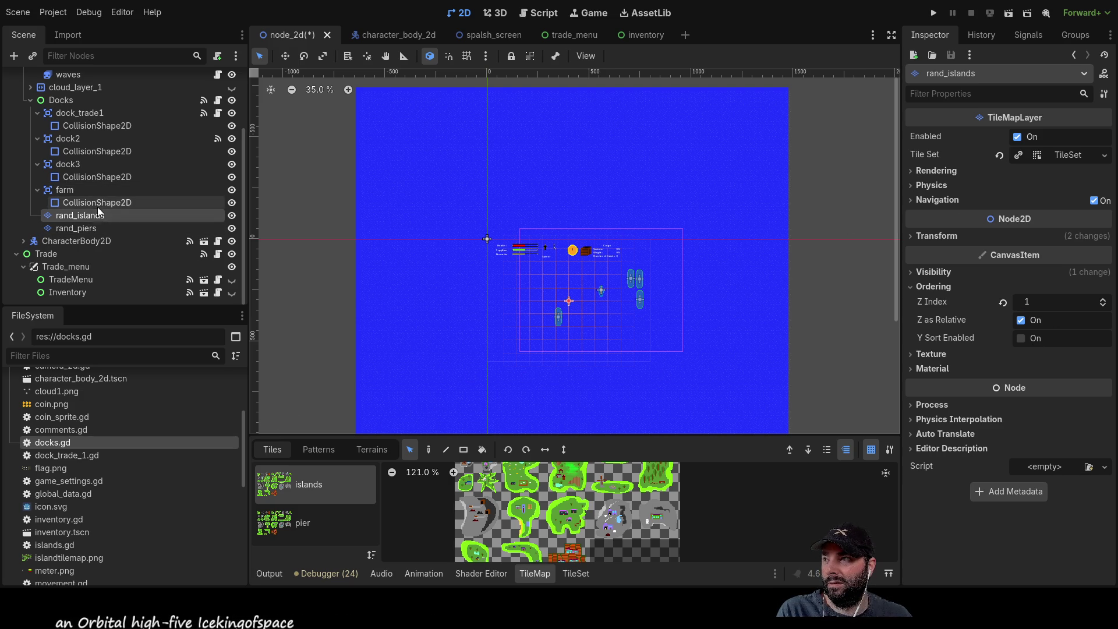
click(79, 227)
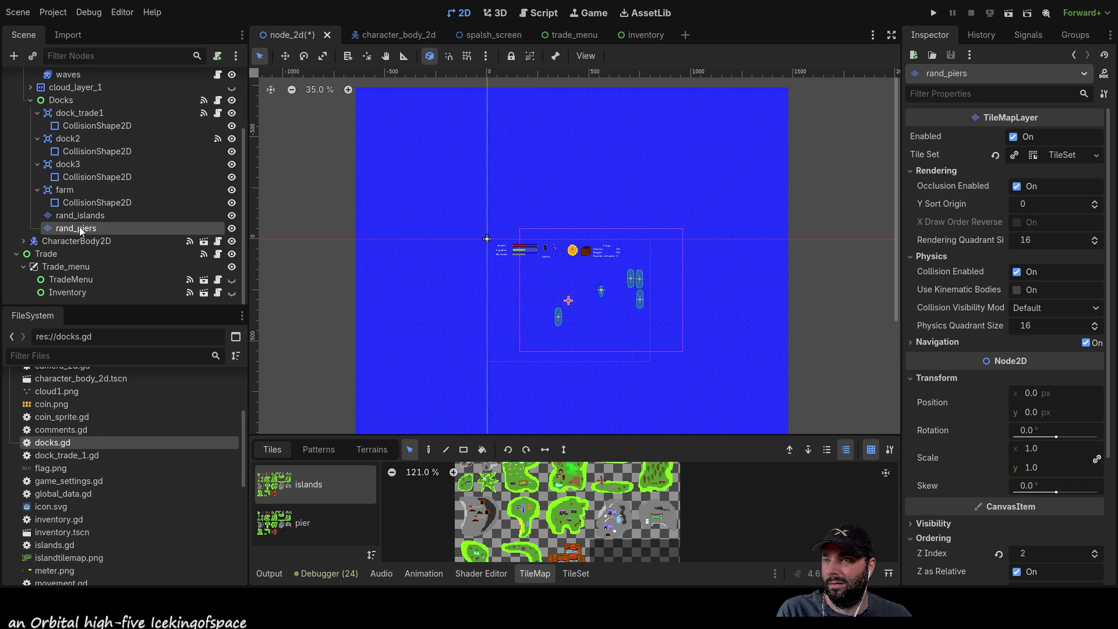
click(78, 214)
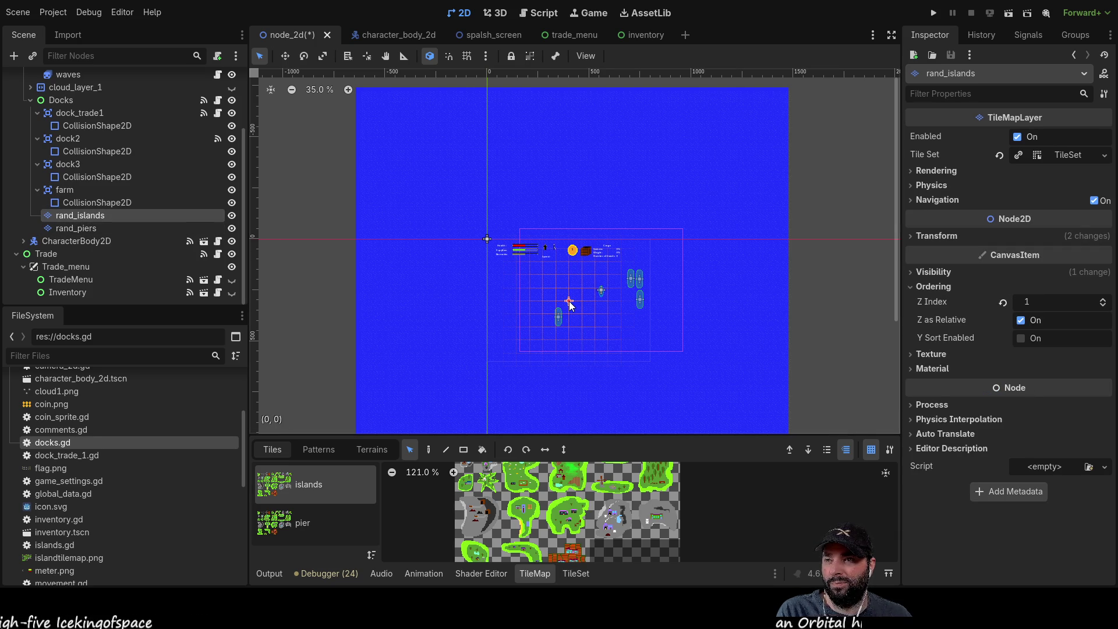
scroll(569, 304, up, 5)
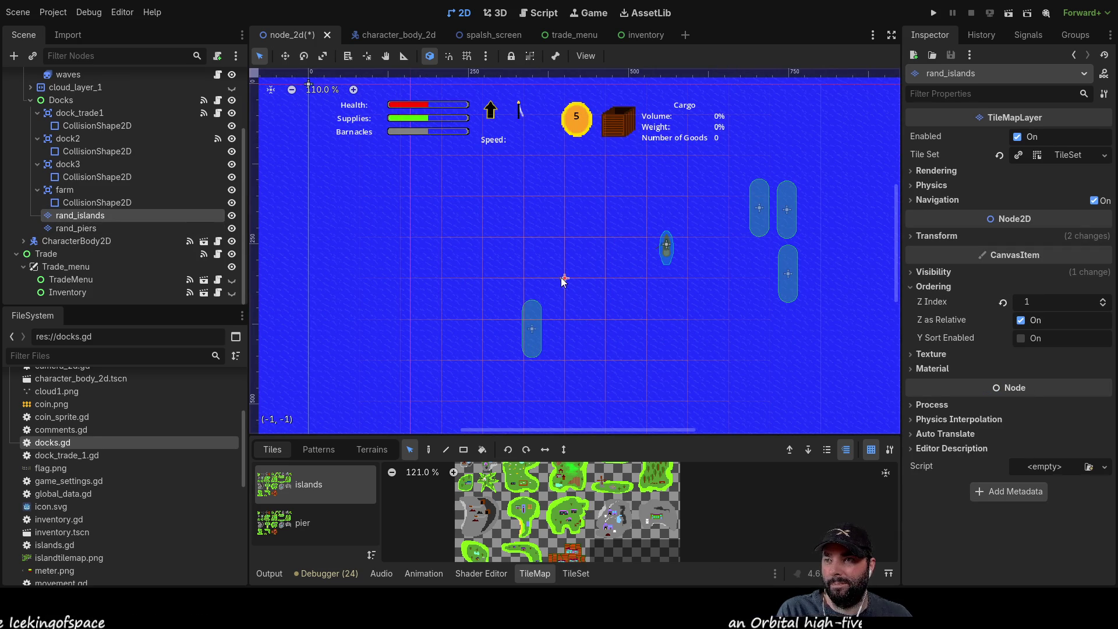
drag(565, 281, 554, 263)
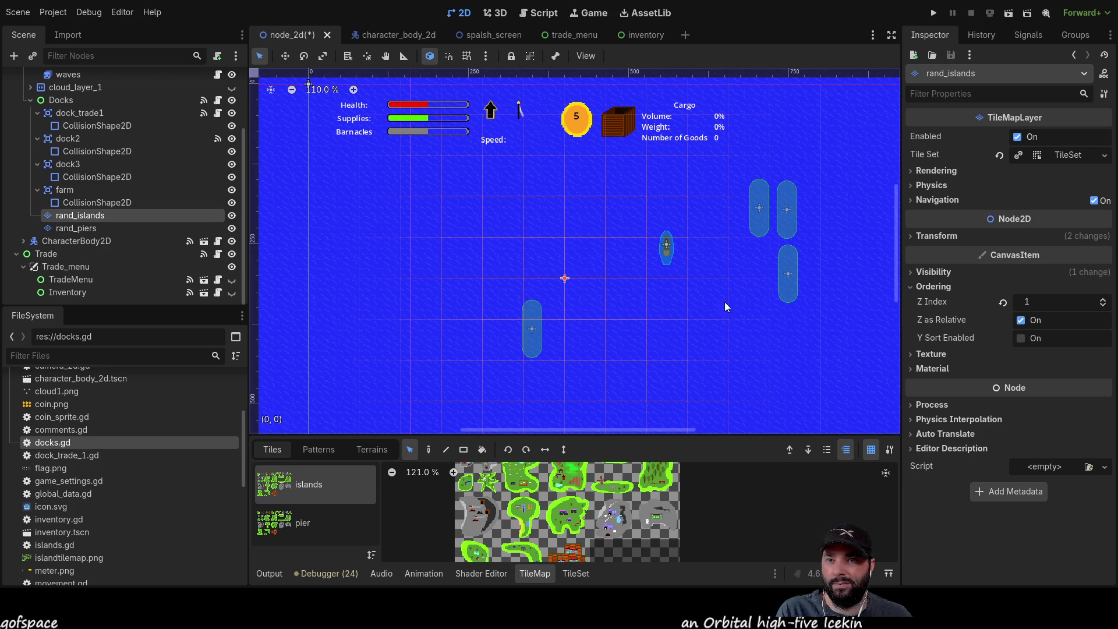
click(915, 237)
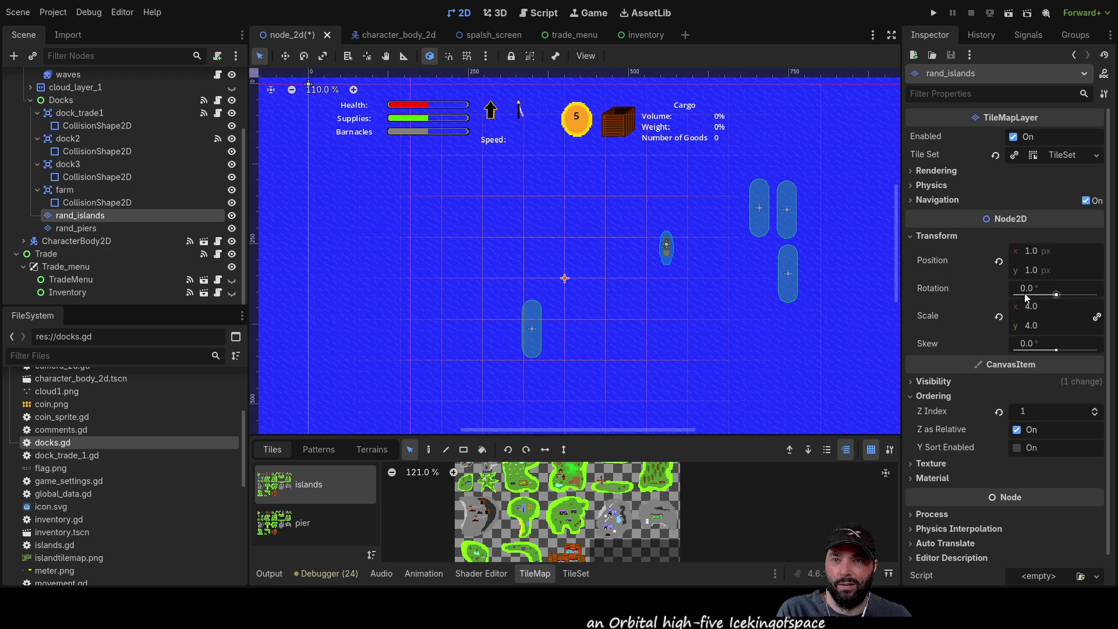
Reset the rand_islands layer's position to 0, 0
click(1031, 253)
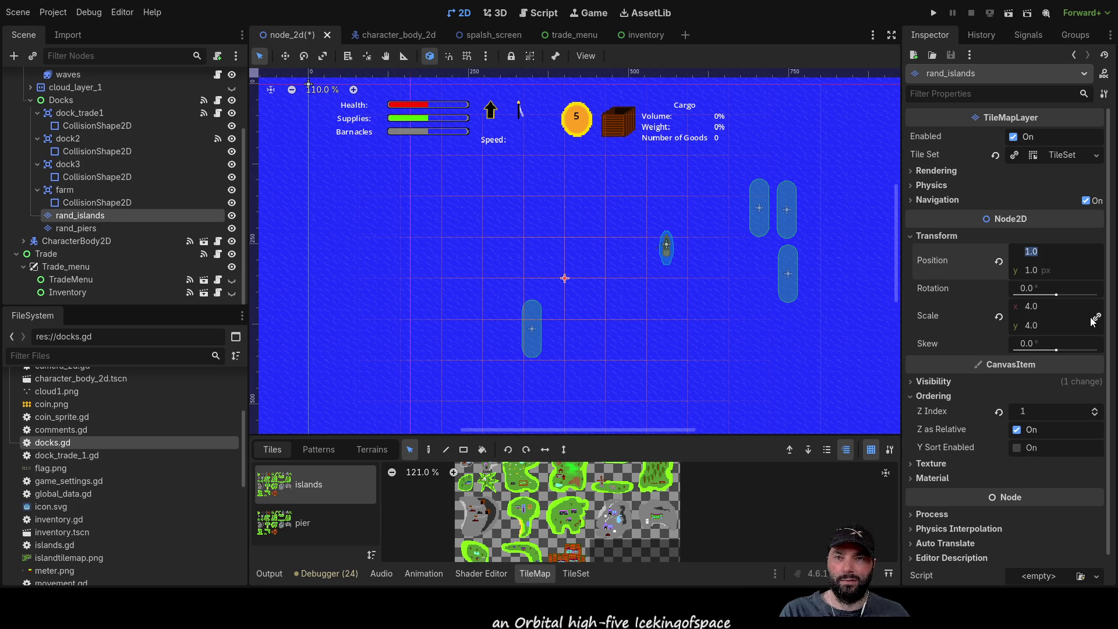
text(0)
key(Return)
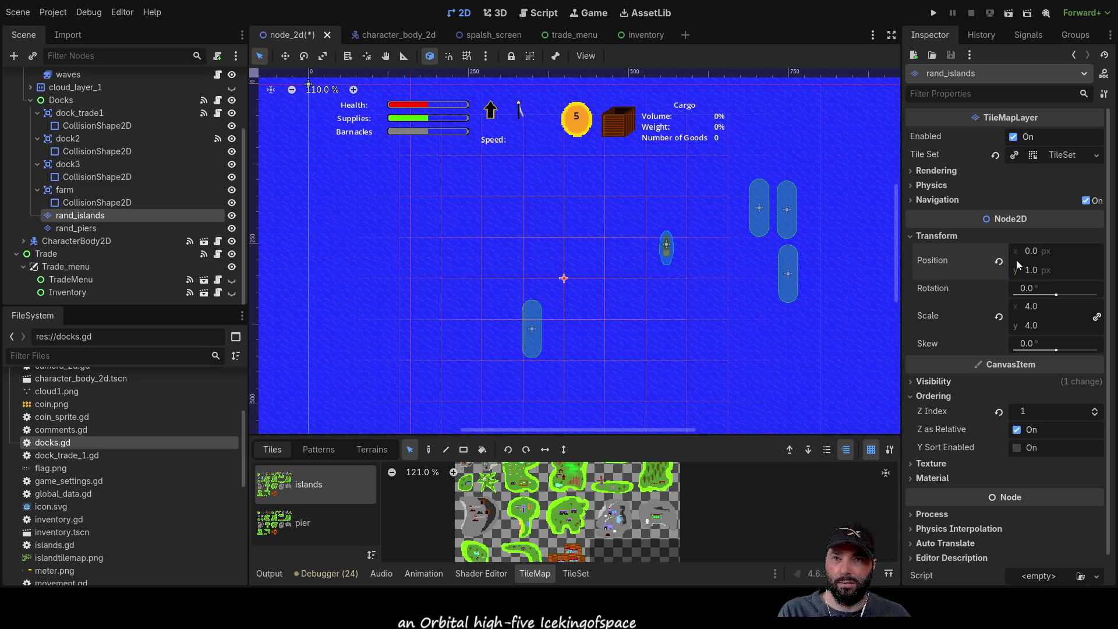
click(1030, 270)
text(0)
key(Return)
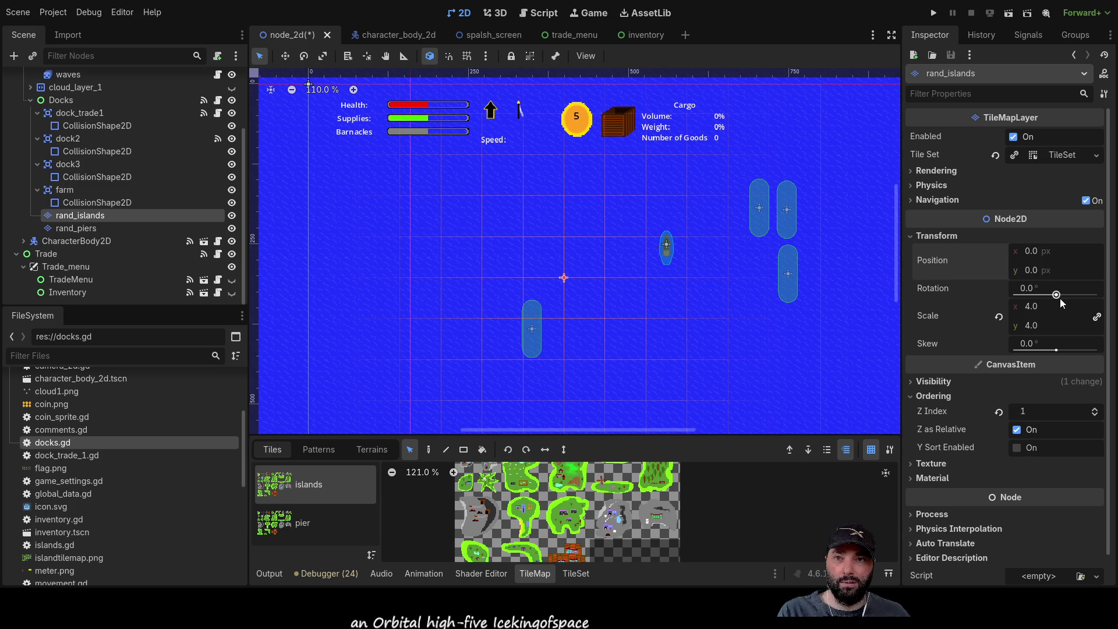
scroll(640, 280, down, 5)
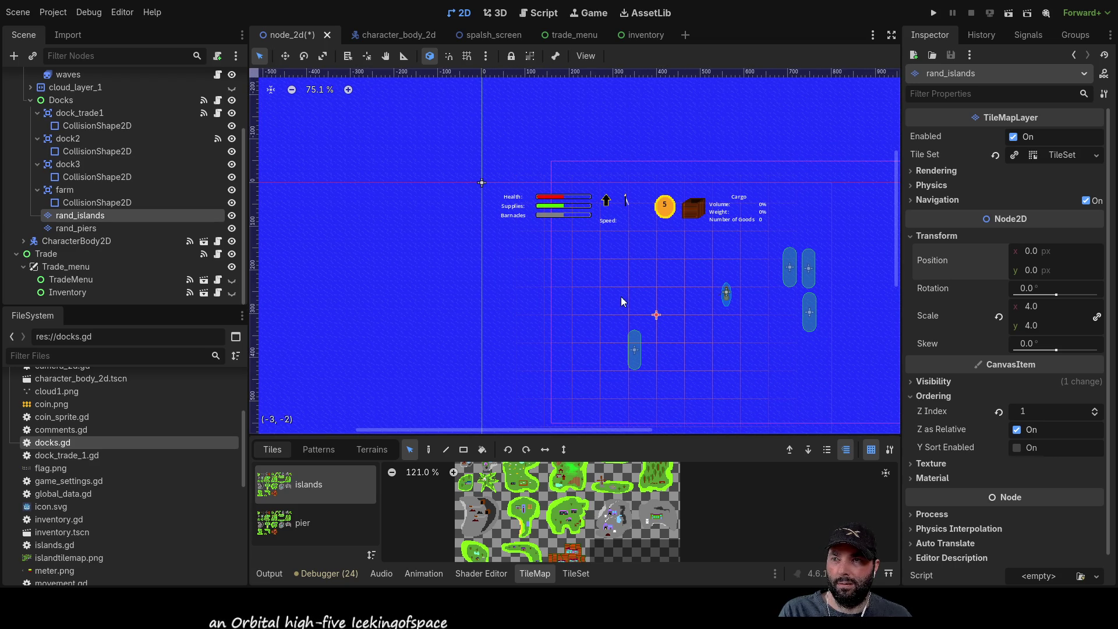
Shift rand_islands left, trying x positions -200, -300 and then -400
mouse_move(781, 350)
mouse_down()
mouse_move(582, 277)
mouse_move(667, 270)
mouse_move(685, 318)
mouse_up()
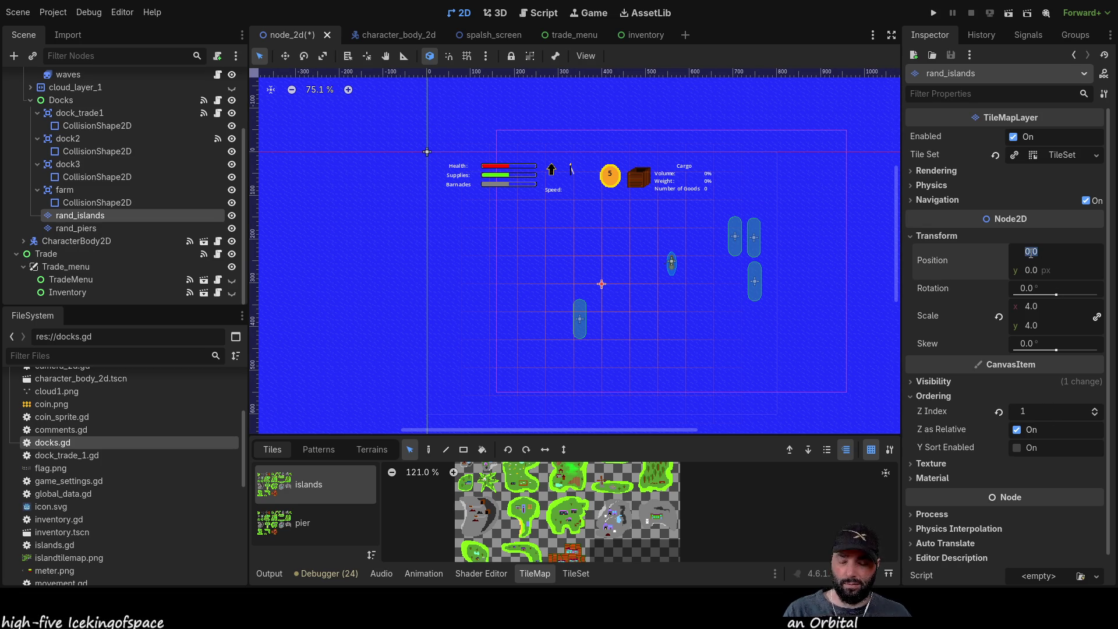
text(-200)
key(Return)
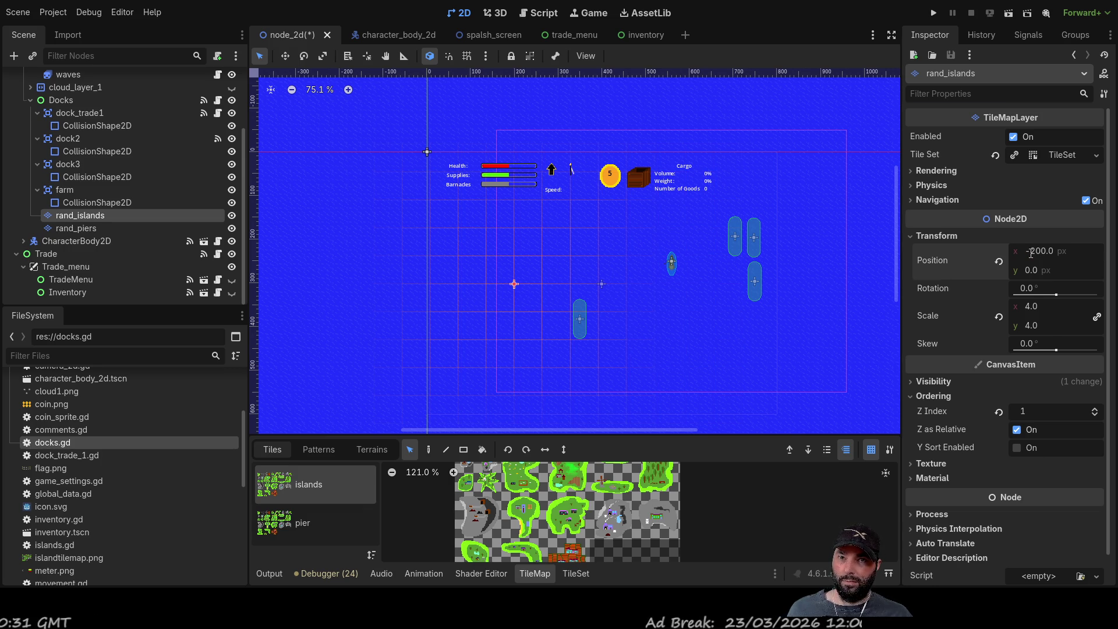
scroll(1031, 253, down, 1)
click(1037, 223)
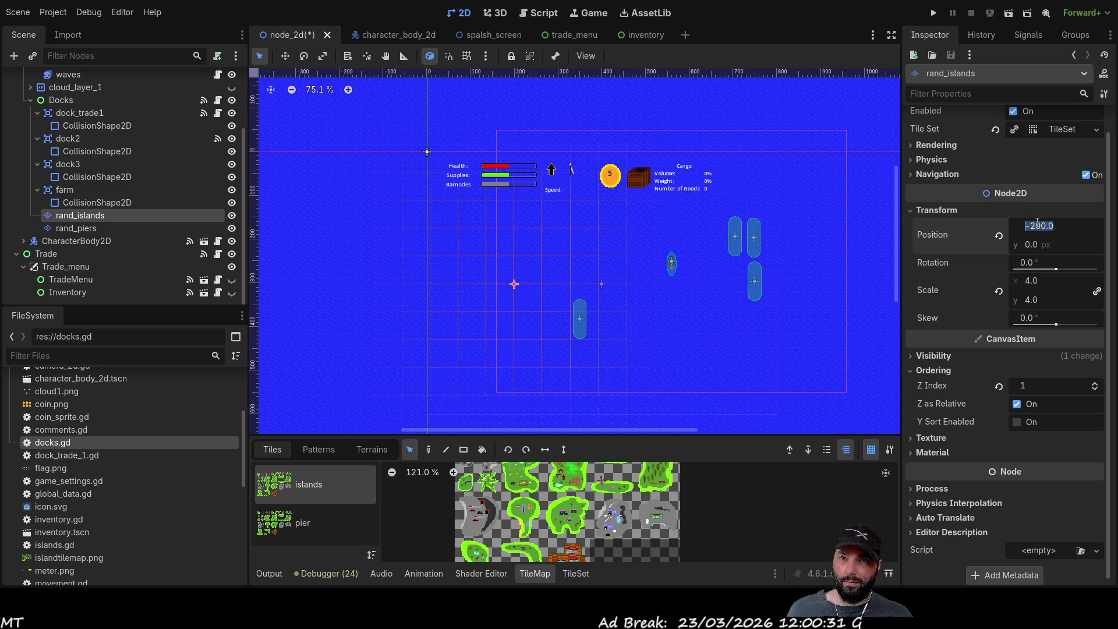
text(-300)
key(Return)
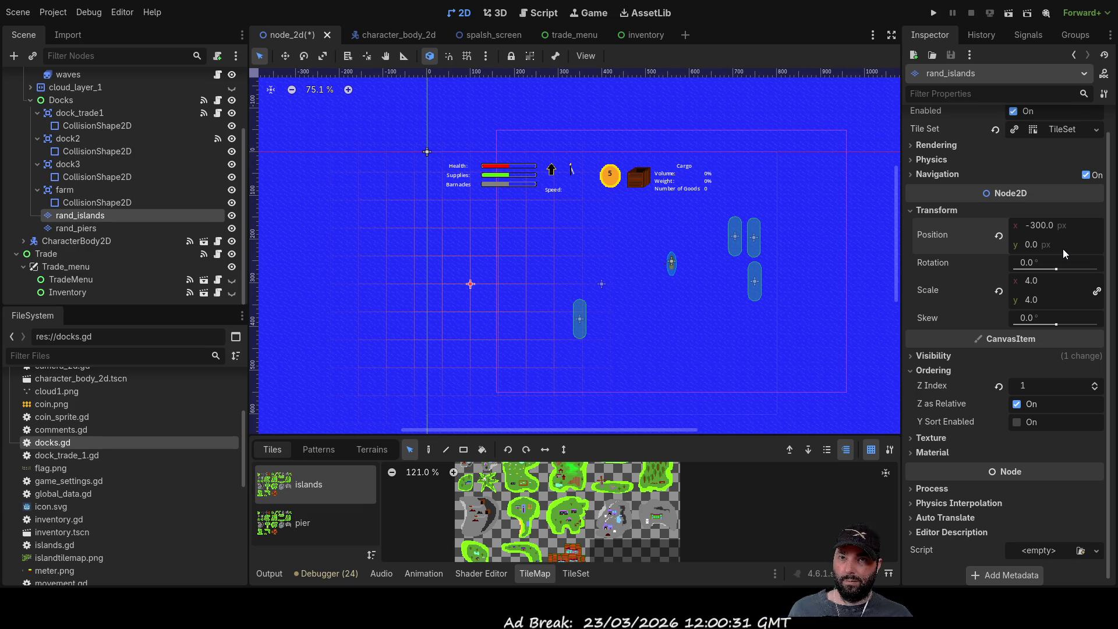
click(1043, 223)
text(-400)
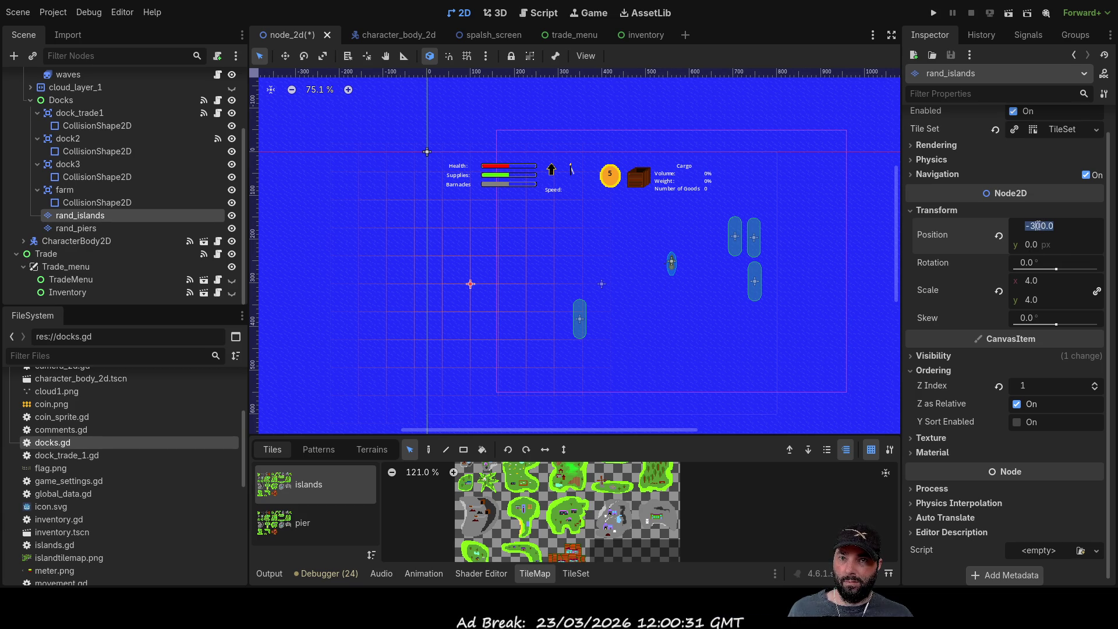
key(Return)
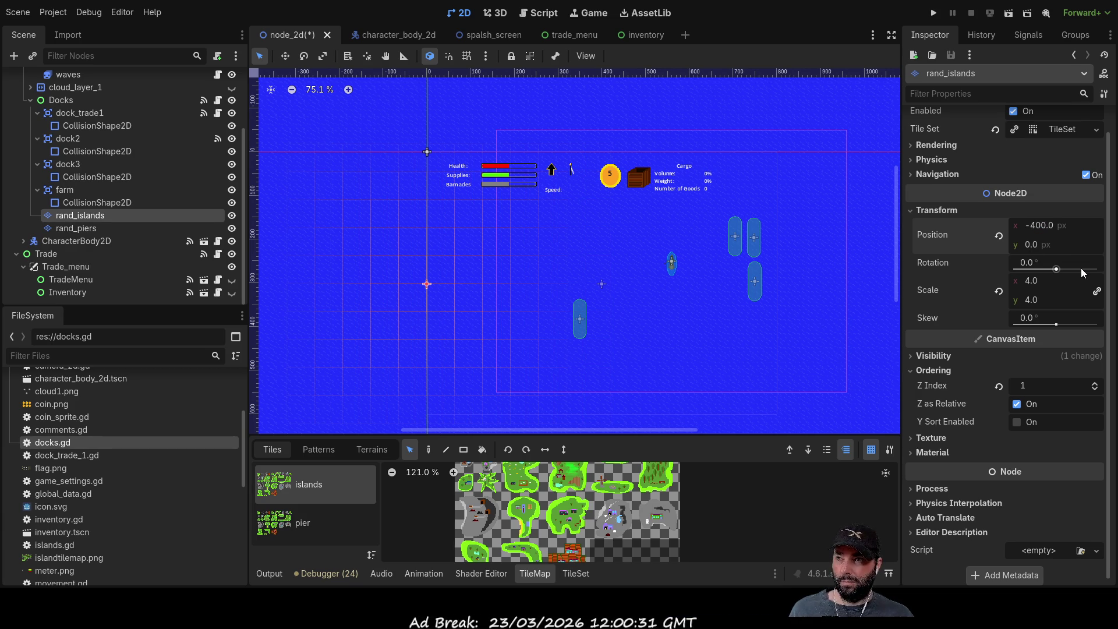
Raise rand_islands by setting its y position to -200 and then -300
click(1029, 243)
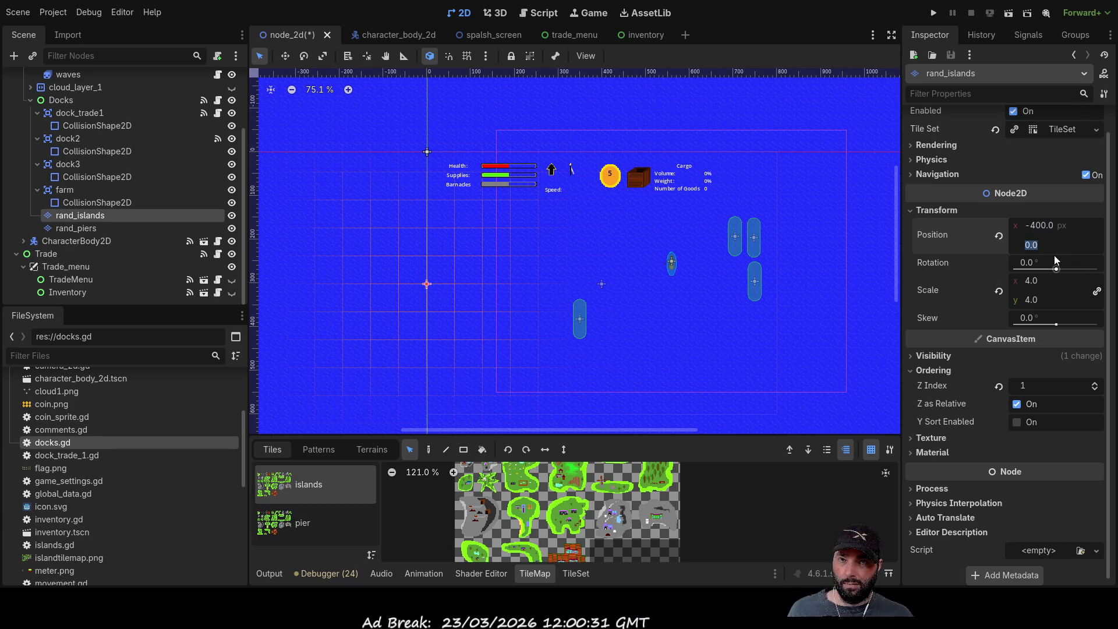
text(-200)
key(Return)
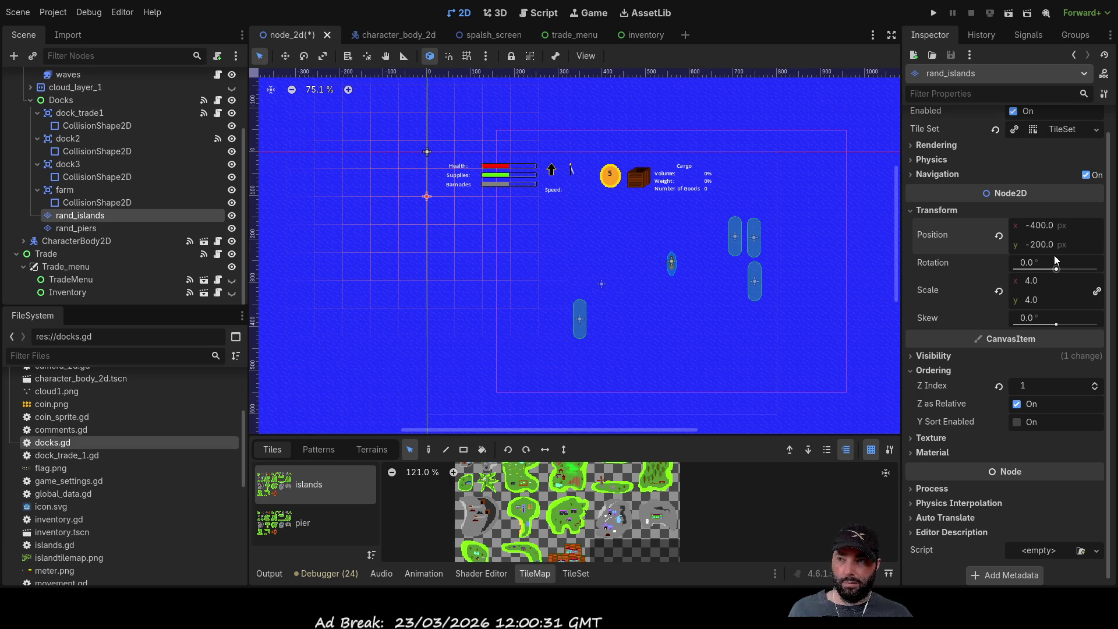
click(1037, 246)
text(-300)
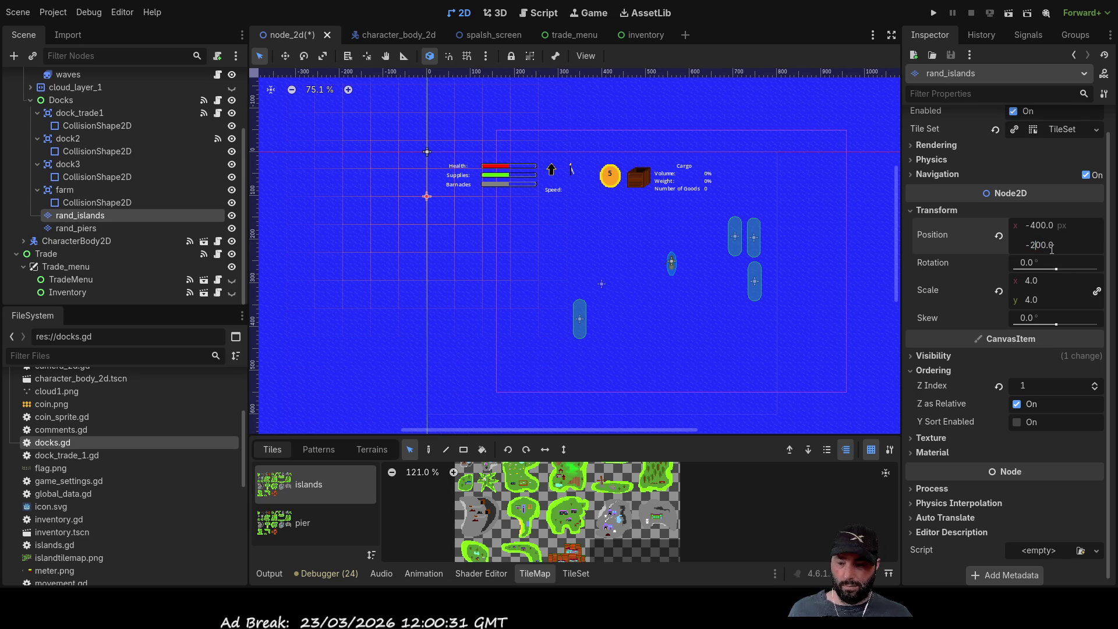
key(Return)
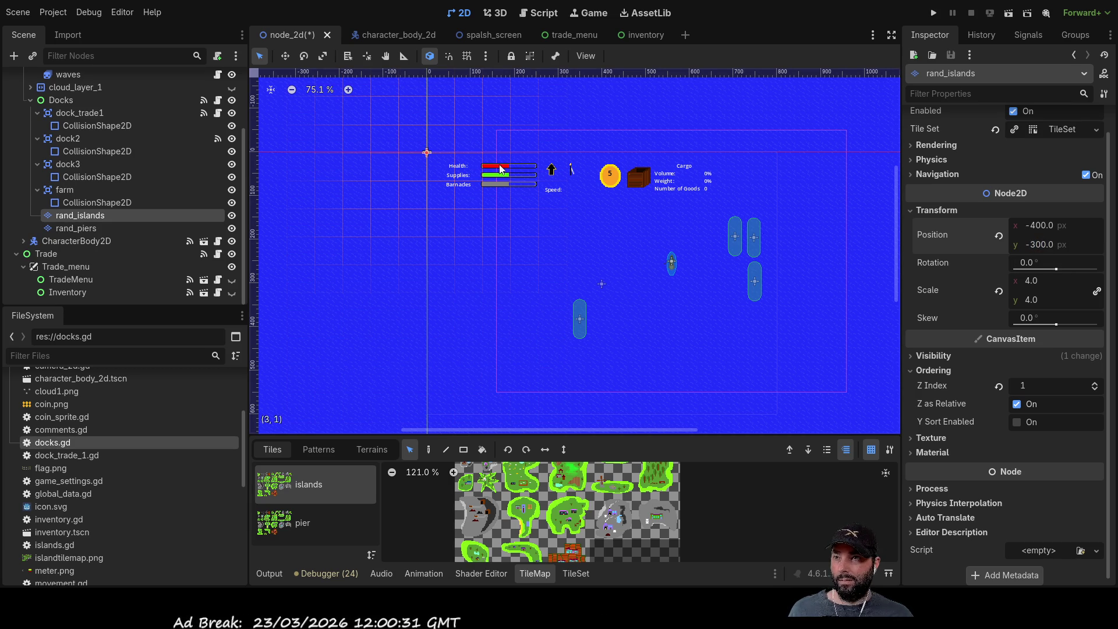
Fine-tune rand_islands' position to -399, -302 to line up with the origin markers
scroll(435, 156, up, 15)
scroll(559, 292, up, 6)
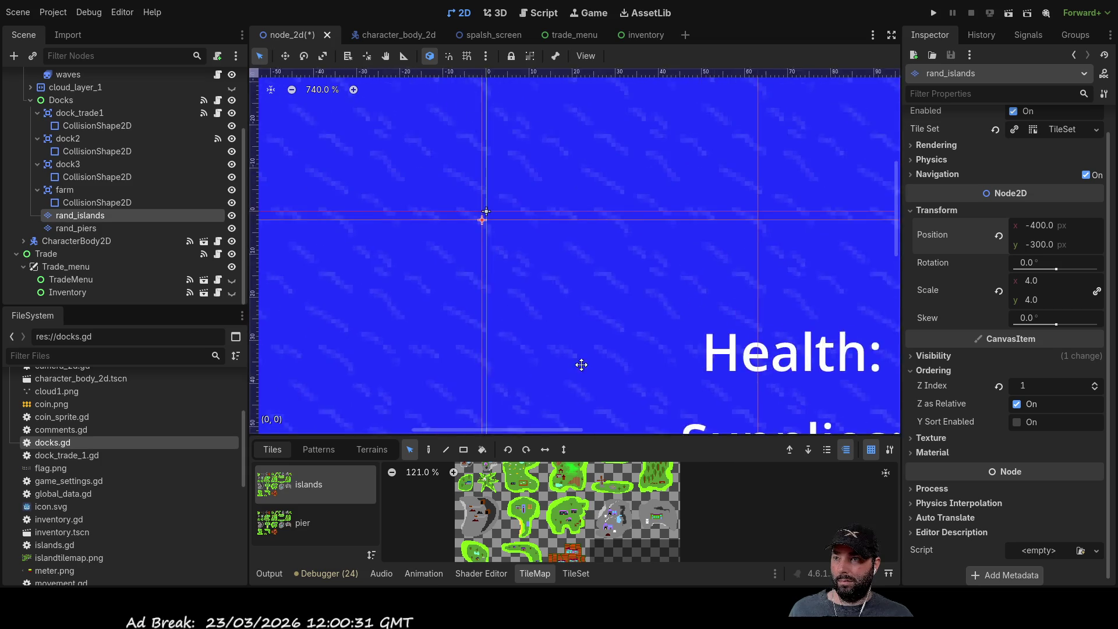
drag(556, 188, 618, 331)
click(1051, 224)
click(1050, 225)
key(Left)
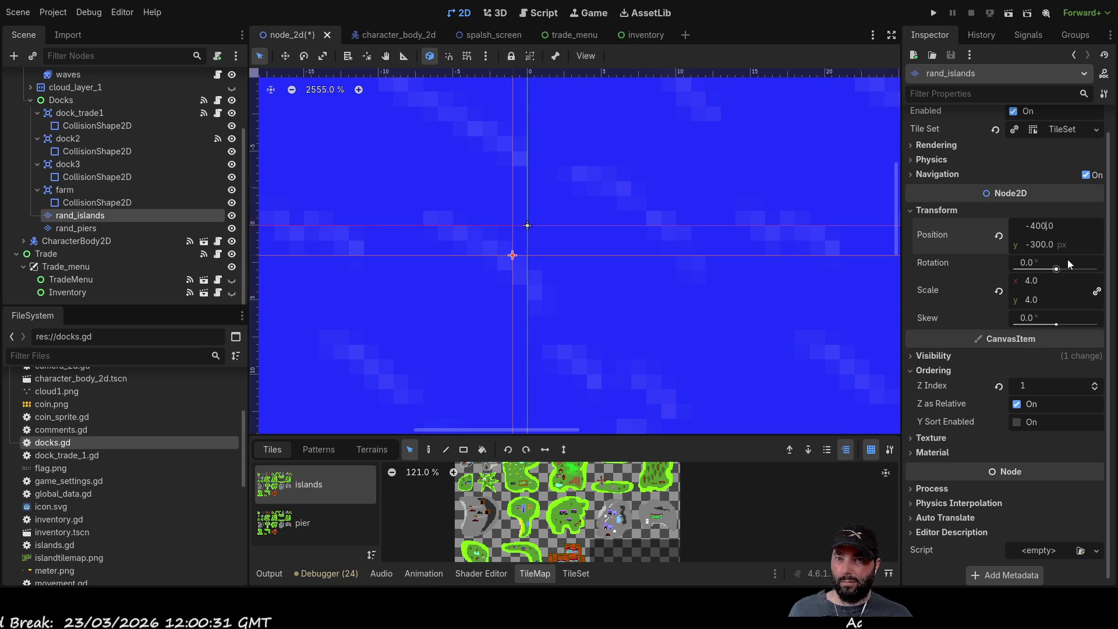
key(BackSpace)
key(BackSpace)
key(BackSpace)
text(399)
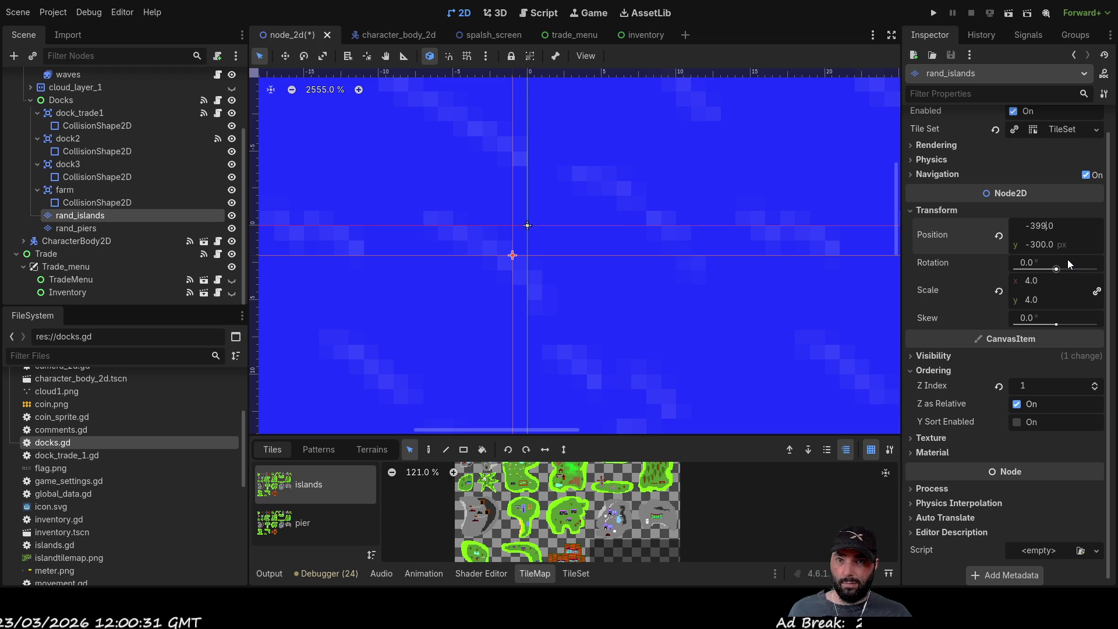
key(Return)
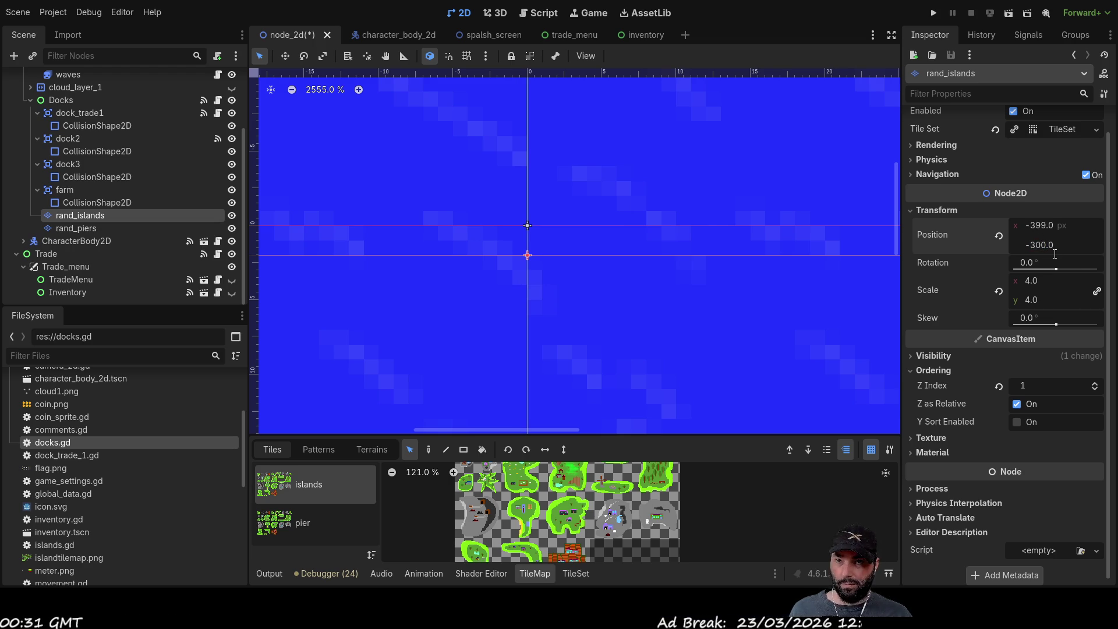
key(Return)
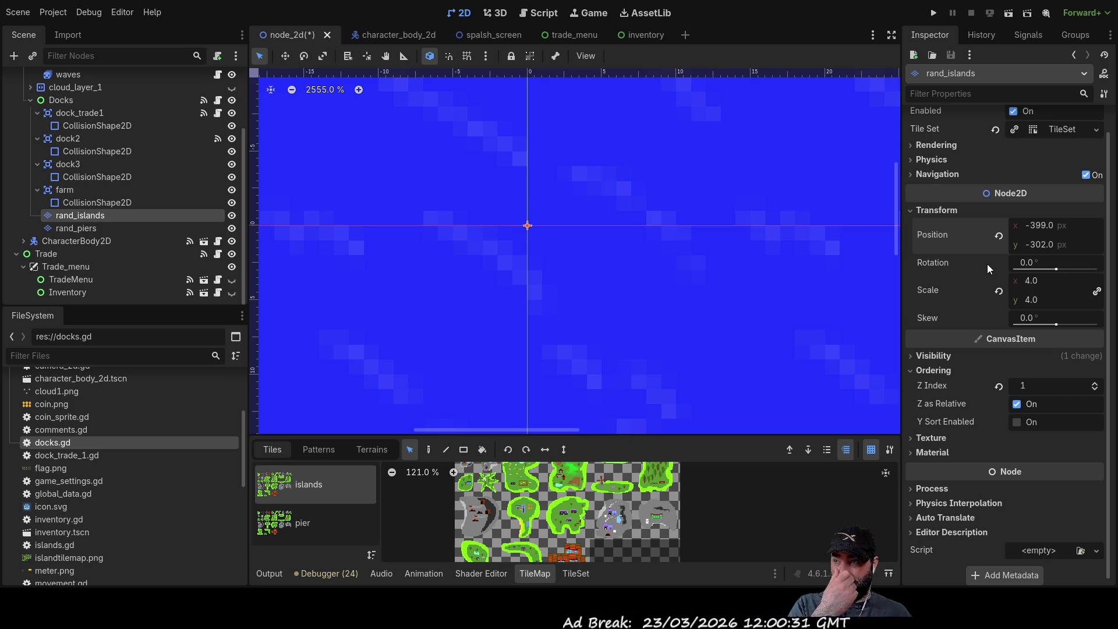
Zoom out to see all the dock capsules, then select dock_trade1 to view its properties
scroll(711, 313, down, 8)
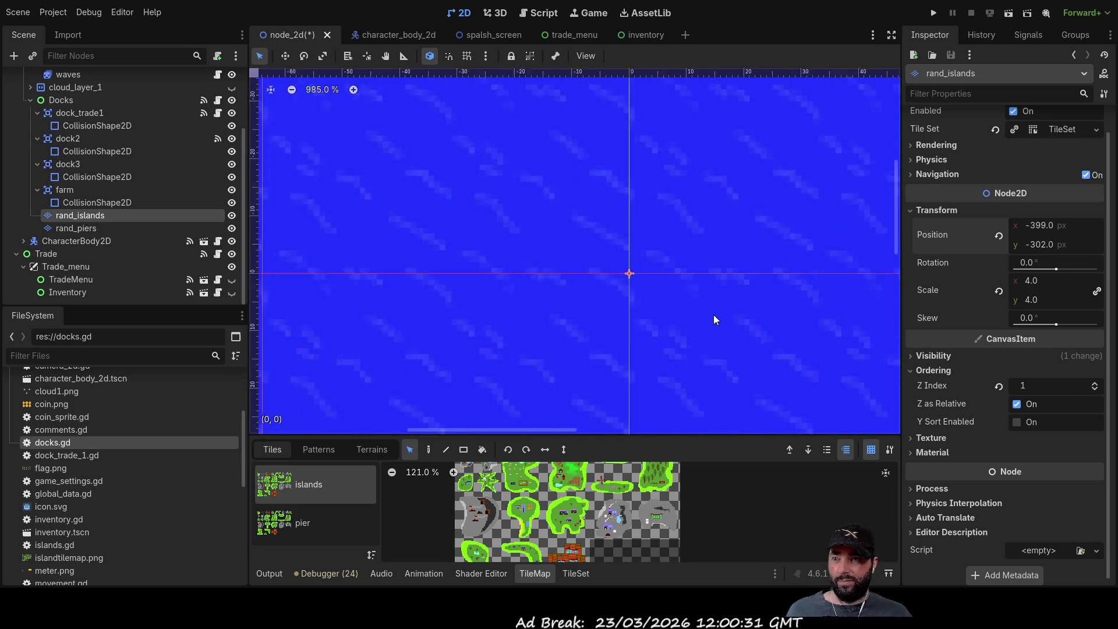
scroll(737, 337, down, 8)
scroll(541, 118, up, 2)
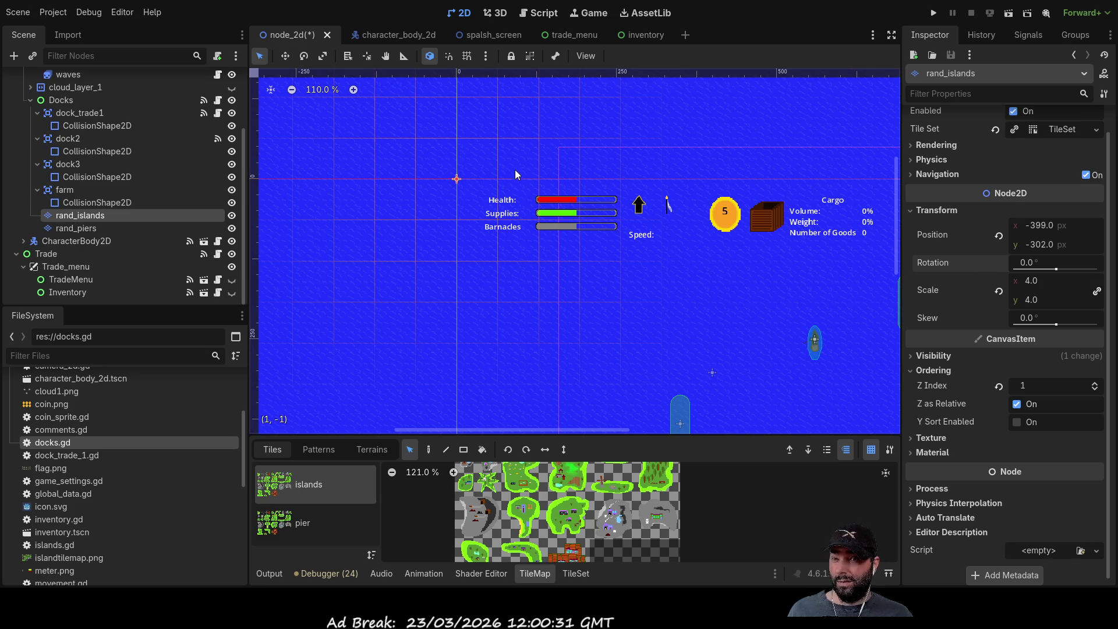
scroll(492, 188, up, 5)
scroll(491, 190, up, 8)
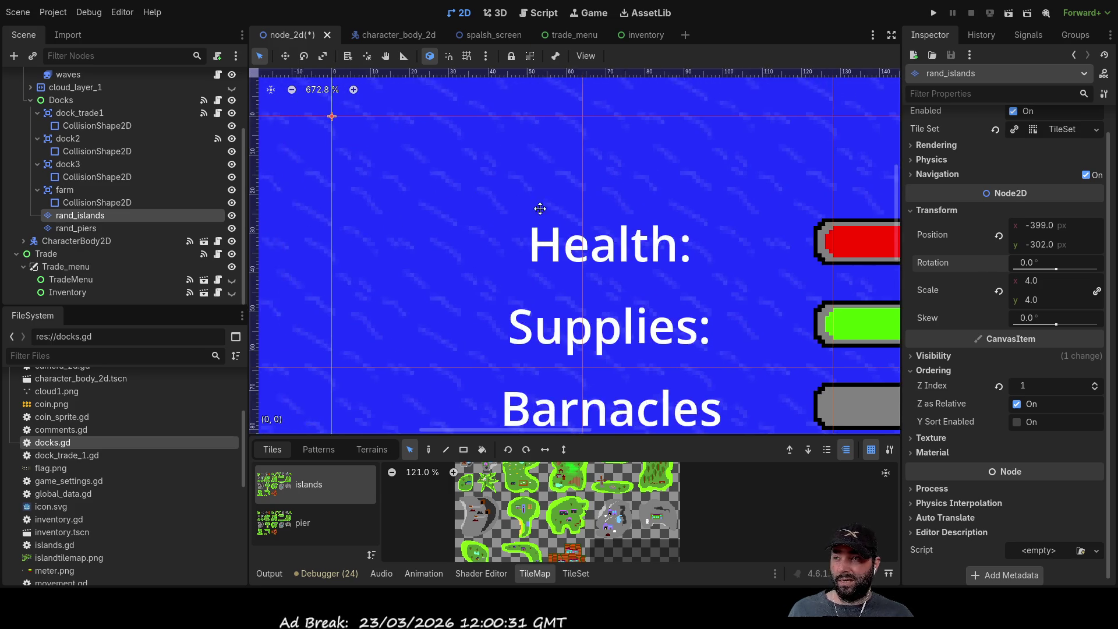
drag(631, 276, 583, 278)
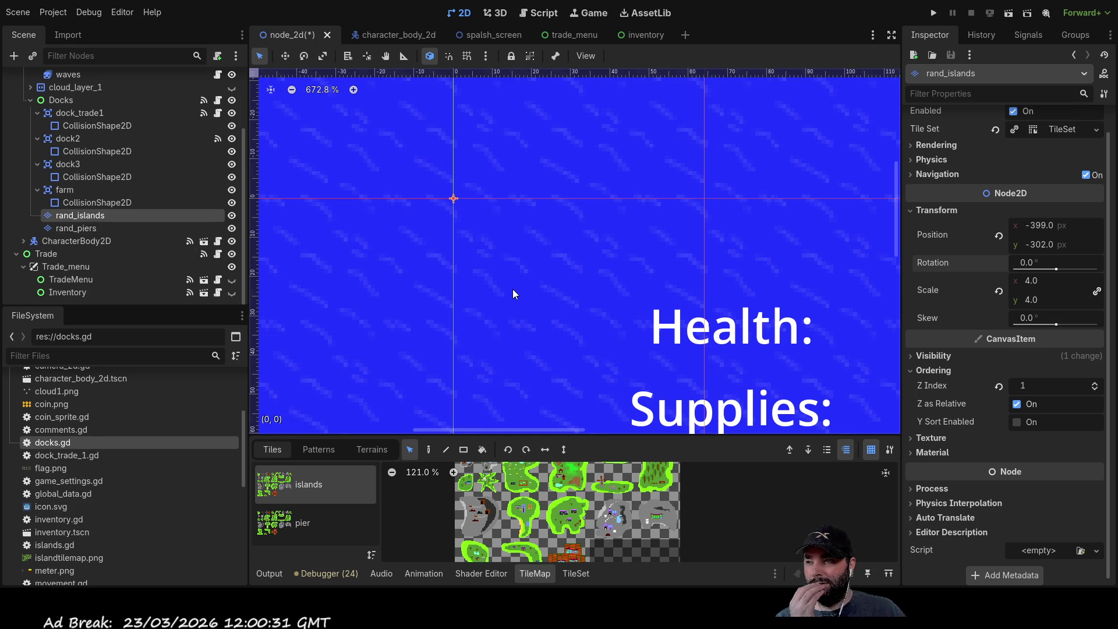
scroll(533, 251, down, 11)
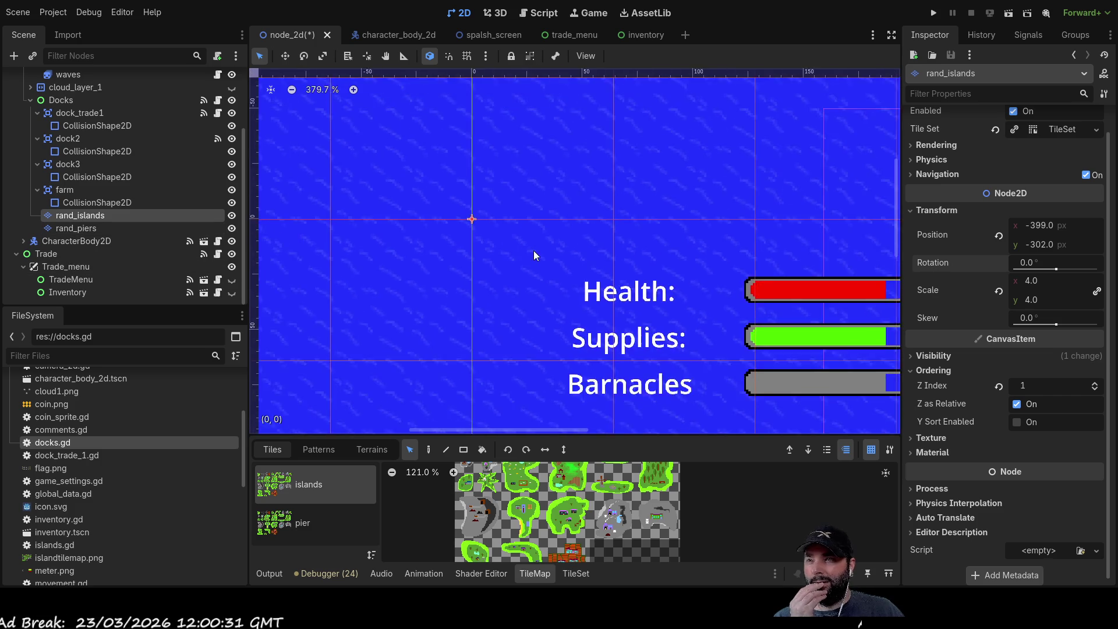
scroll(722, 322, down, 1)
scroll(722, 323, down, 5)
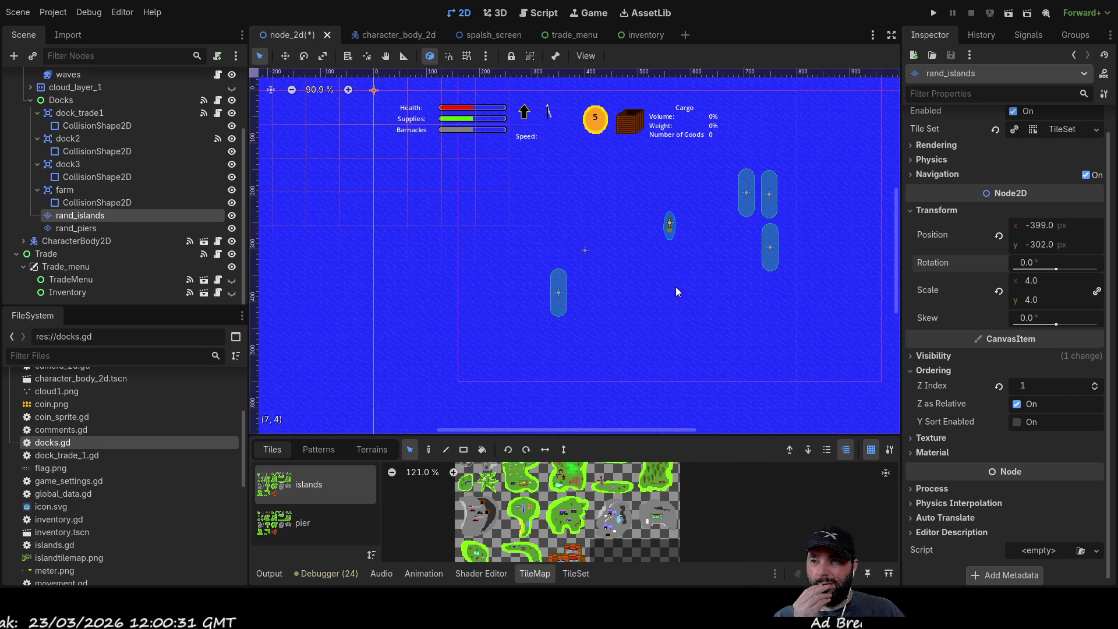
scroll(462, 152, up, 5)
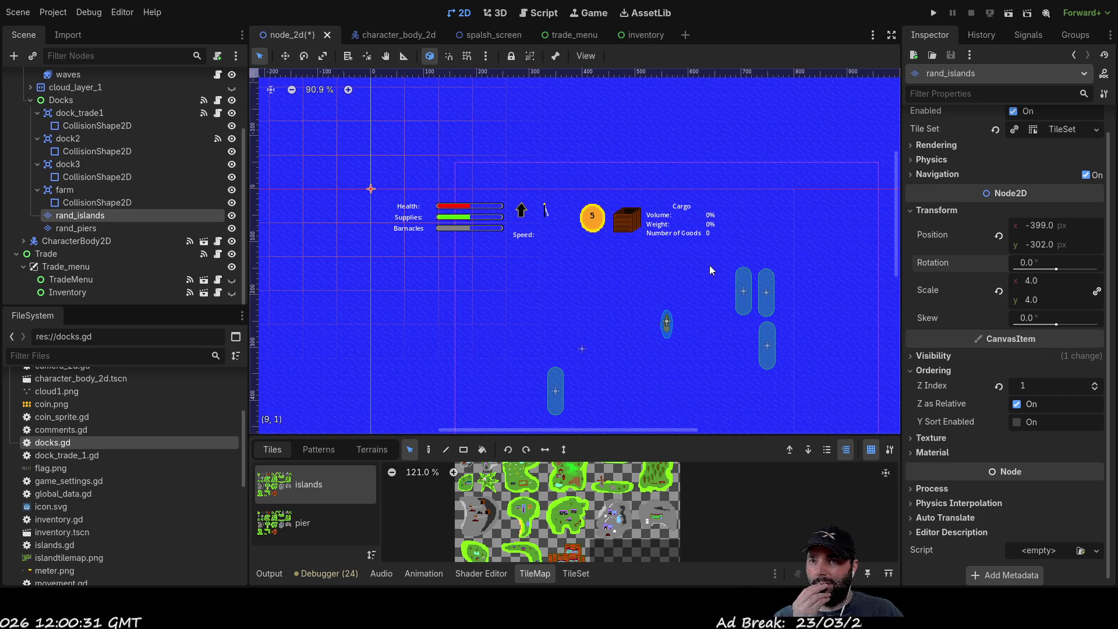
click(85, 114)
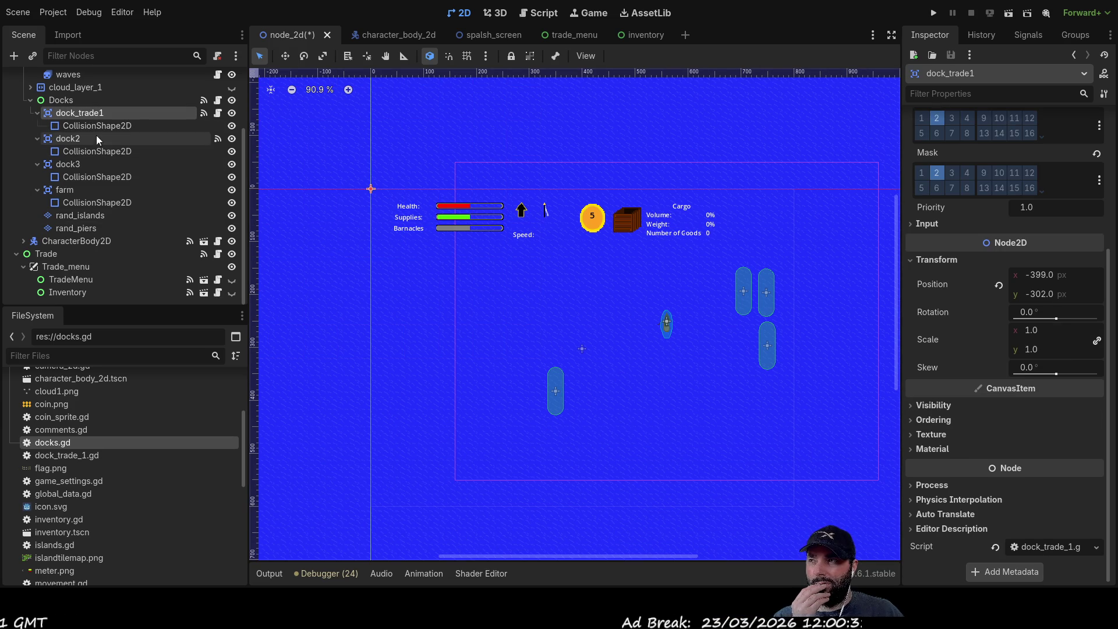
Select dock_trade1's collision capsule and drag it up beside the Health bar
click(78, 127)
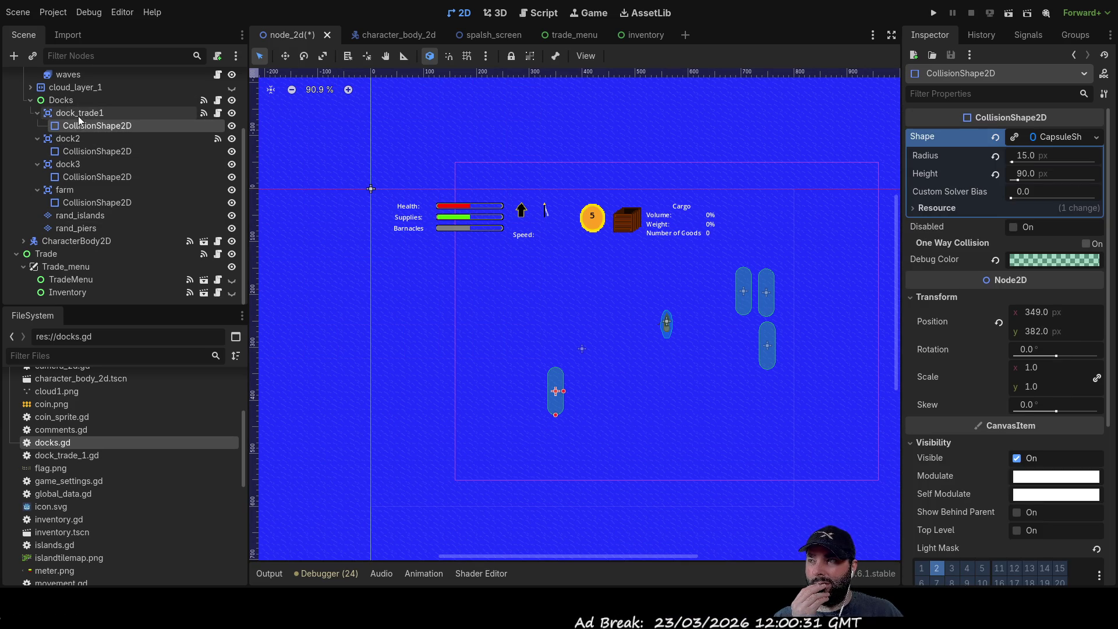
click(78, 115)
mouse_move(554, 388)
mouse_down()
mouse_move(532, 291)
mouse_move(472, 181)
mouse_up()
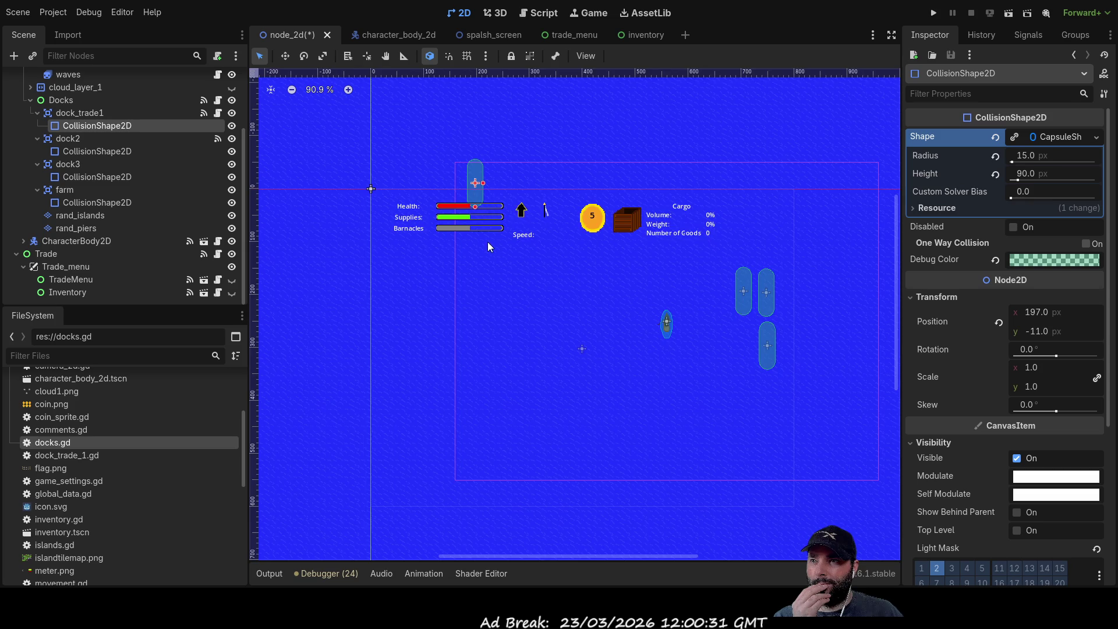
scroll(497, 283, up, 10)
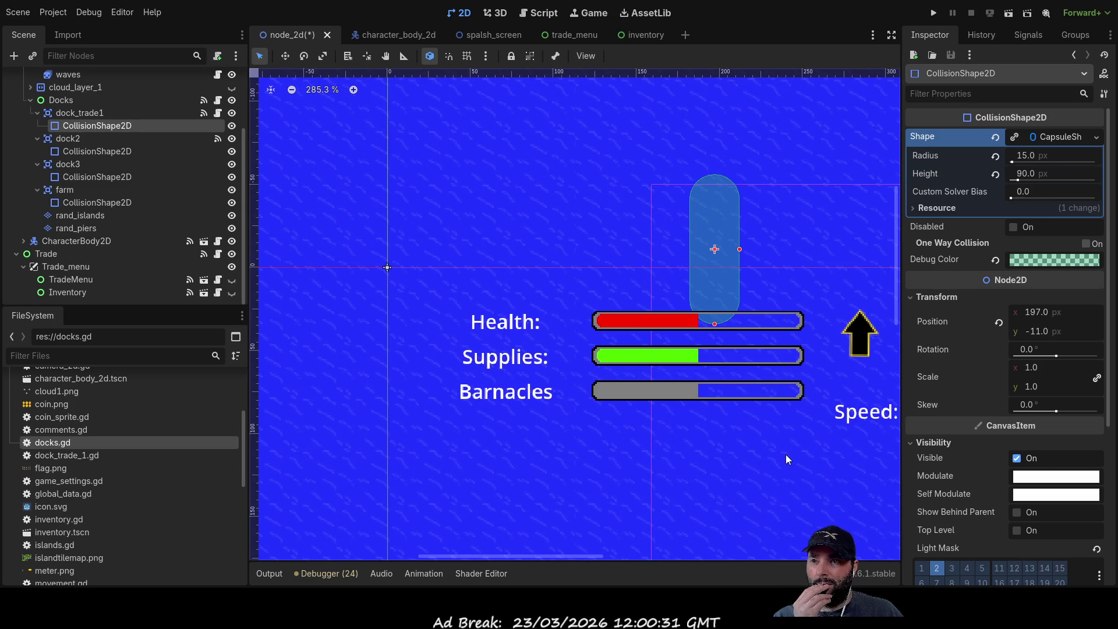
scroll(500, 320, down, 4)
scroll(591, 352, down, 4)
scroll(592, 351, up, 5)
mouse_move(592, 352)
mouse_down()
mouse_move(489, 293)
mouse_move(641, 407)
mouse_up()
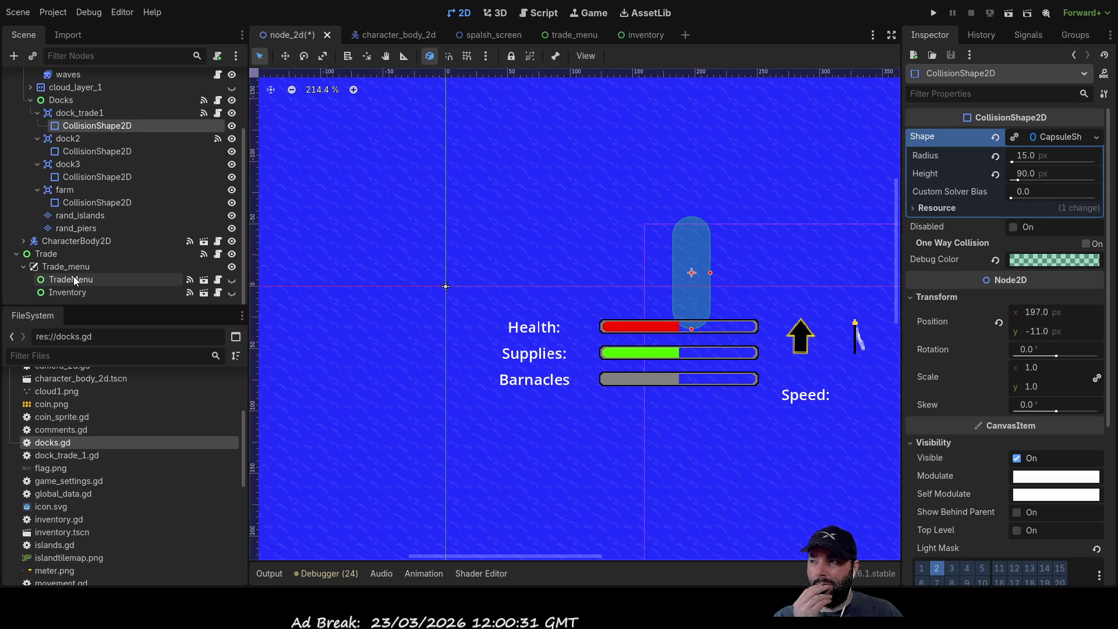
Drag the capsule left beside the origin and nudge it until Position reads 64, 0
click(90, 215)
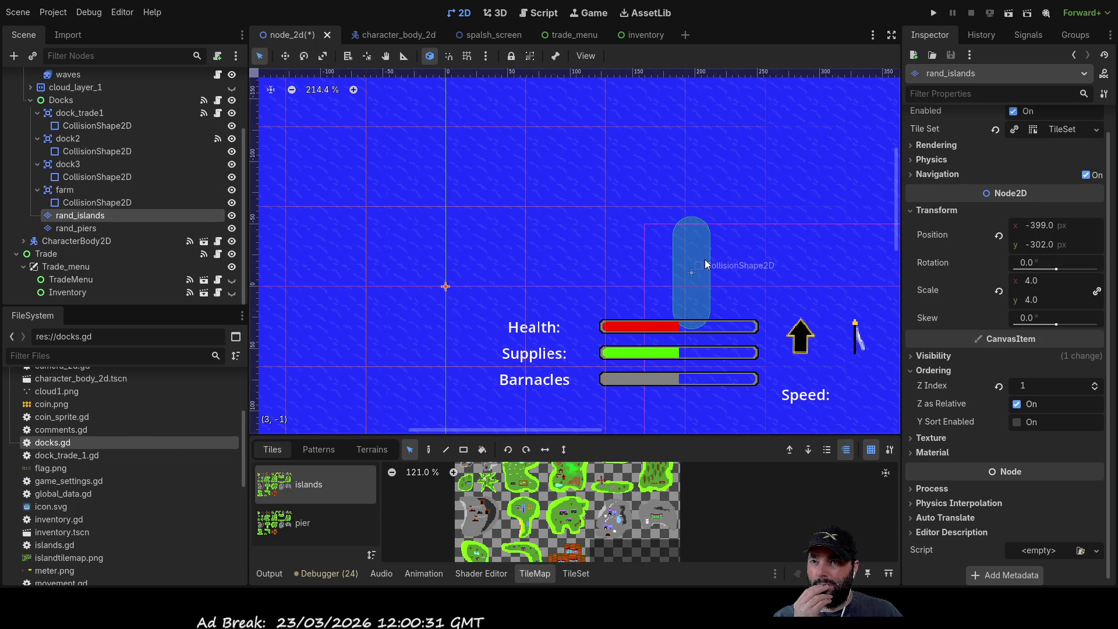
click(94, 110)
mouse_move(697, 243)
mouse_down()
mouse_move(521, 243)
mouse_move(535, 257)
mouse_up()
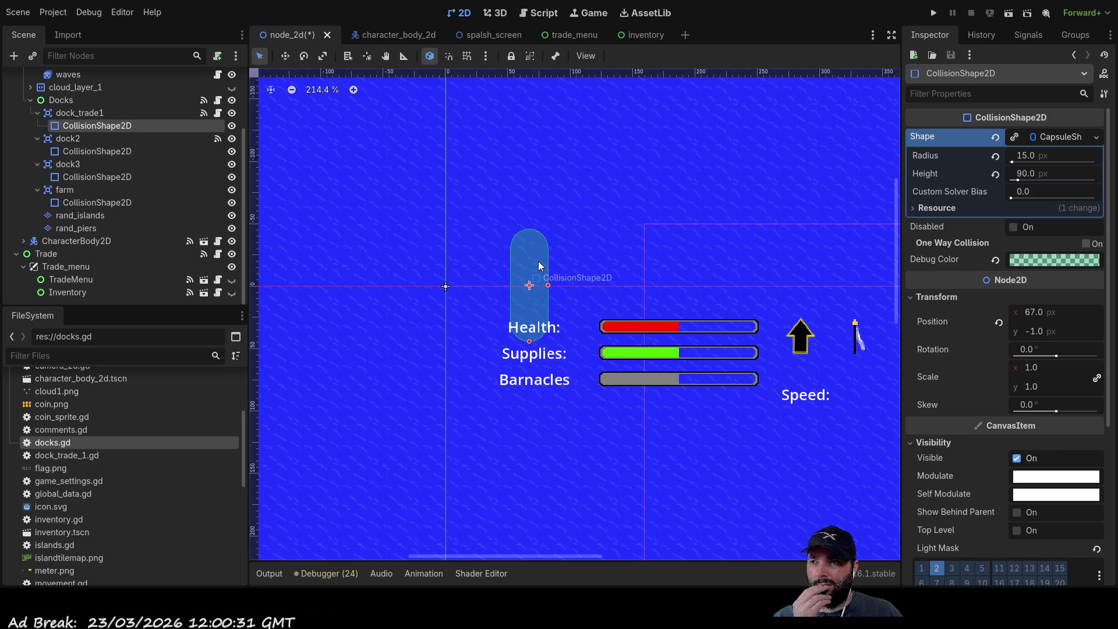
key(Left)
key(Left)
key(Left)
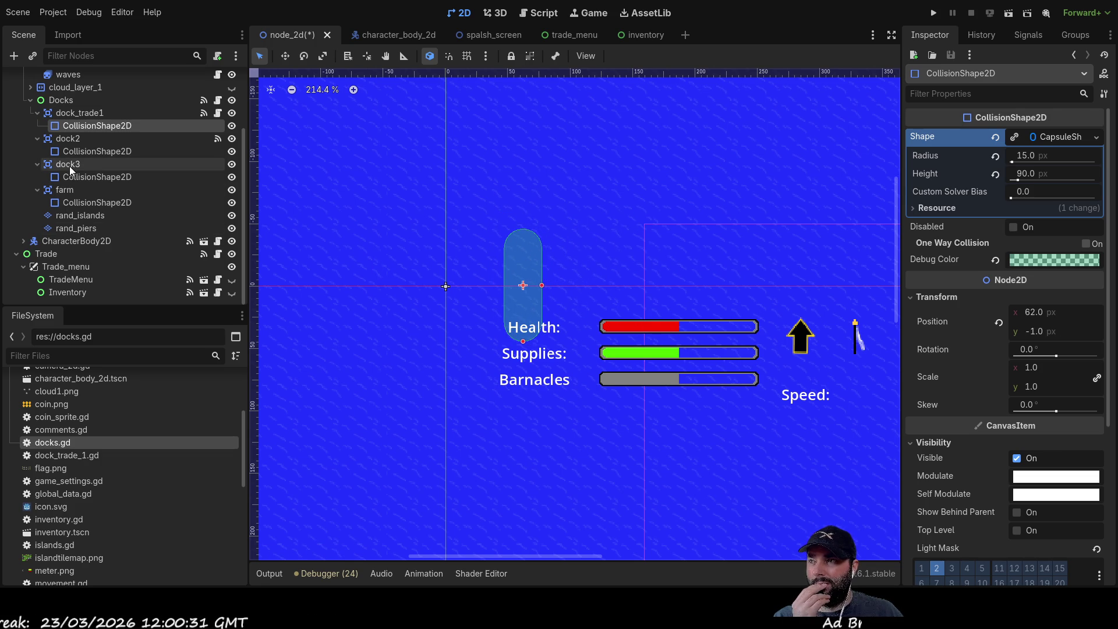
click(67, 213)
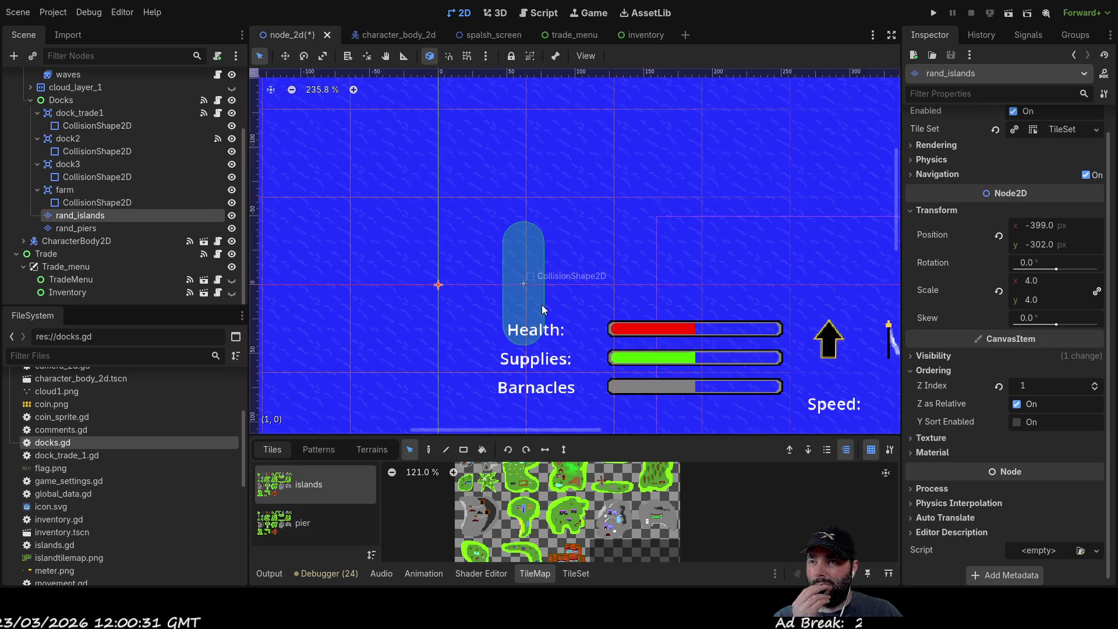
scroll(544, 299, up, 7)
scroll(610, 310, up, 1)
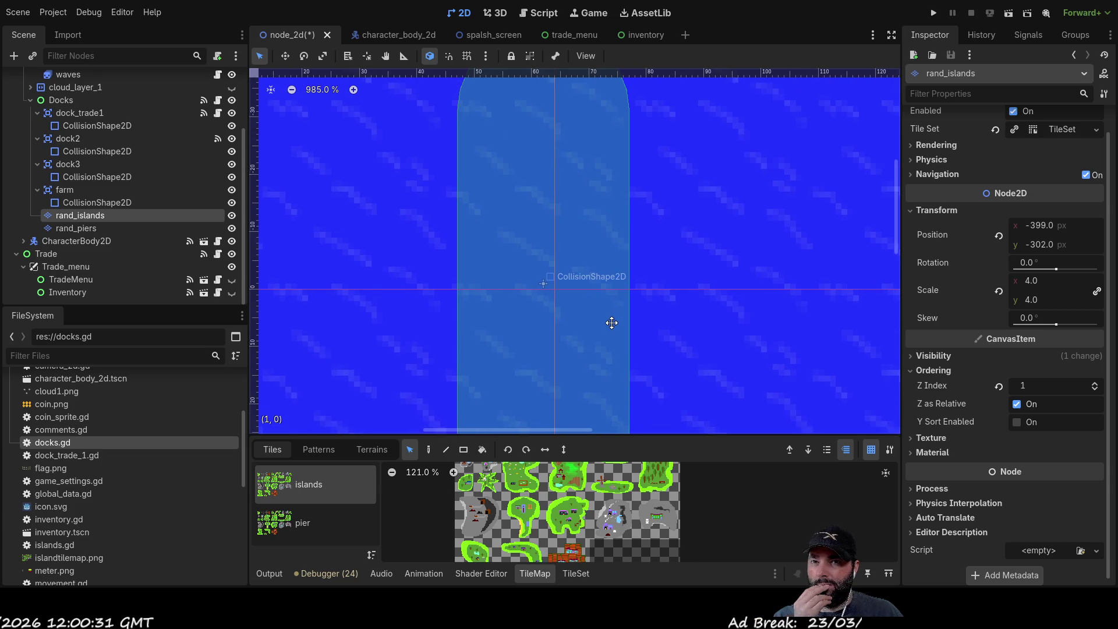
click(88, 127)
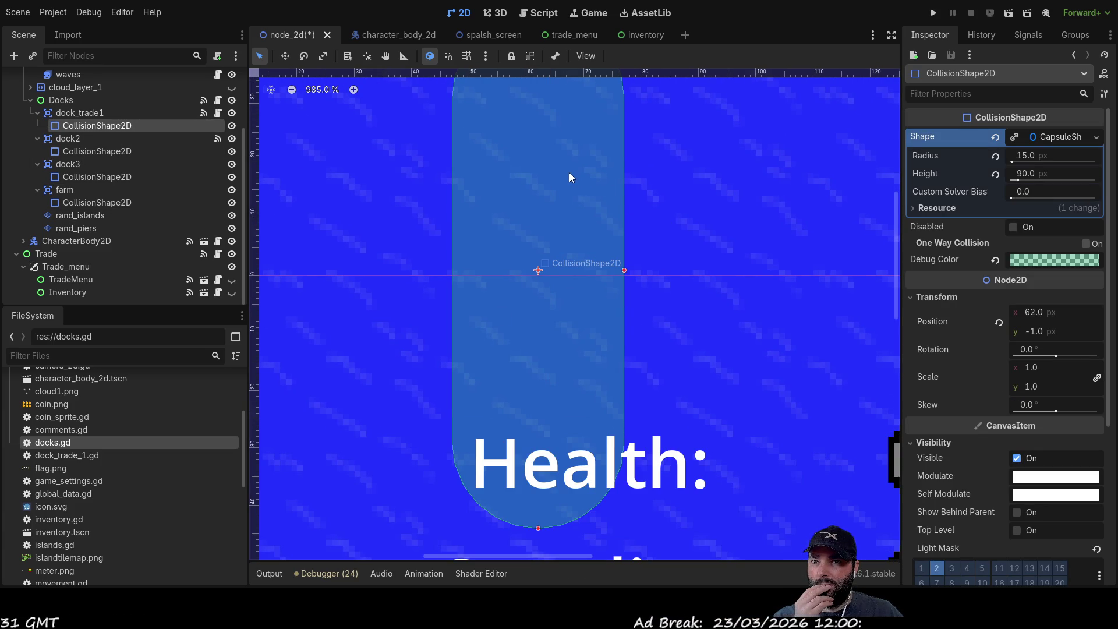
drag(564, 175, 574, 177)
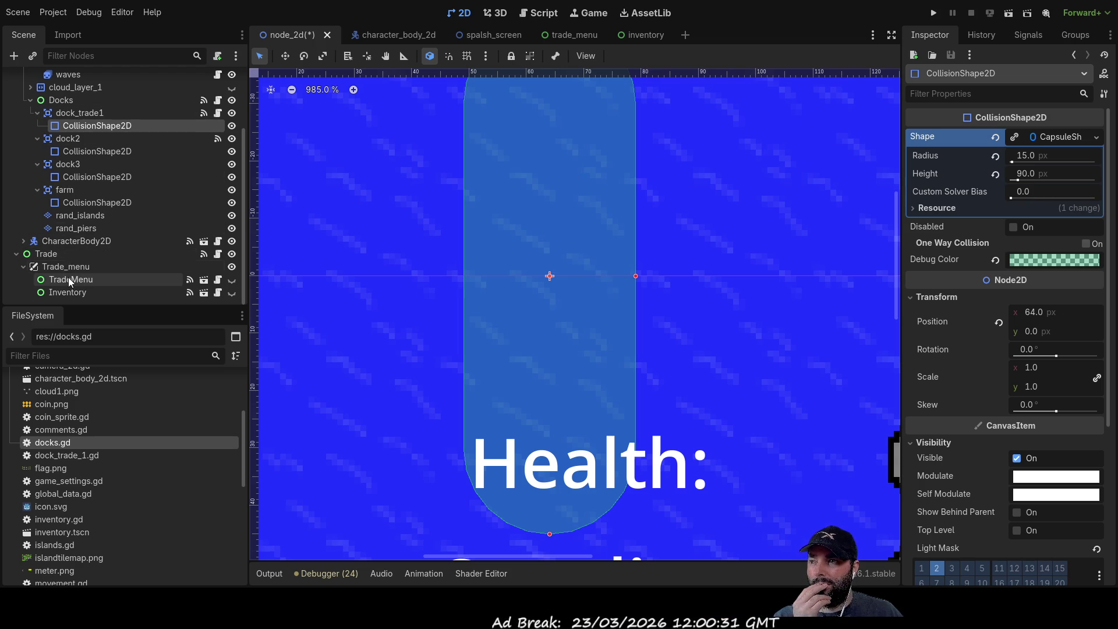
click(75, 214)
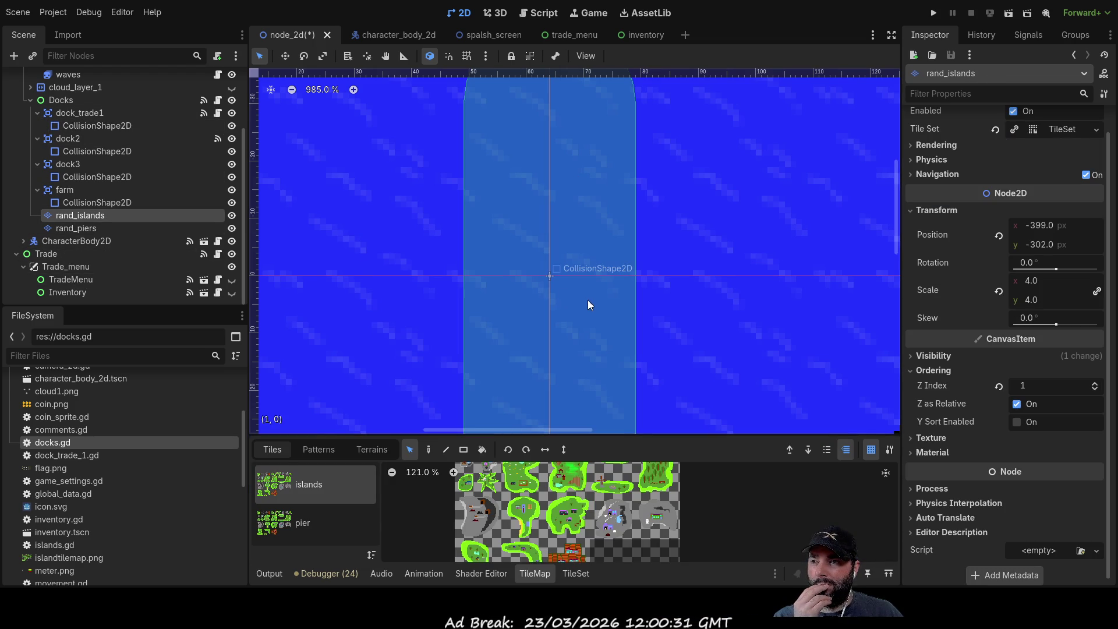
Inspect dock_trade1's and dock2's collision shapes in the 2D view
scroll(530, 299, down, 5)
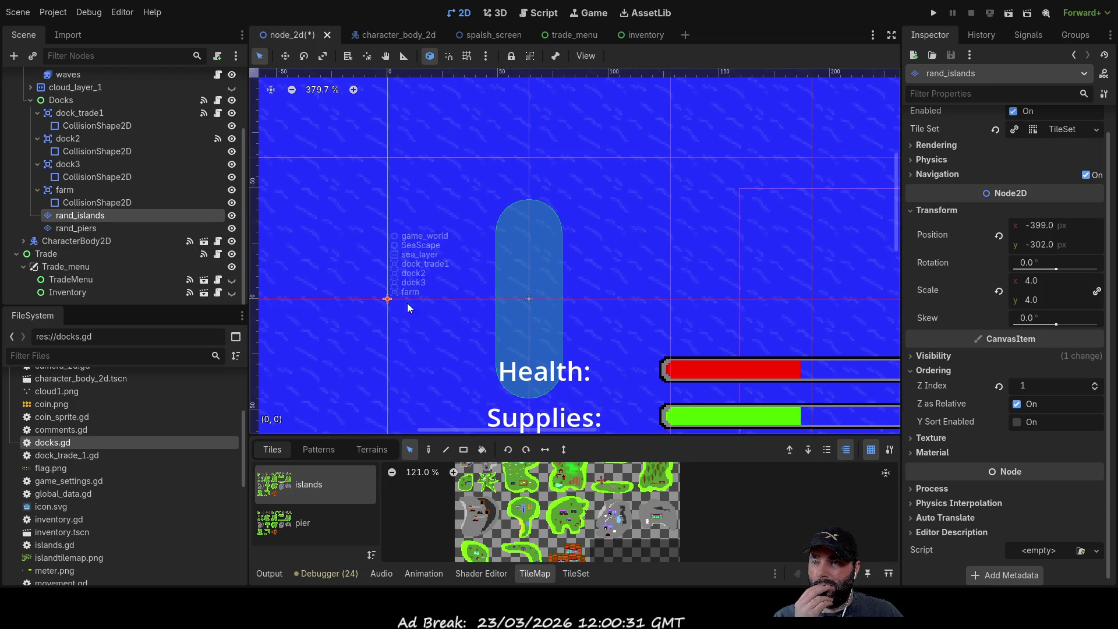
mouse_move(640, 291)
mouse_down()
mouse_move(654, 143)
mouse_move(652, 221)
mouse_up()
scroll(578, 274, up, 3)
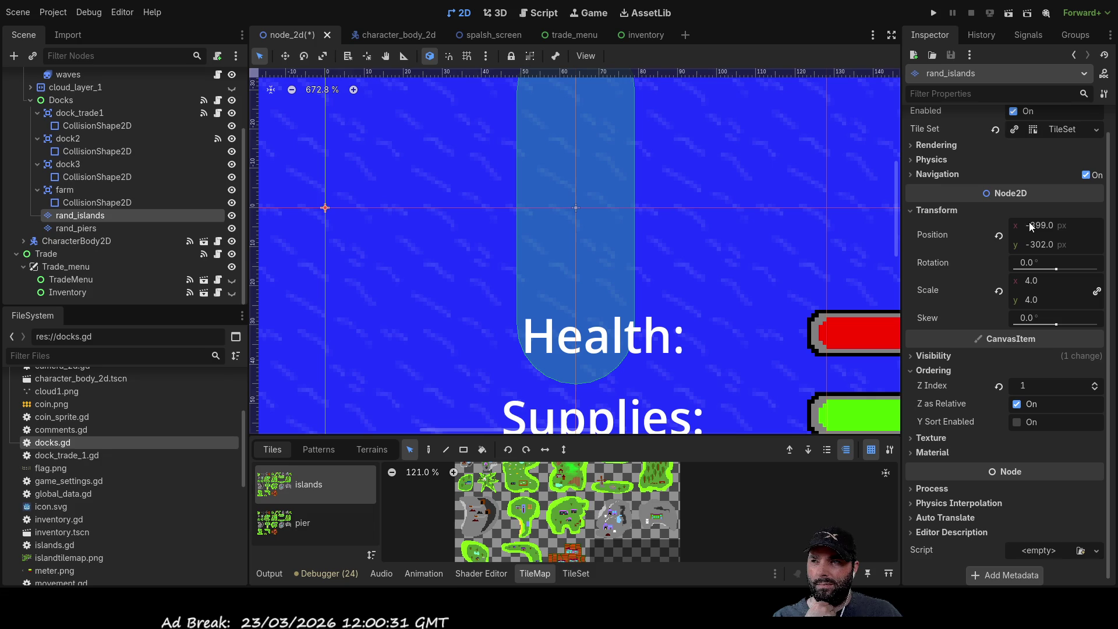
click(80, 127)
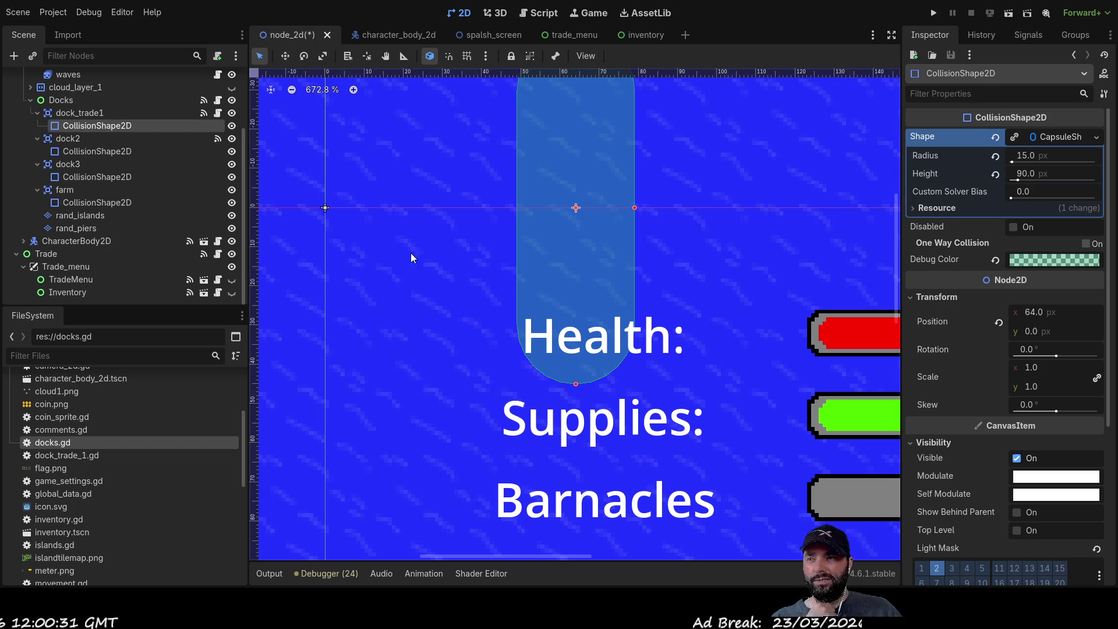
scroll(534, 260, down, 2)
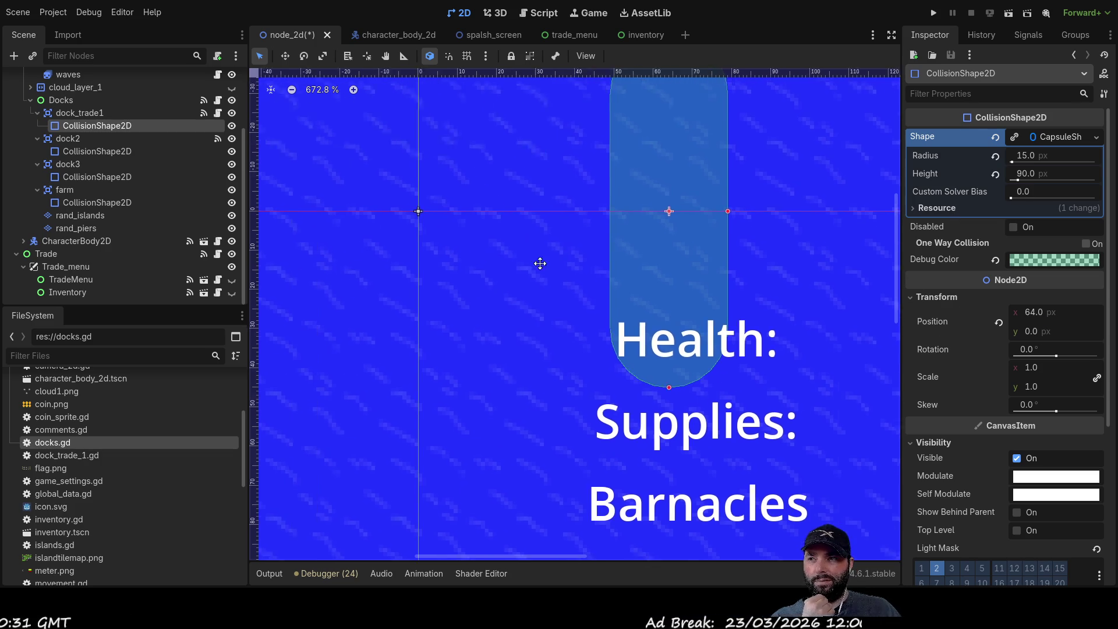
scroll(503, 337, up, 2)
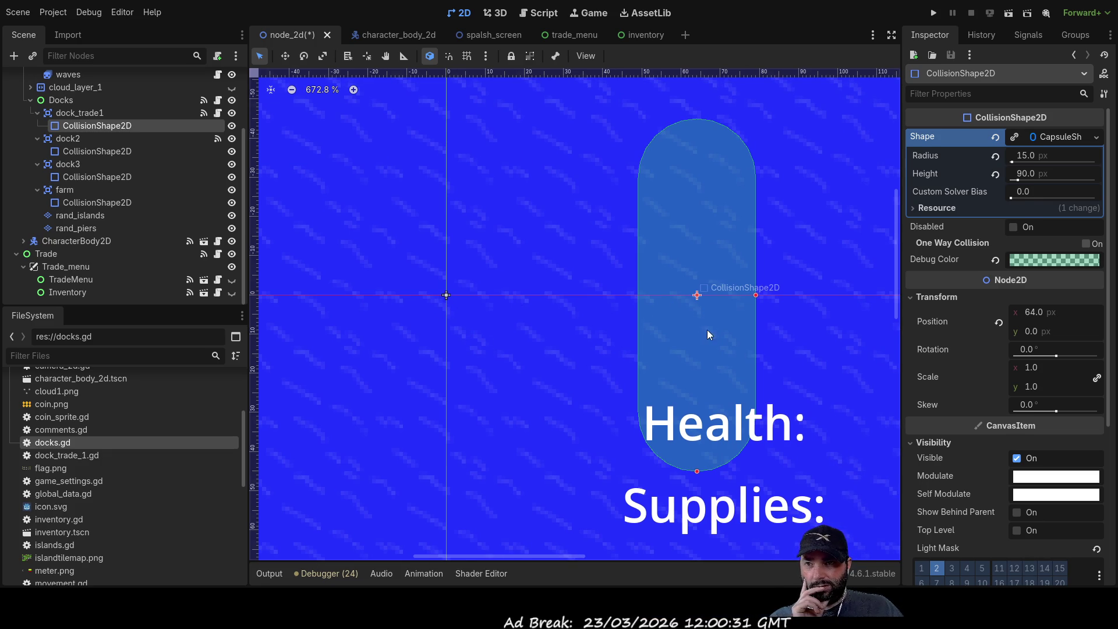
click(549, 339)
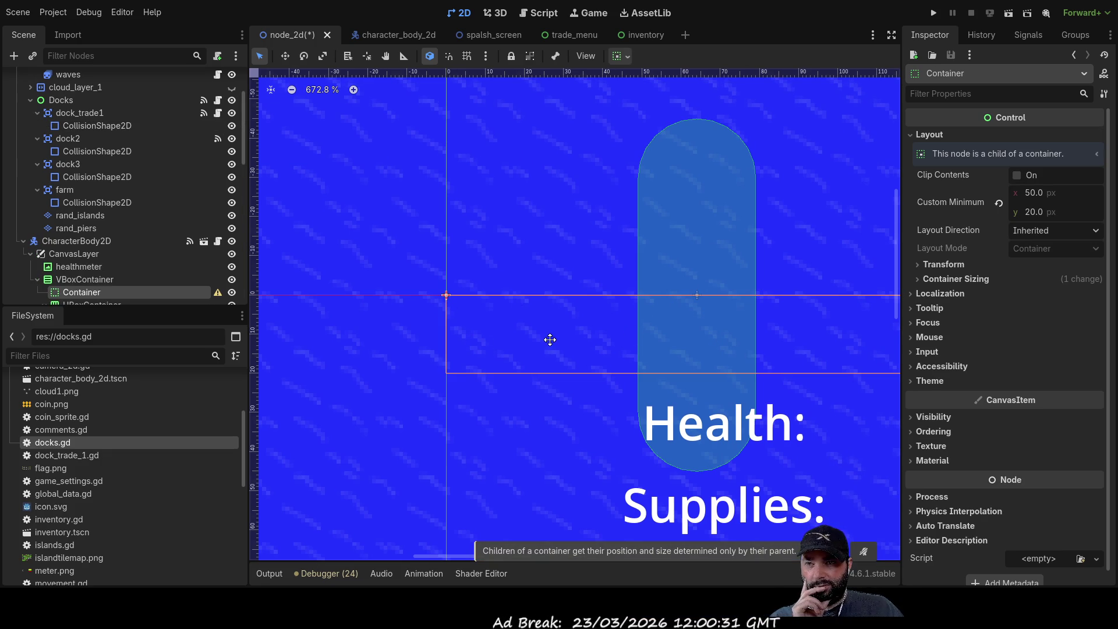
click(85, 150)
click(107, 126)
Drag dock_trade1's capsule onto the origin and back to 64, 0, then open dock_trade_1.gd
click(709, 337)
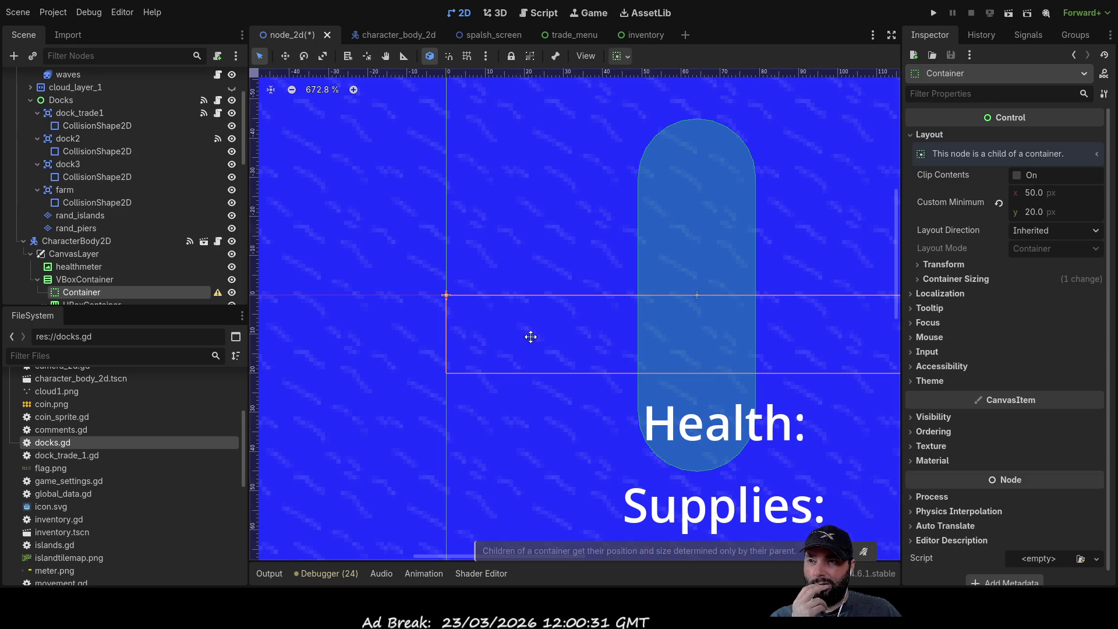
click(705, 218)
drag(698, 211, 452, 208)
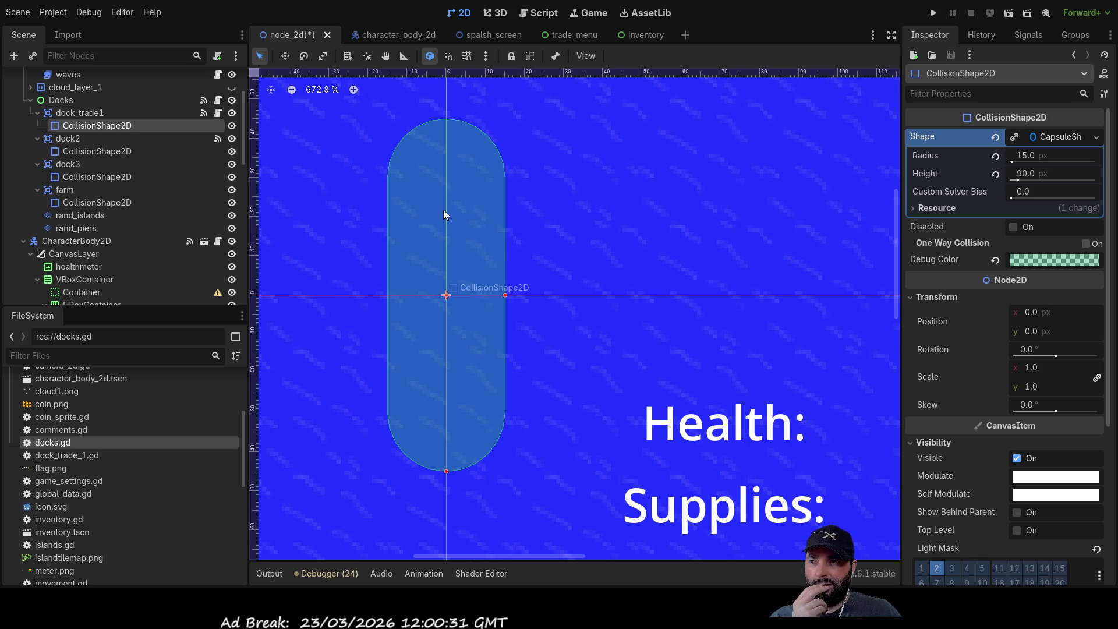
drag(469, 212, 716, 211)
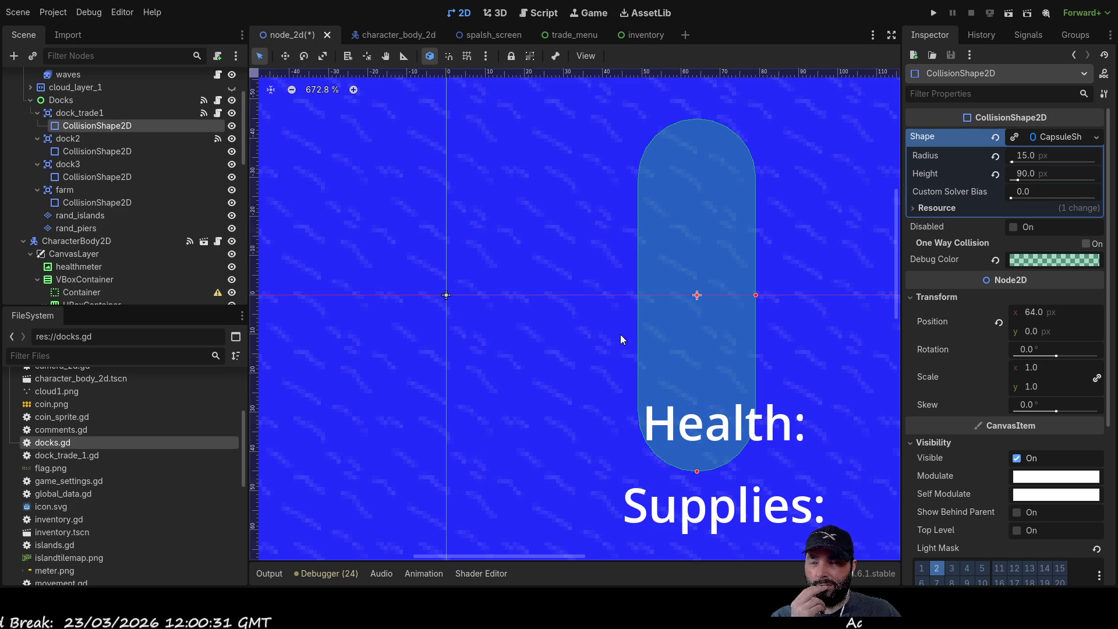
scroll(574, 371, down, 6)
mouse_move(805, 287)
mouse_down()
mouse_move(549, 142)
mouse_move(590, 247)
mouse_up()
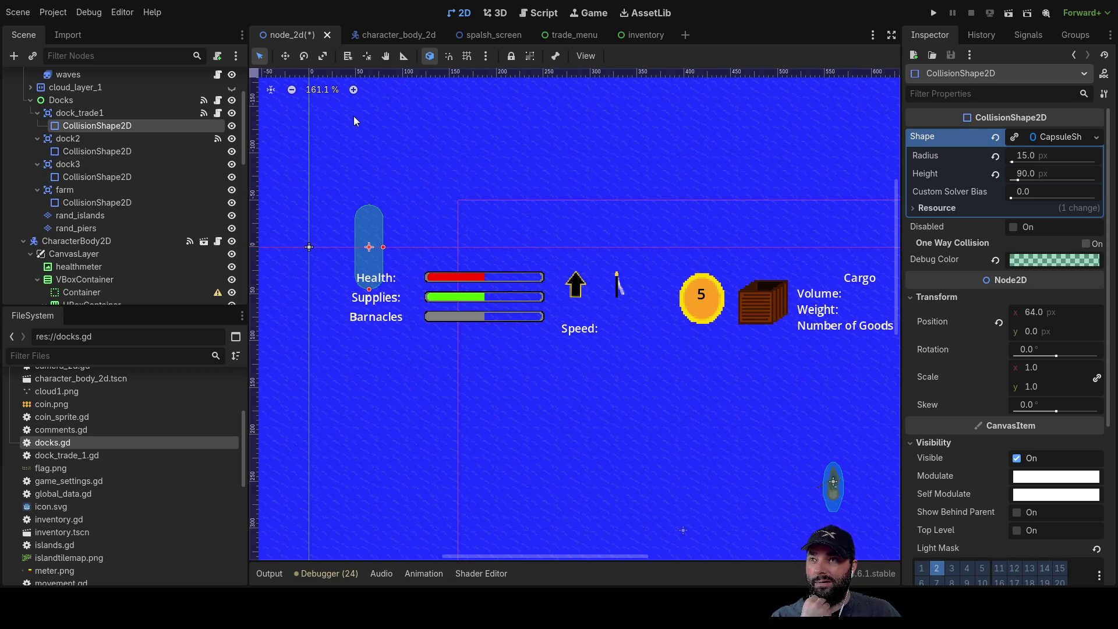
click(539, 12)
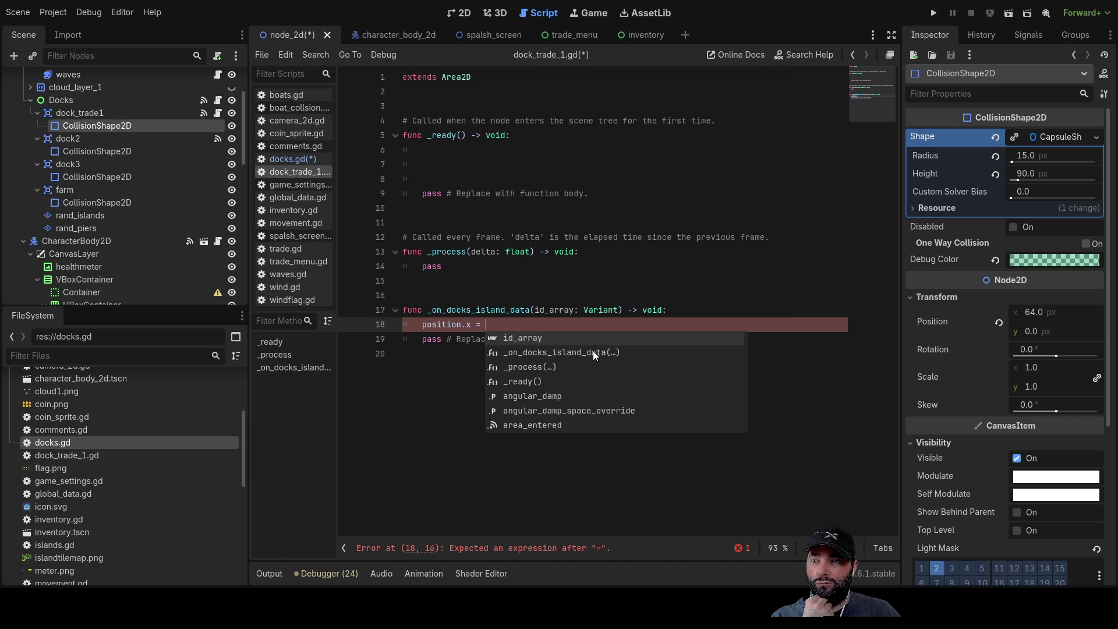
Complete line 18 so position.x is assigned from id_array[0][0]
key(Escape)
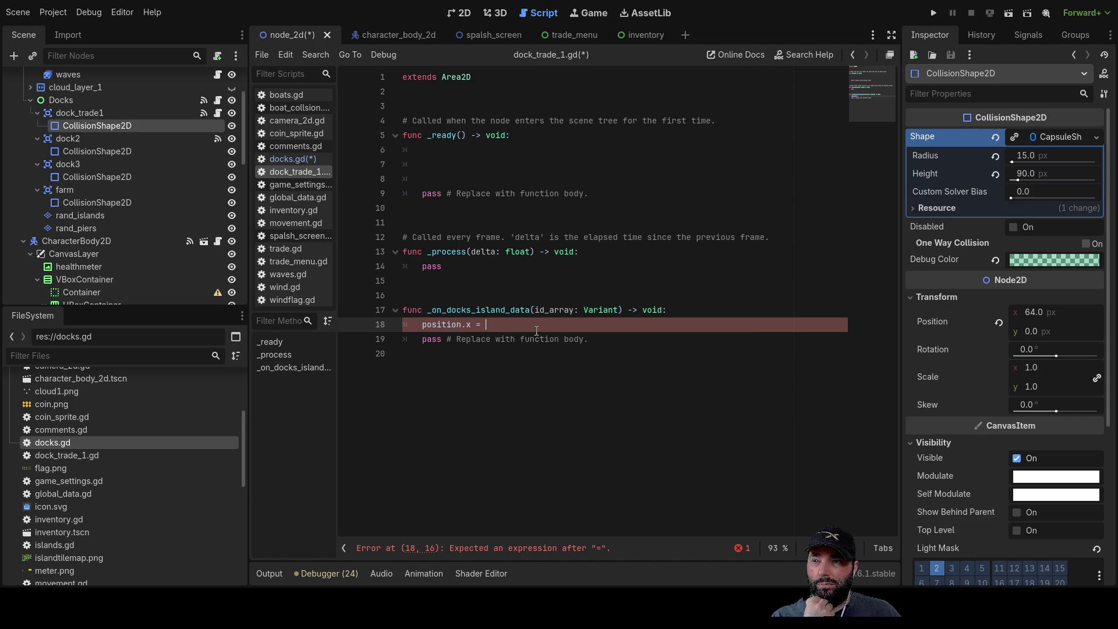
double_click(576, 309)
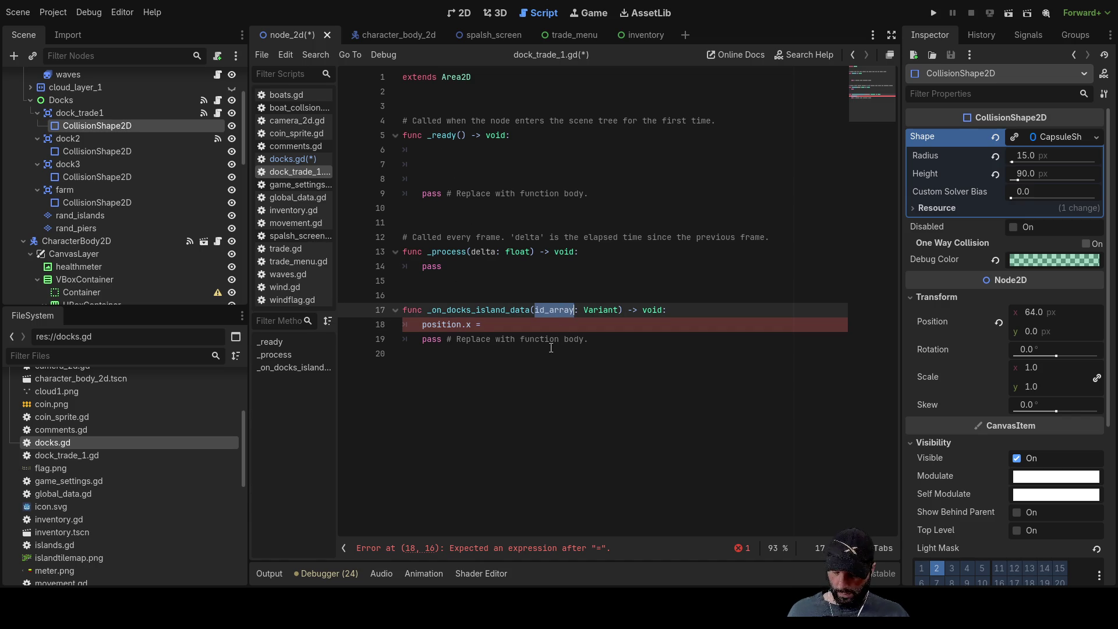
click(482, 325)
text(id_array)
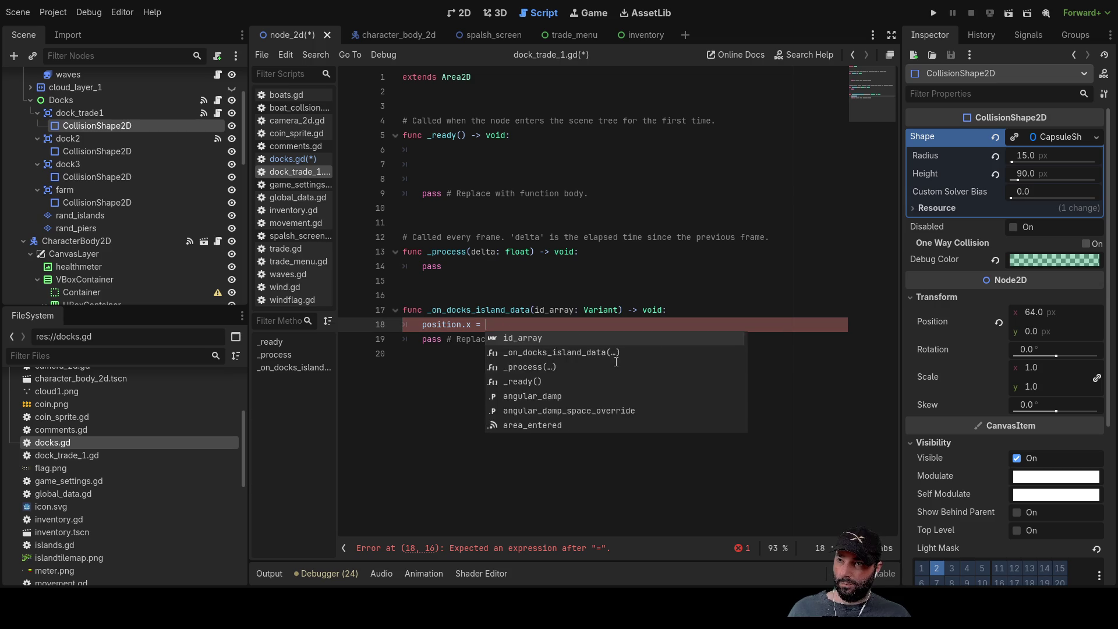
text([)
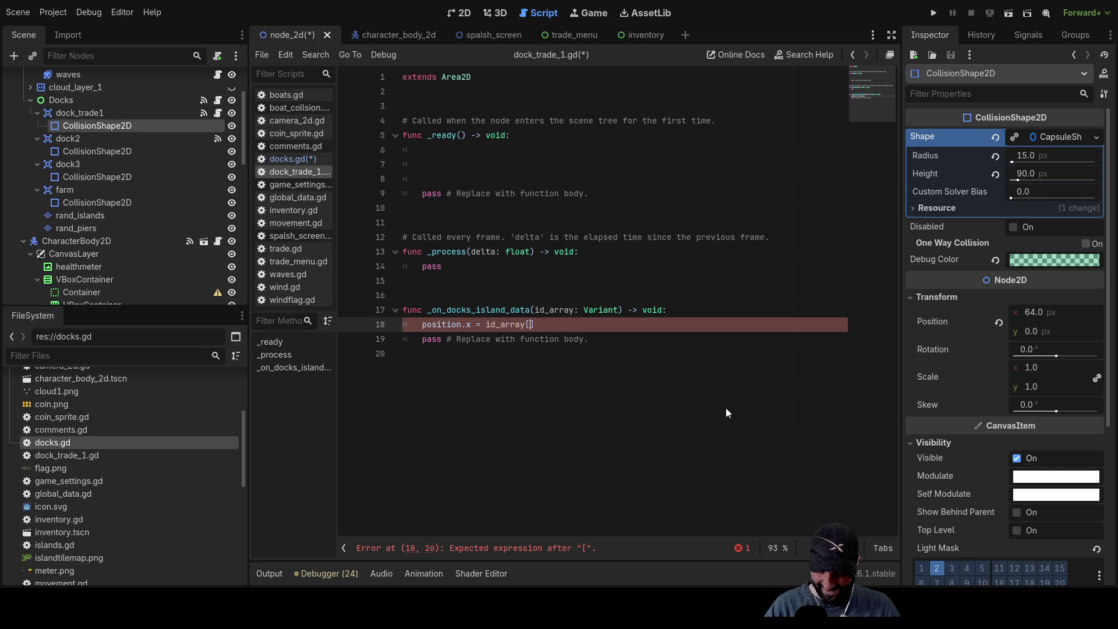
text(0])
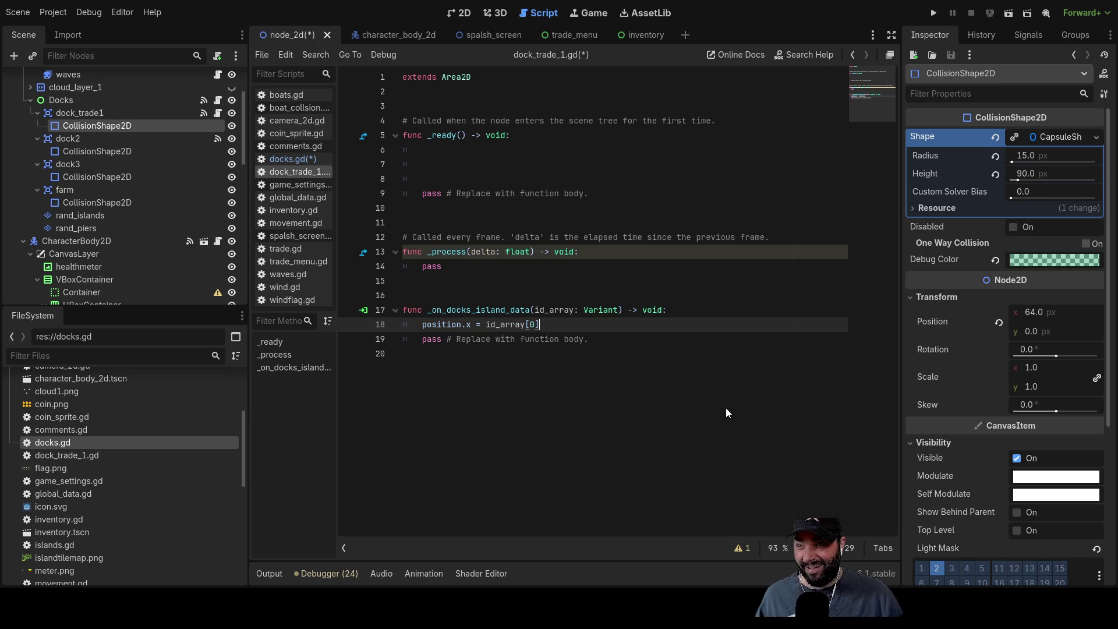
text([0)
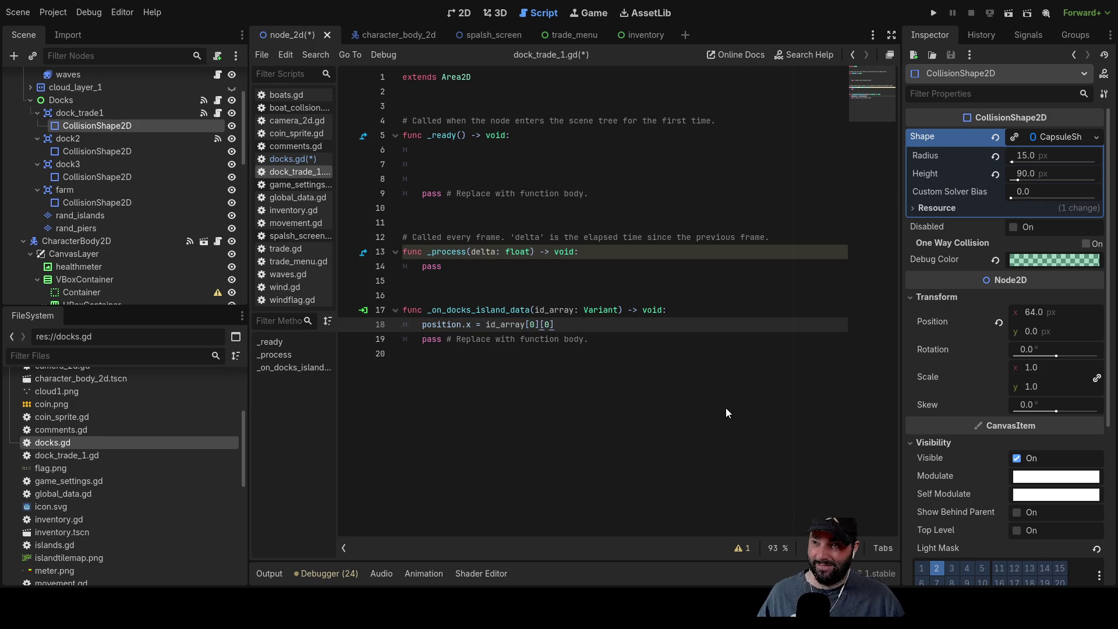
Duplicate the assignment onto line 19 using id_array[0][1] and delete the pass line
key(Down)
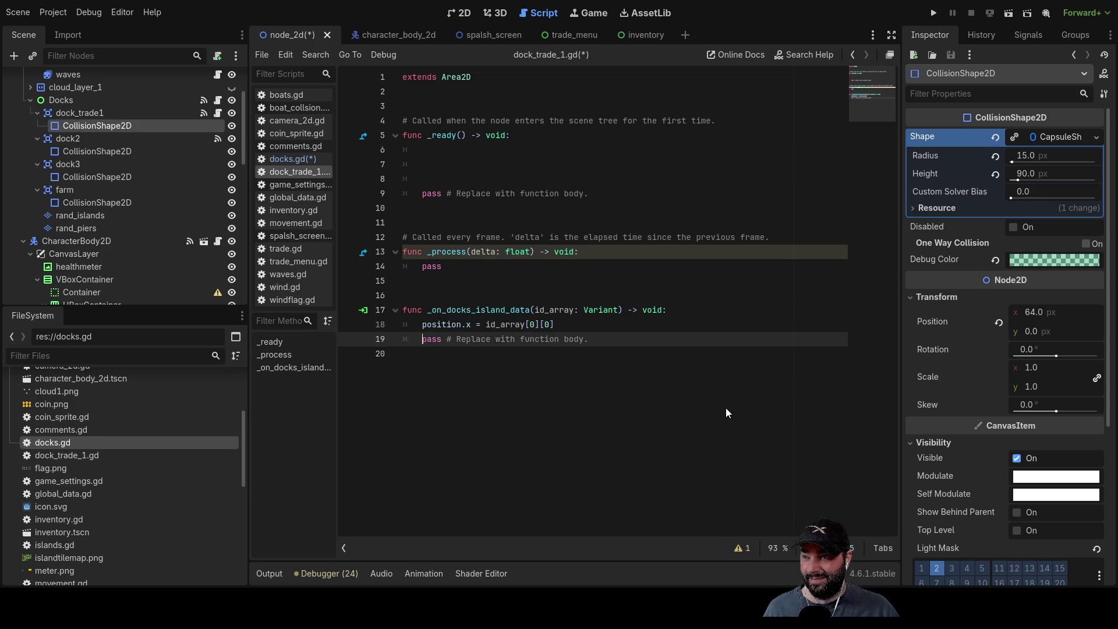
key(Return)
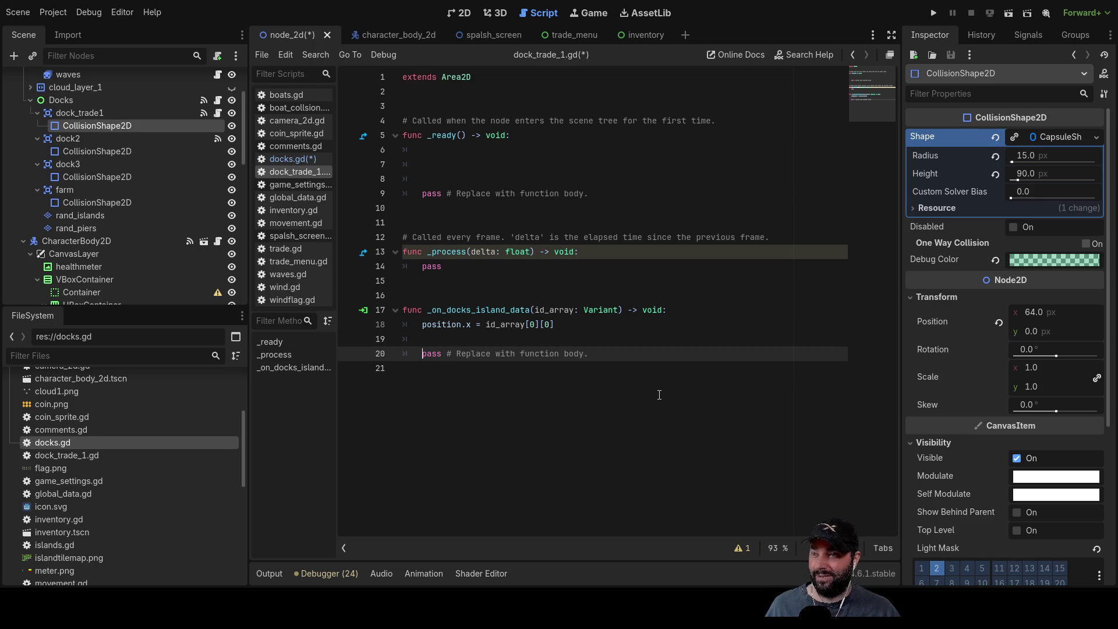
key(Up)
key(Up)
key(shift+Right)
key(shift+Right)
key(shift+Right)
key(shift+Right)
key(ctrl+c)
key(Down)
key(ctrl+v)
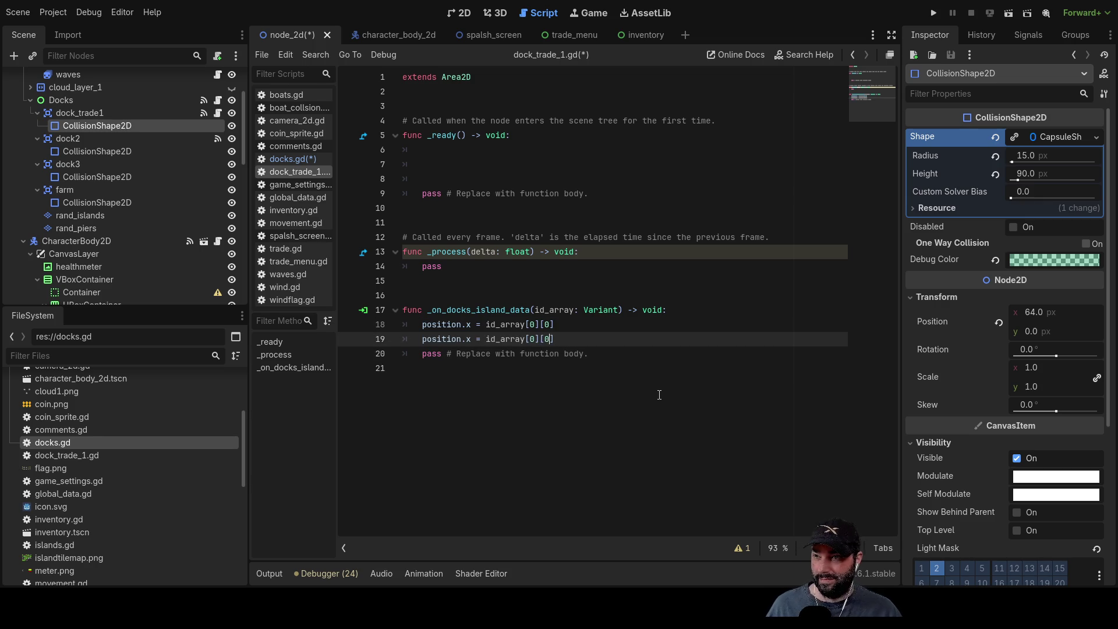
key(Down)
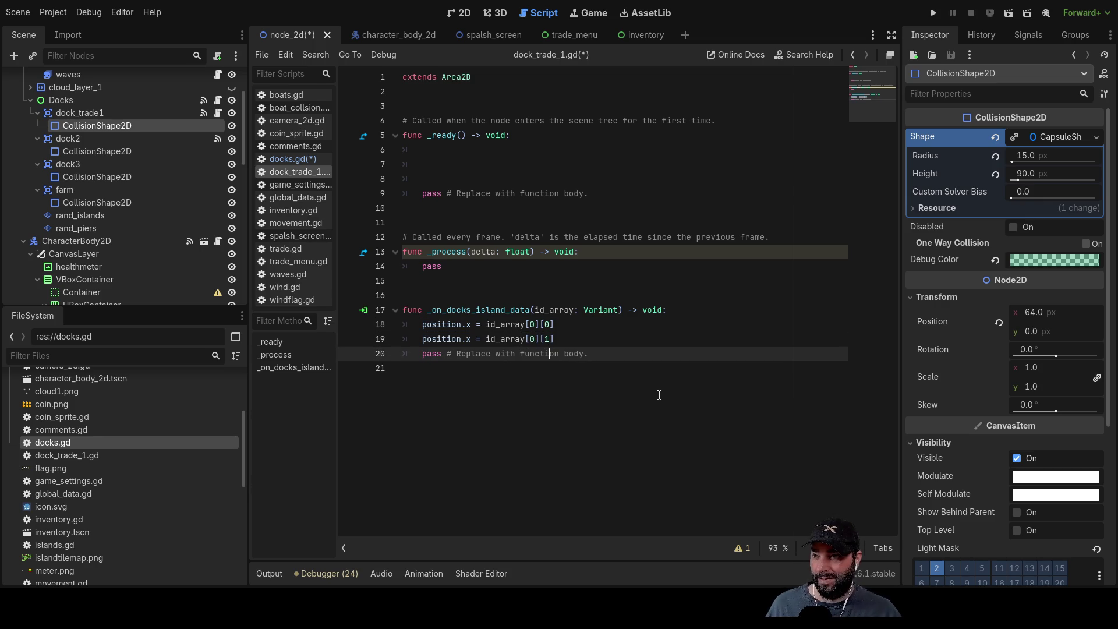
drag(592, 353, 375, 355)
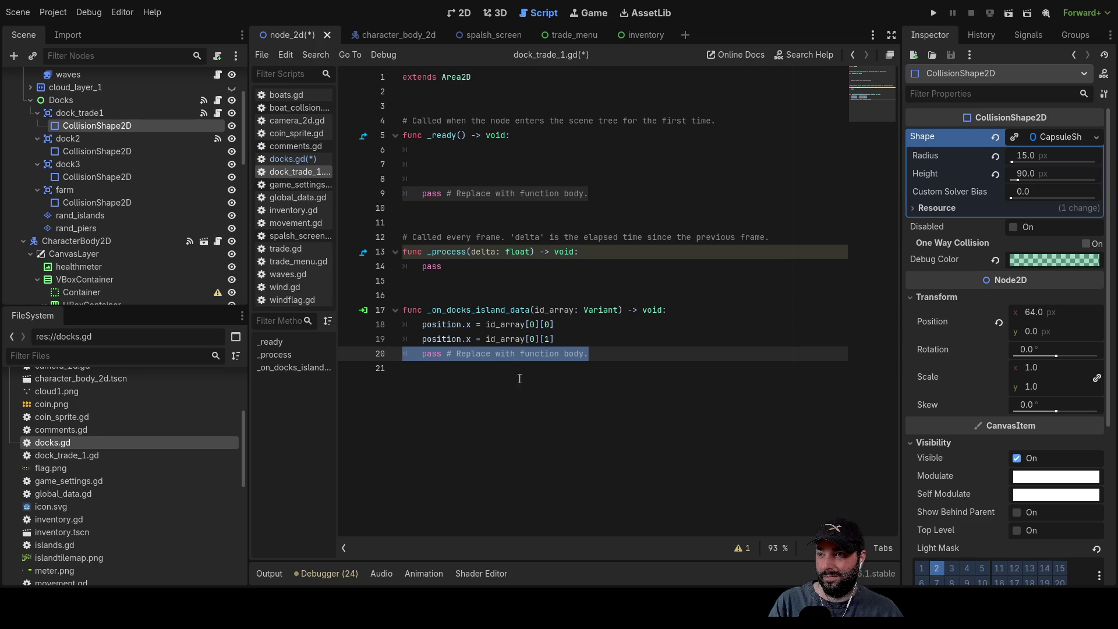
key(BackSpace)
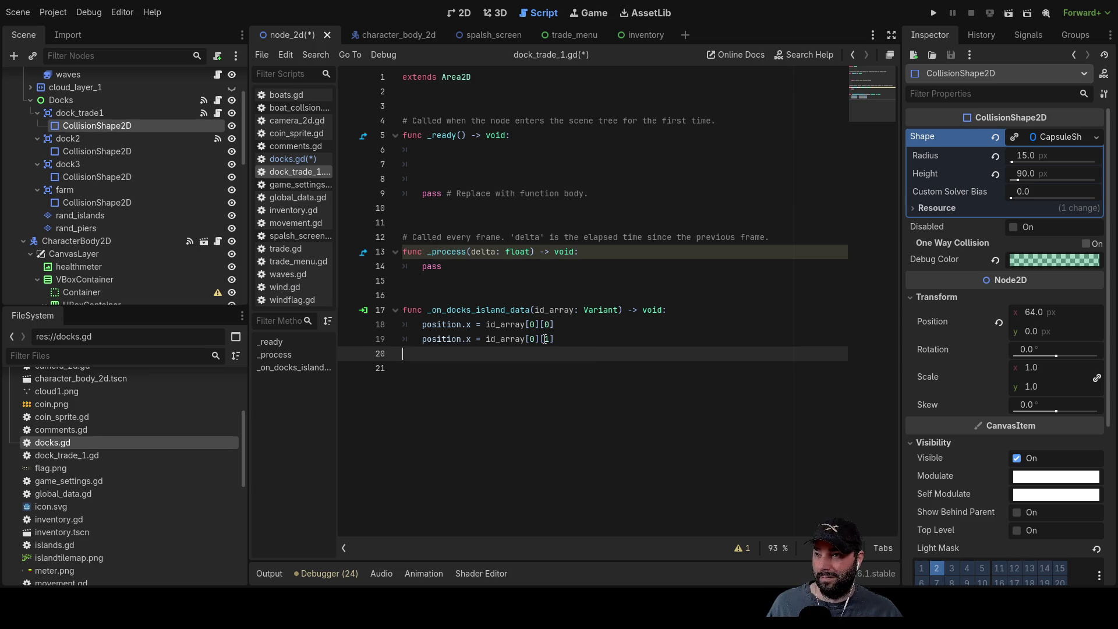
click(561, 324)
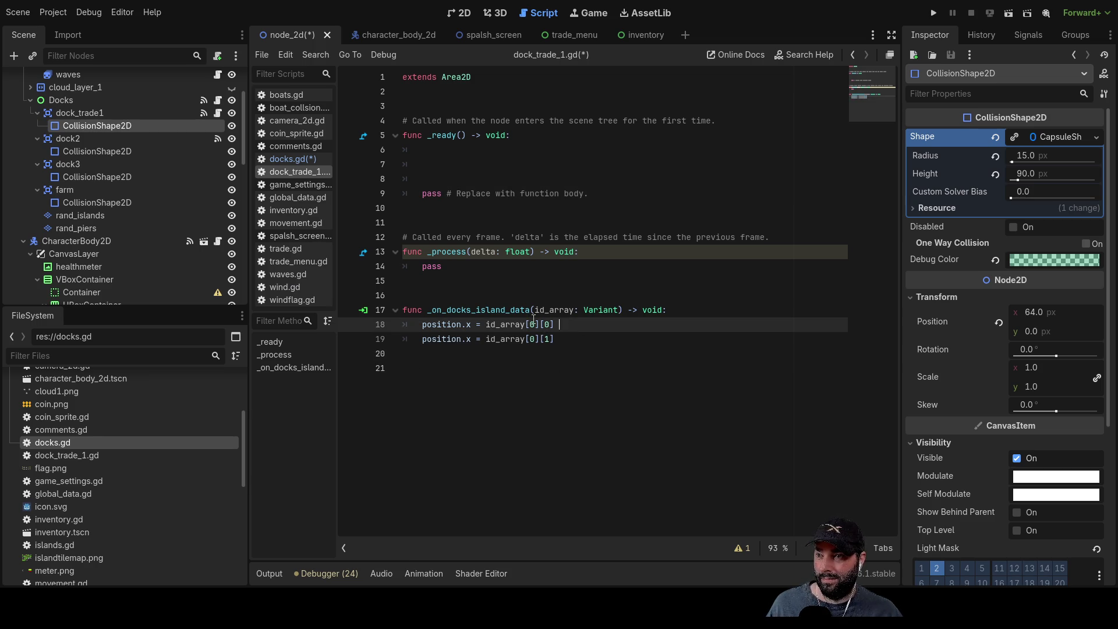
click(438, 93)
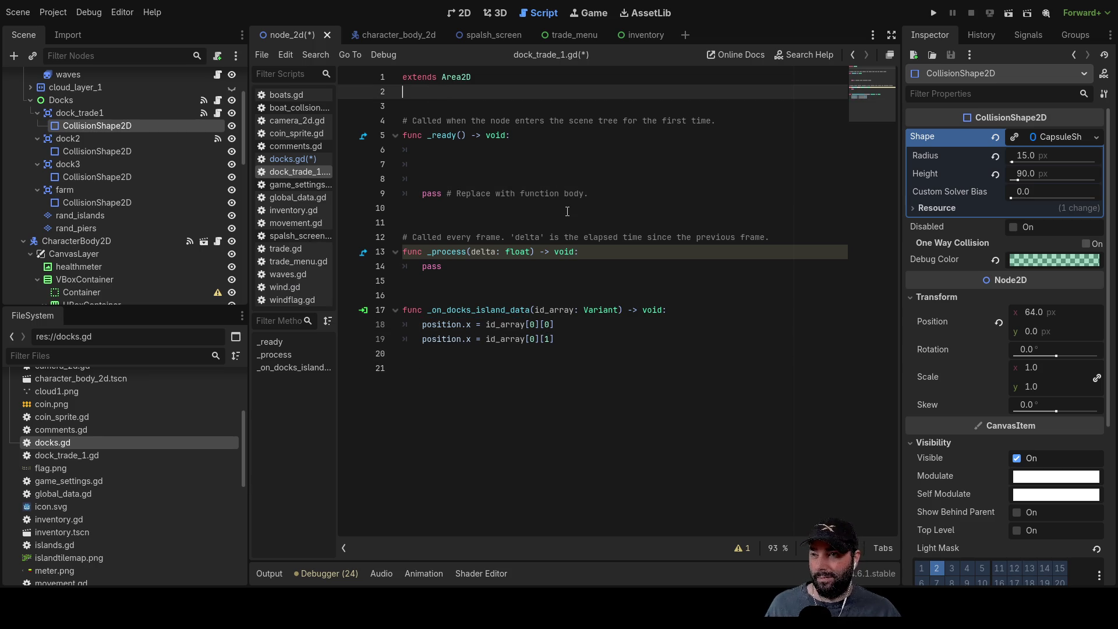
Declare const island_number=0 and use it as the first id_array index on lines 18 and 19
text(const )
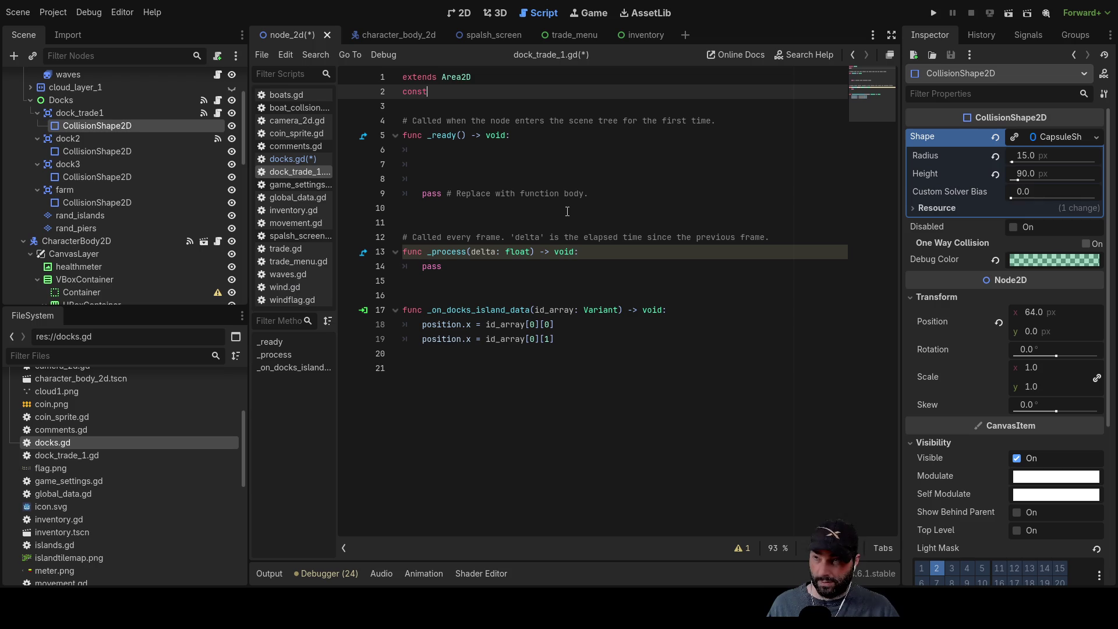
text(island)
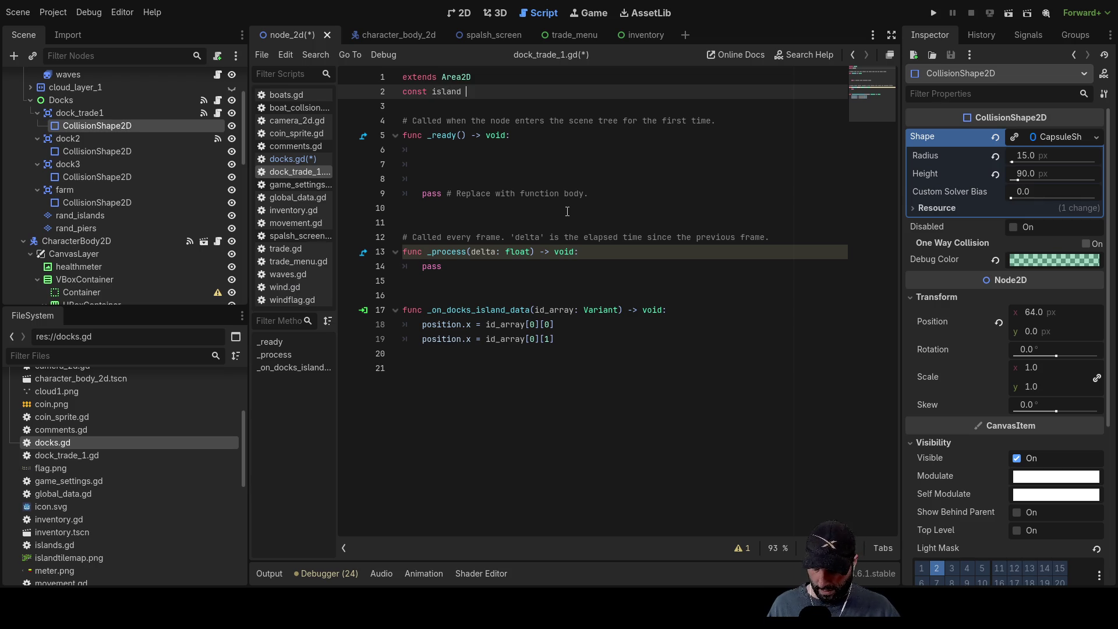
text(_number=)
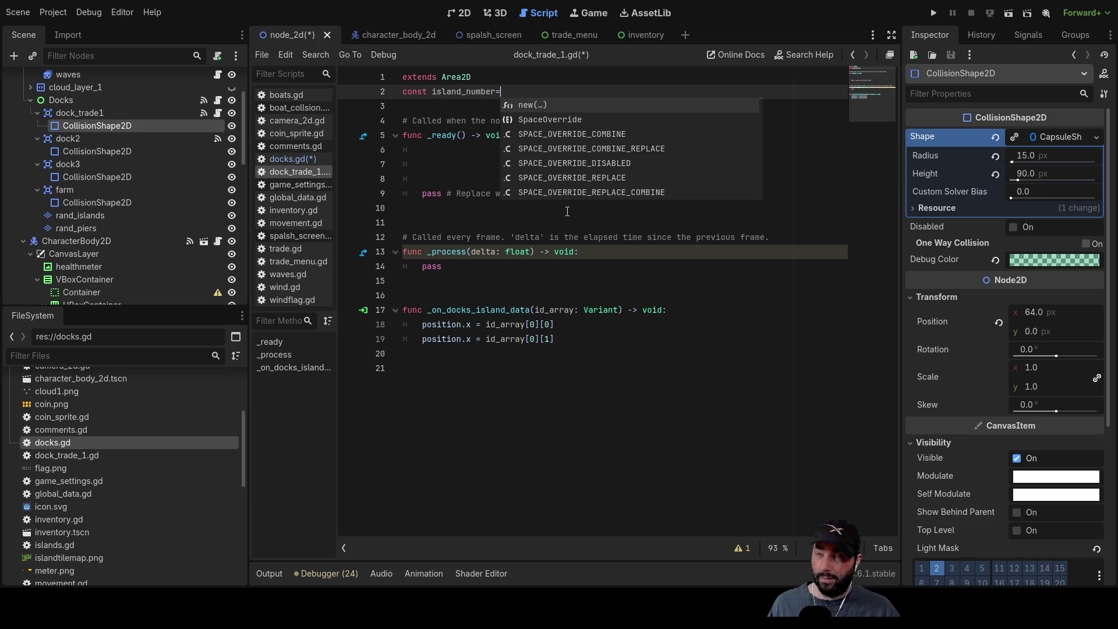
text(0)
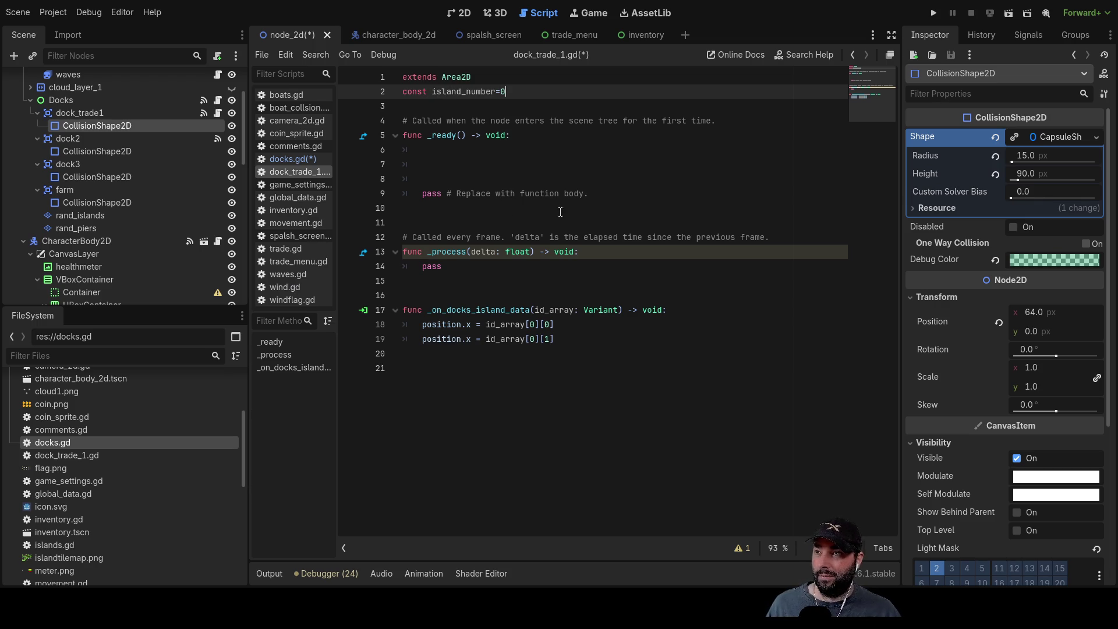
double_click(473, 91)
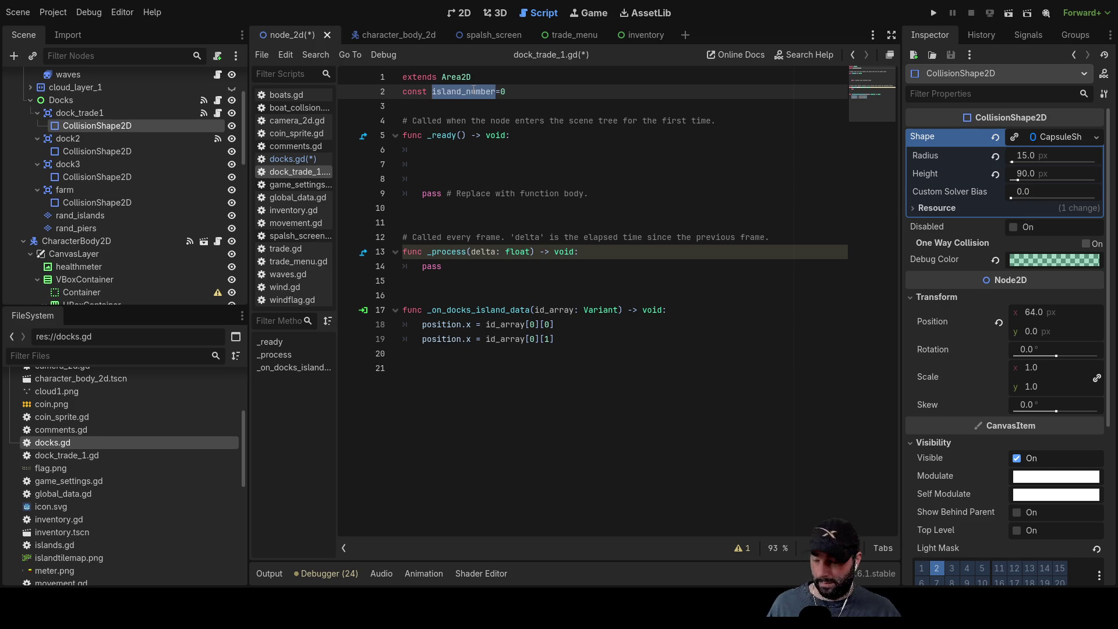
click(534, 324)
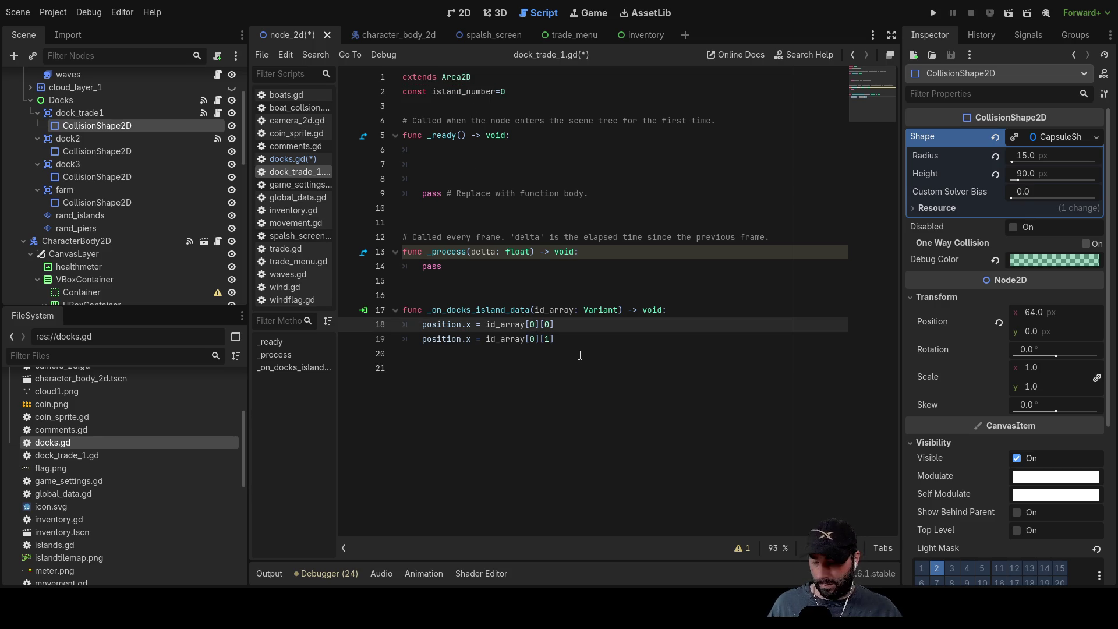
key(BackSpace)
key(ctrl+v)
key(Down)
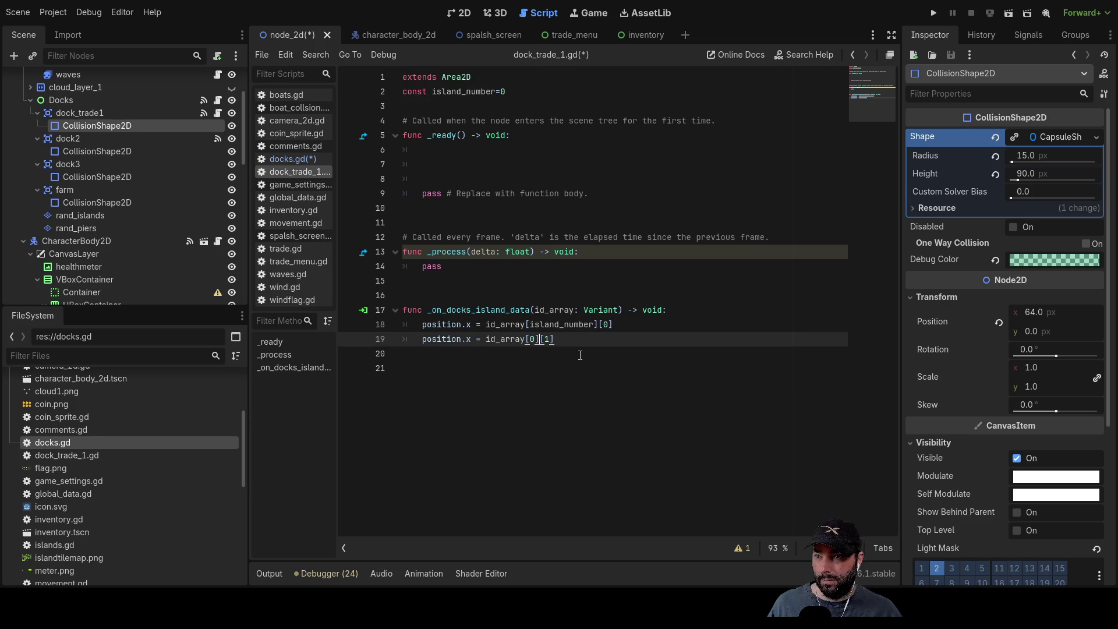
key(BackSpace)
key(ctrl+v)
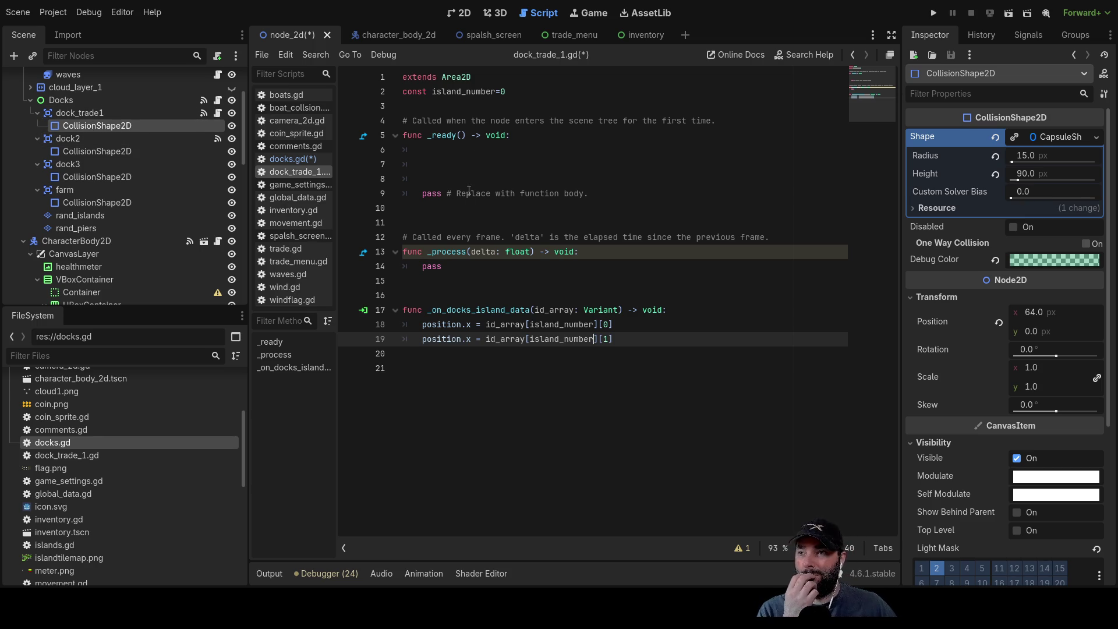
Delete the extra blank lines inside _ready
click(449, 149)
key(Delete)
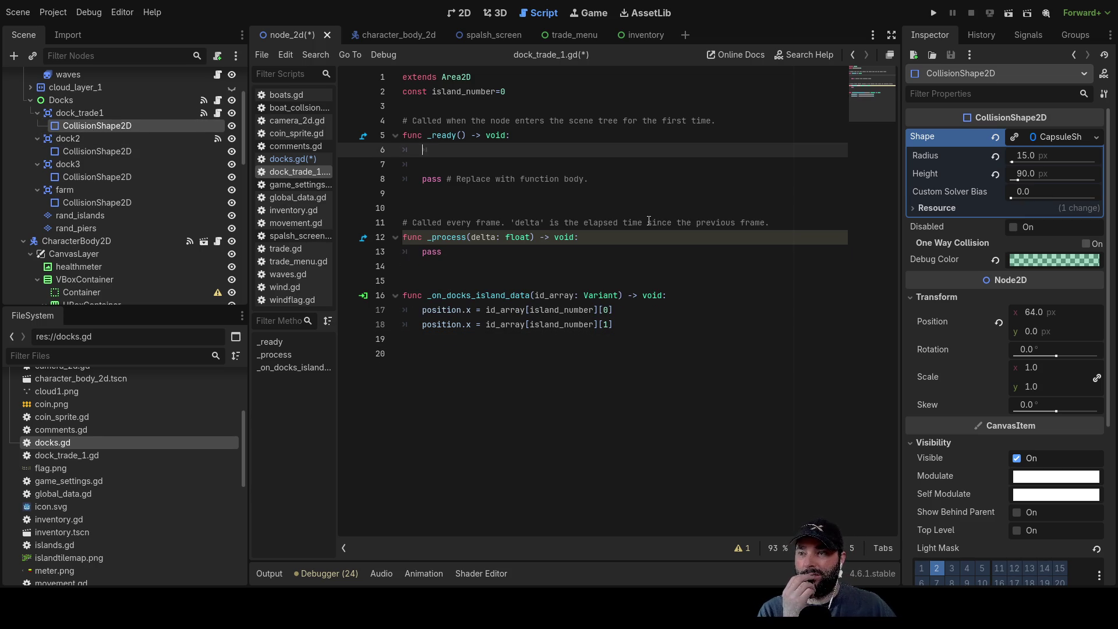
key(Delete)
key(Delete)
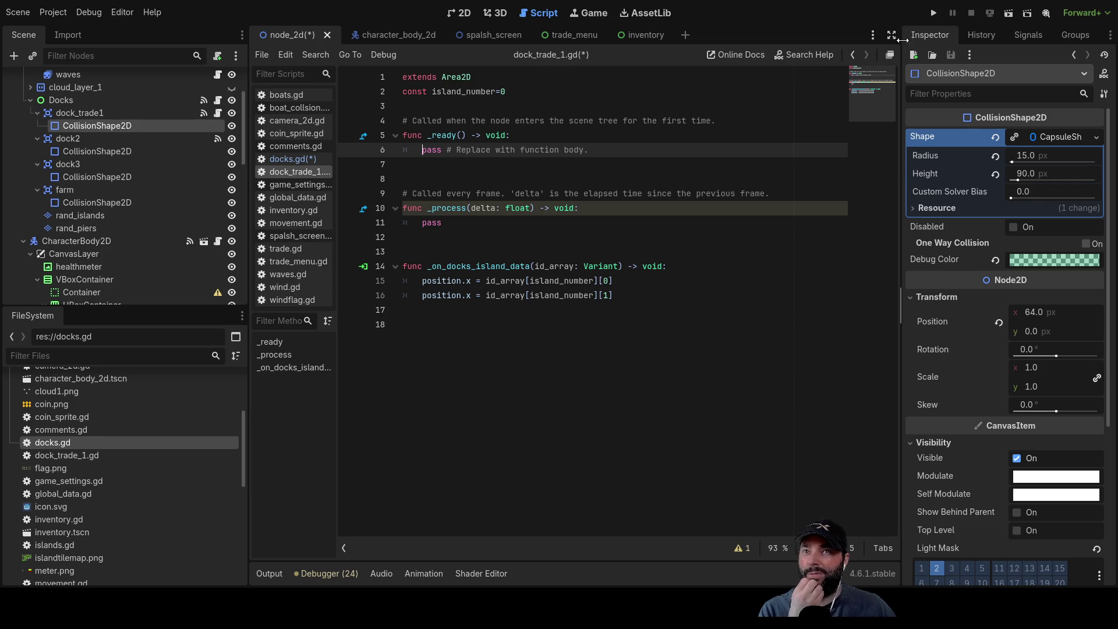
click(79, 113)
click(87, 125)
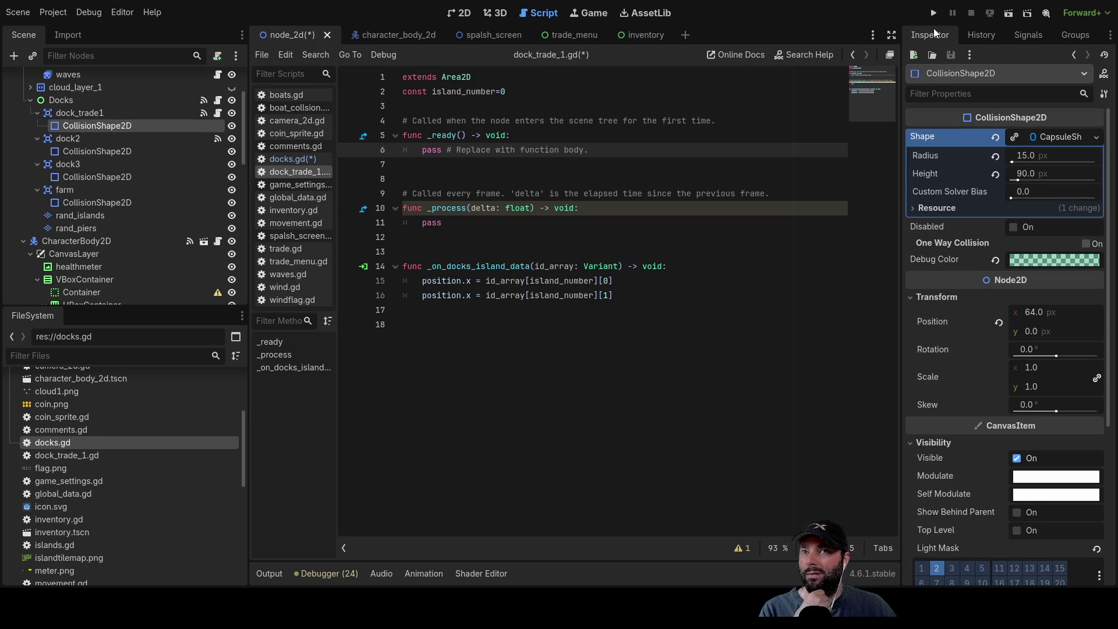
Play-test the dock placement from the start menu, zooming around, then stop the game
click(933, 14)
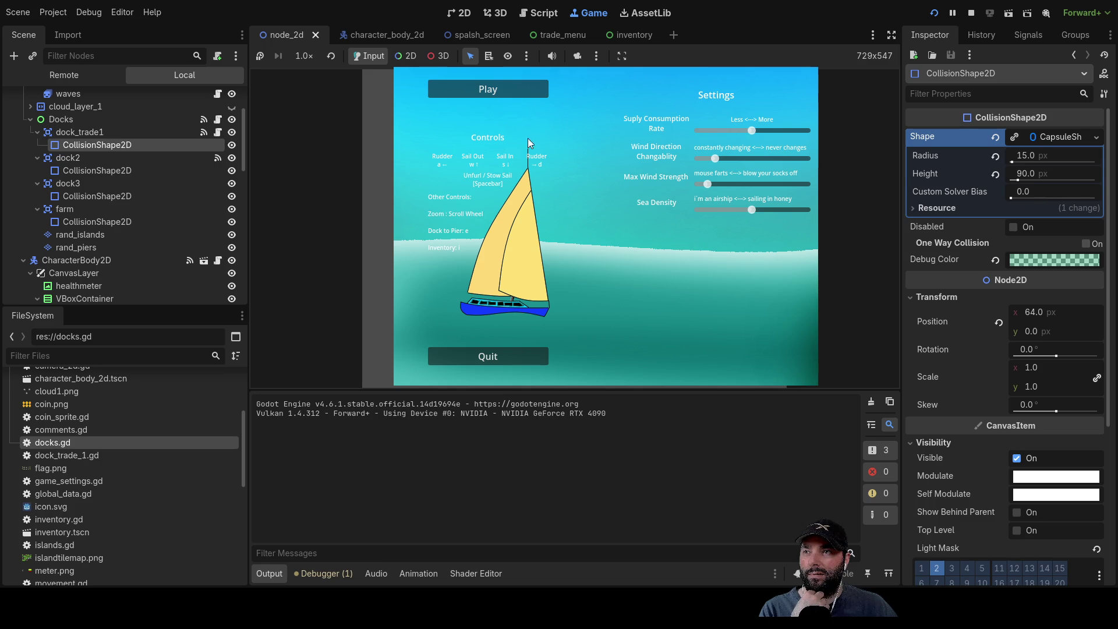
click(503, 90)
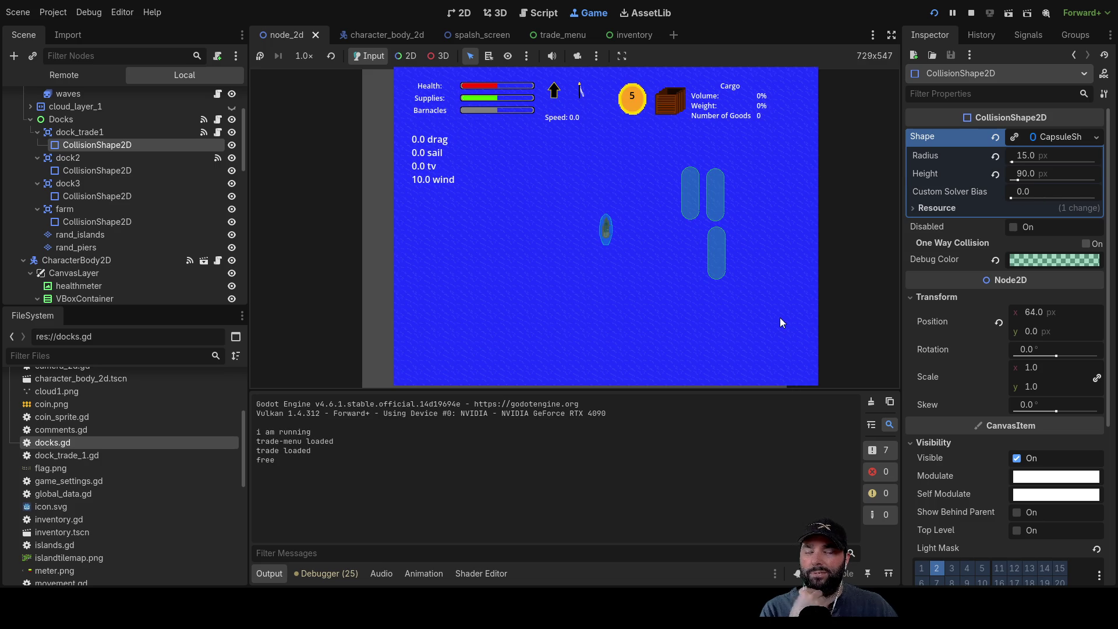
scroll(634, 278, down, 3)
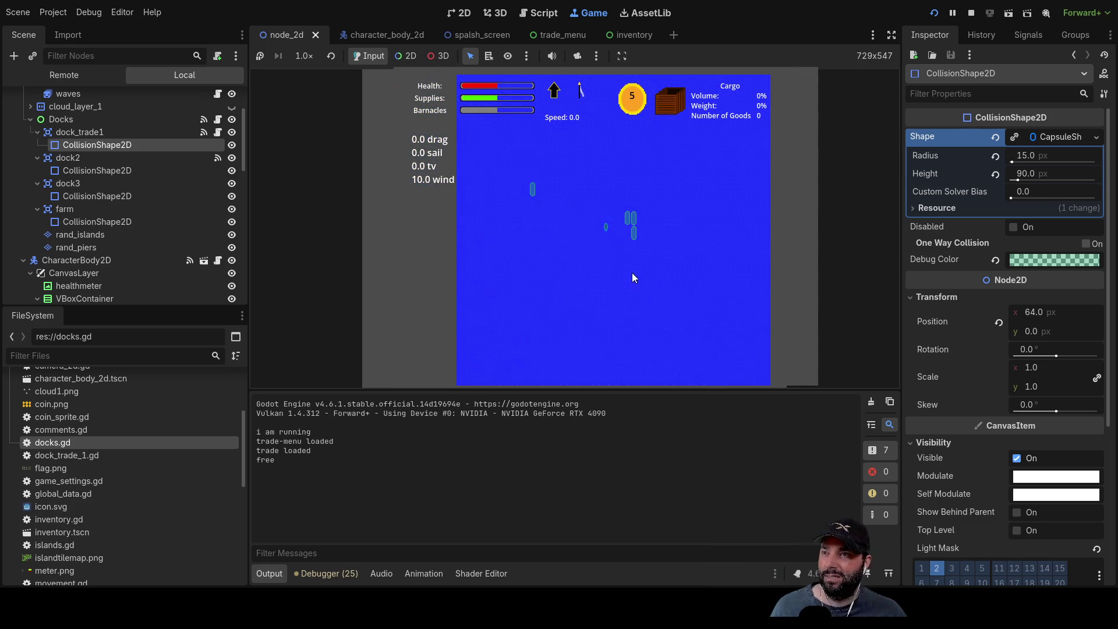
scroll(626, 266, down, 2)
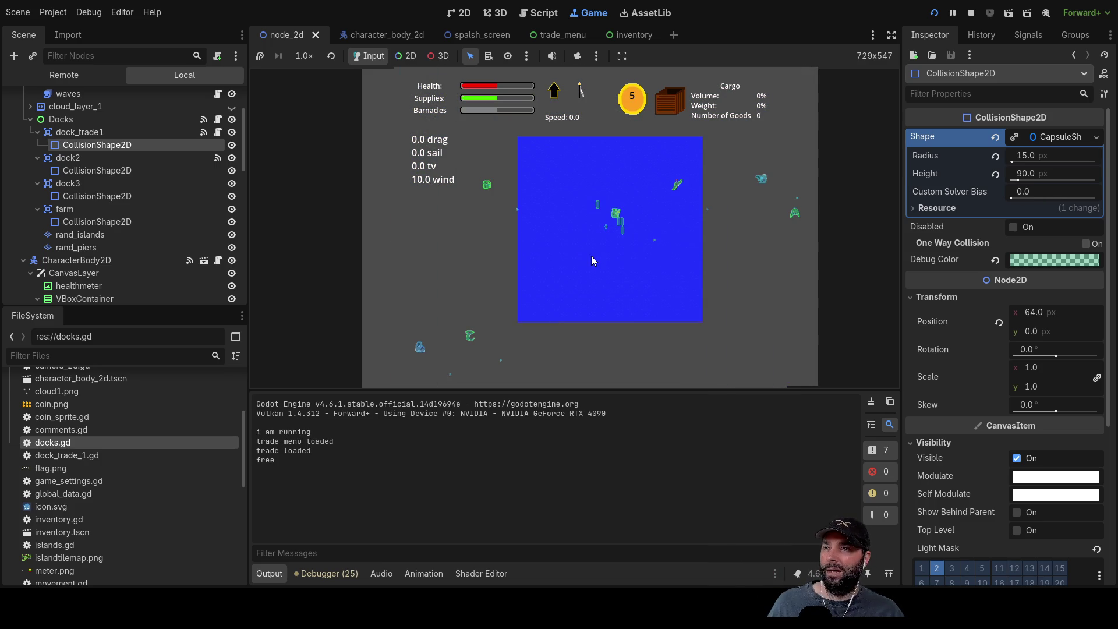
scroll(594, 251, up, 5)
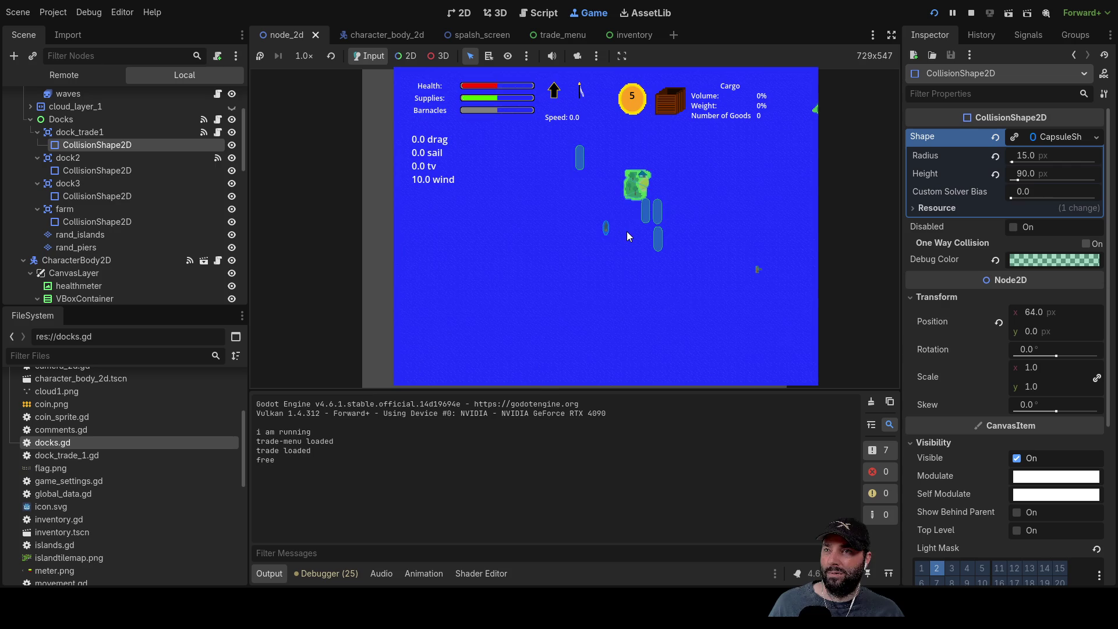
scroll(644, 232, down, 4)
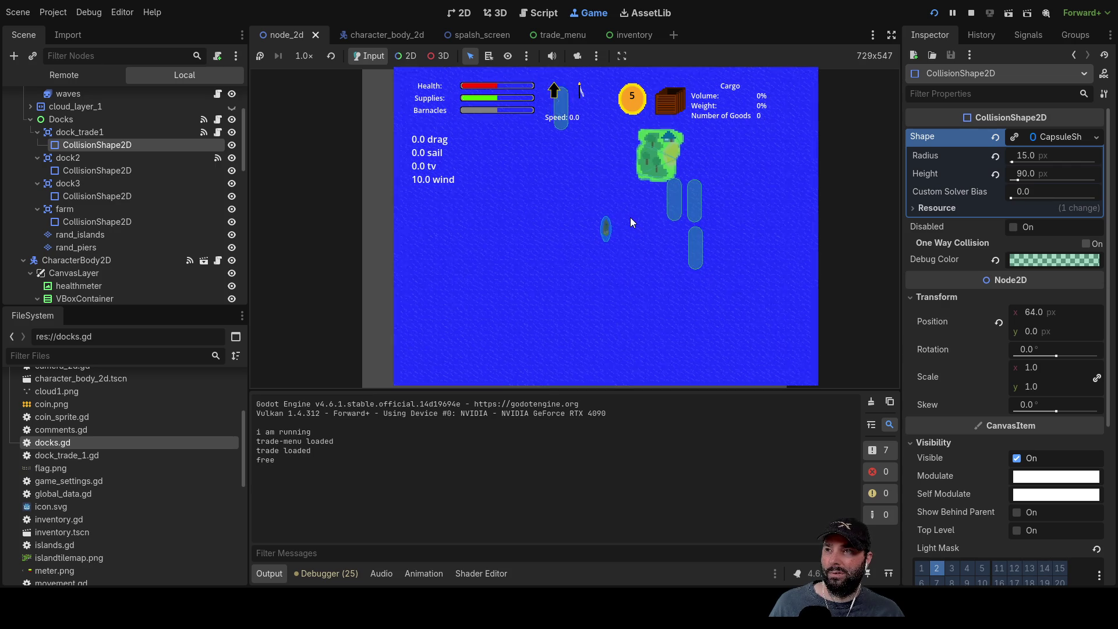
scroll(601, 222, down, 5)
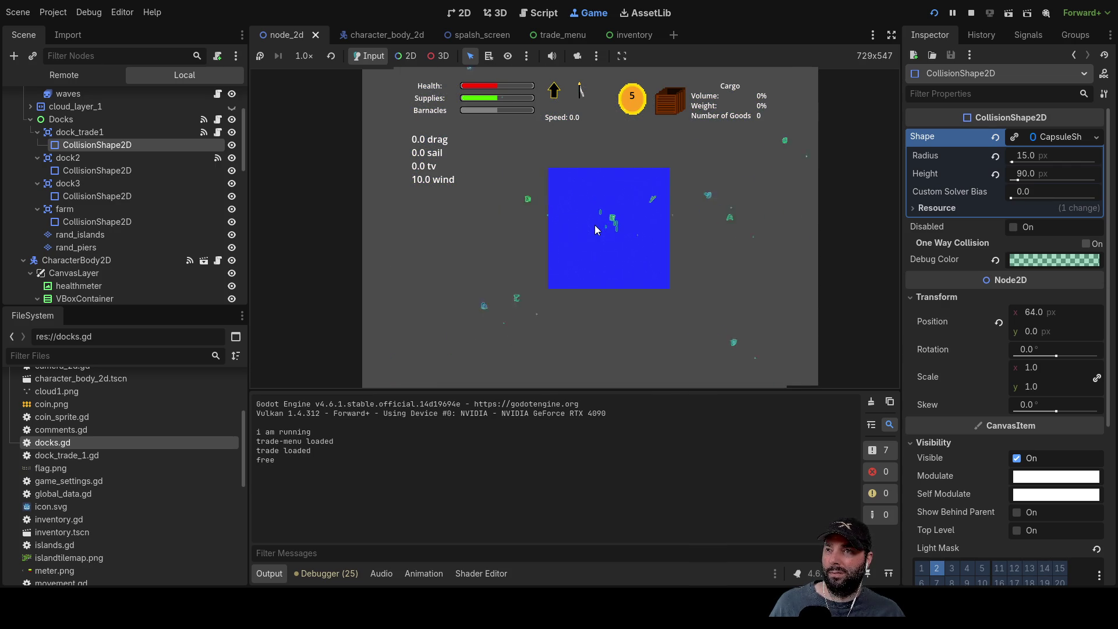
scroll(600, 221, up, 5)
scroll(611, 223, up, 2)
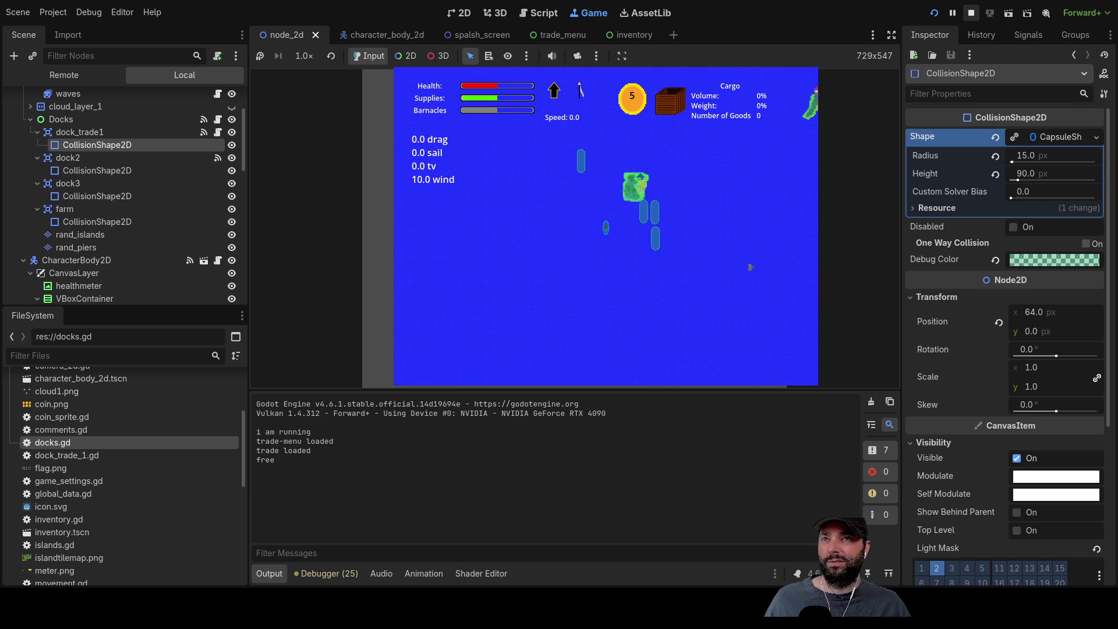
click(971, 13)
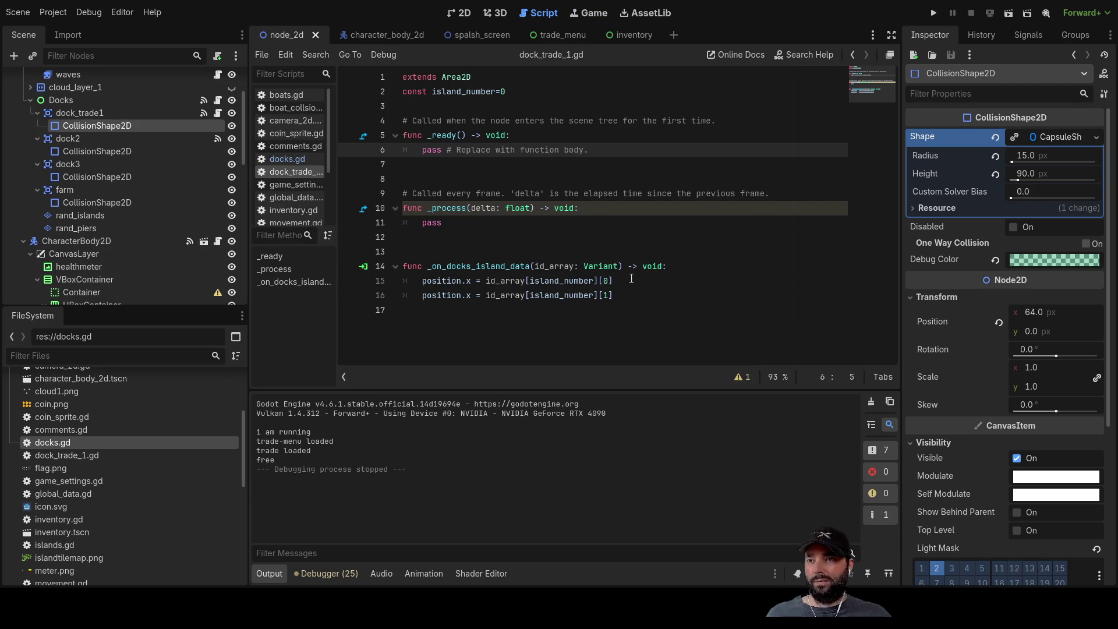
Append *64 to both id_array position lines 15 and 16
click(631, 282)
text(*)
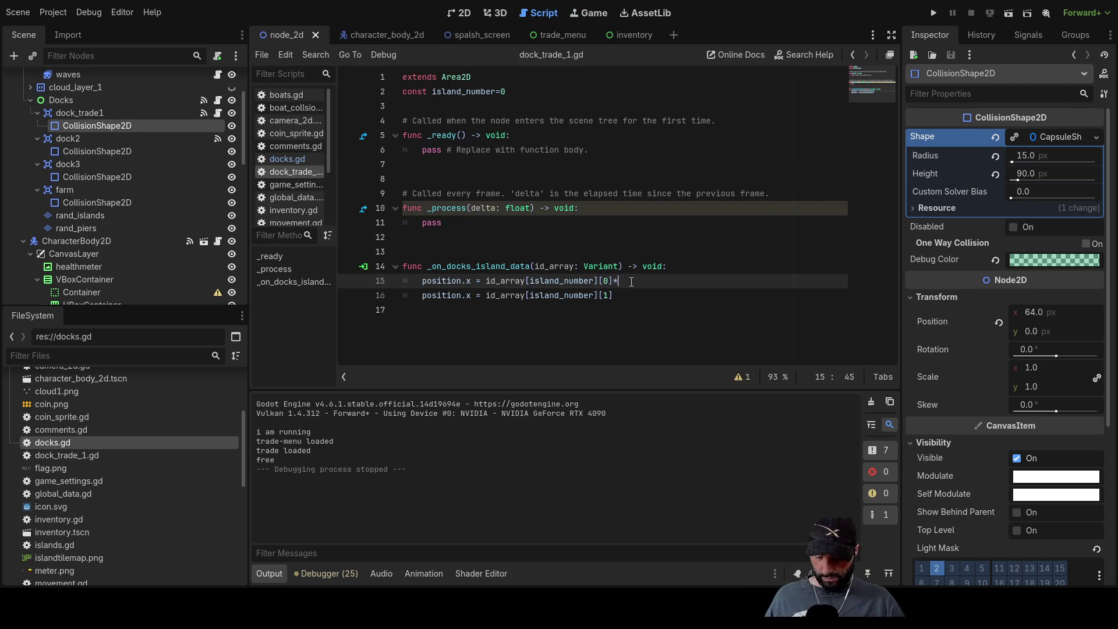
text(64)
key(Down)
text(*64)
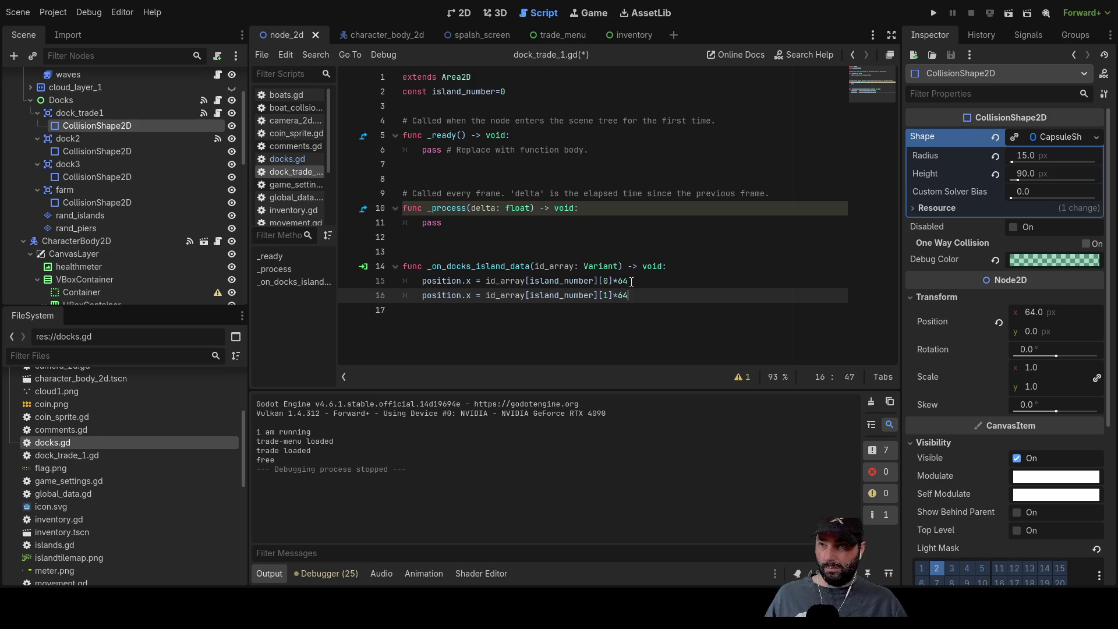
click(655, 248)
Run the project, start gameplay and zoom around to see where the dock appears
click(934, 13)
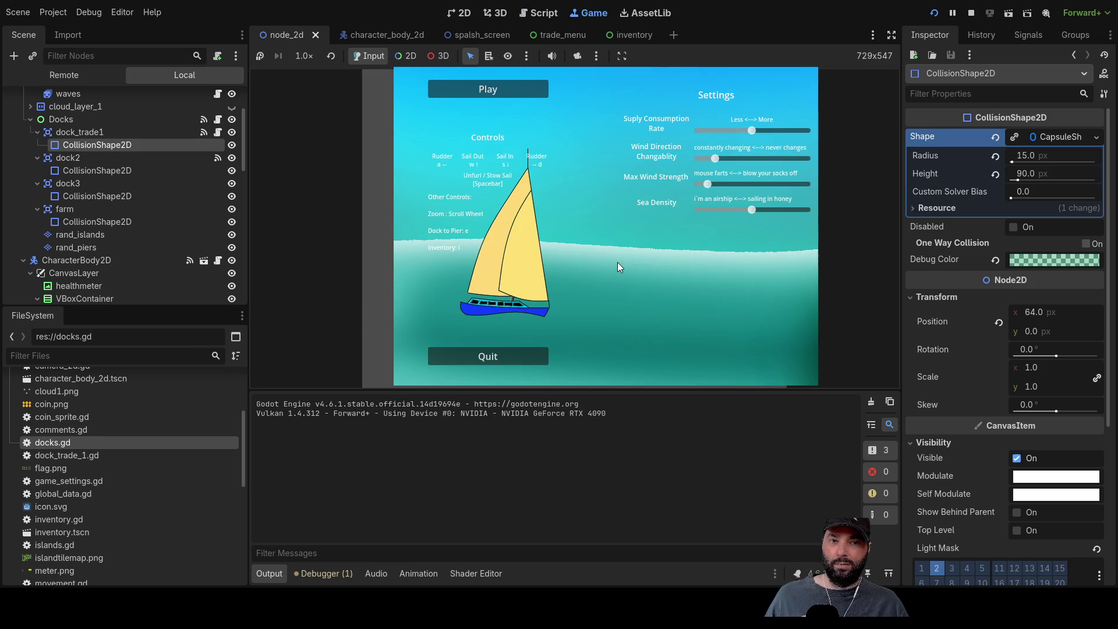
click(523, 91)
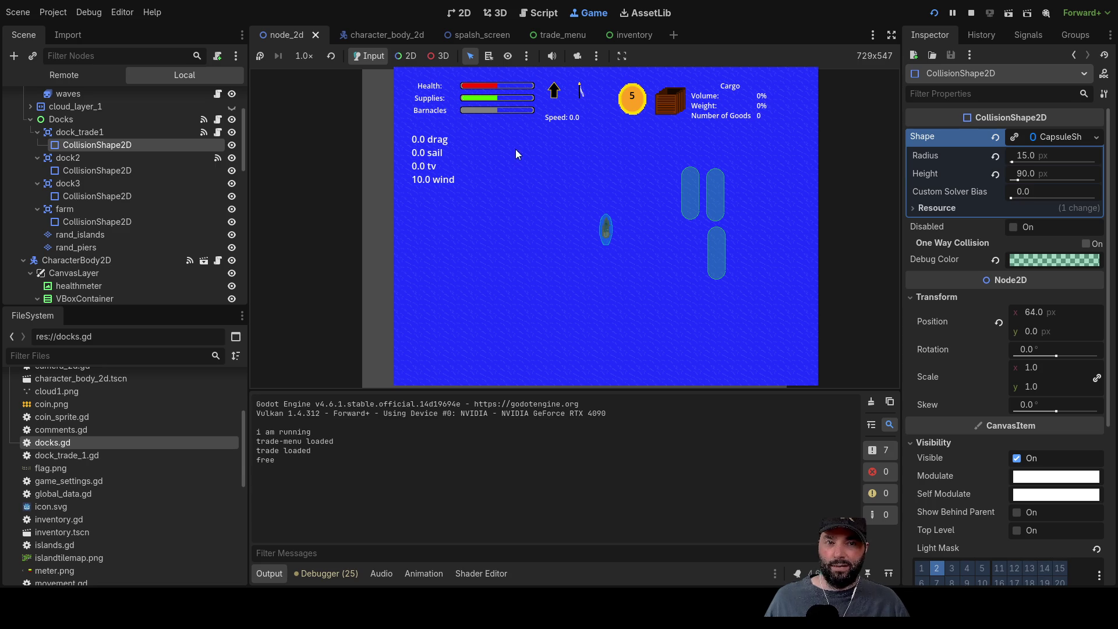
scroll(588, 222, down, 3)
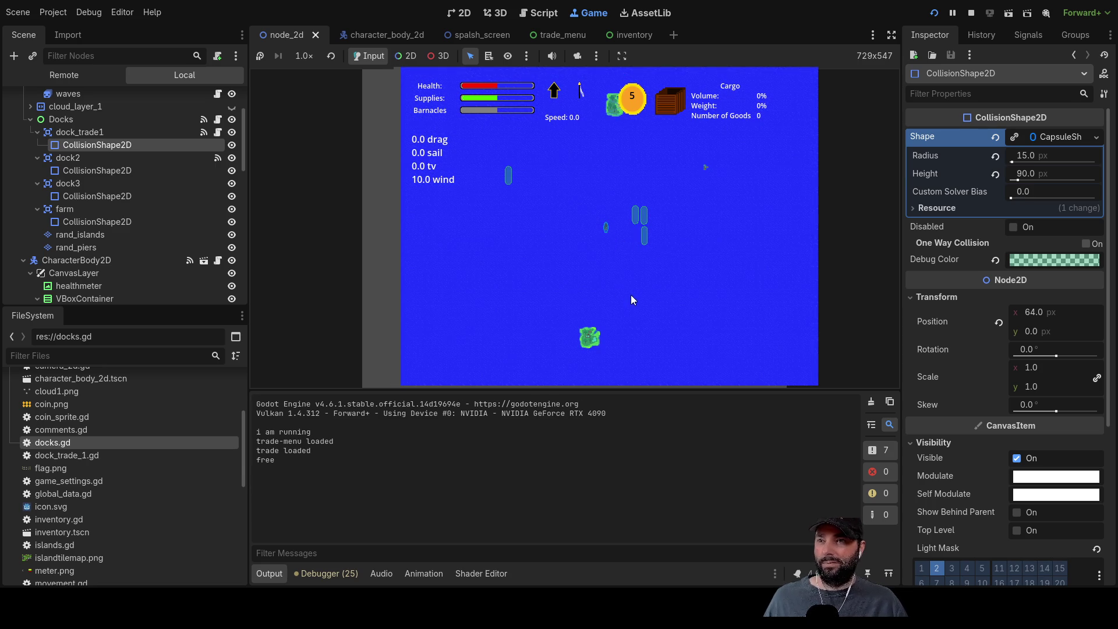
scroll(629, 295, up, 3)
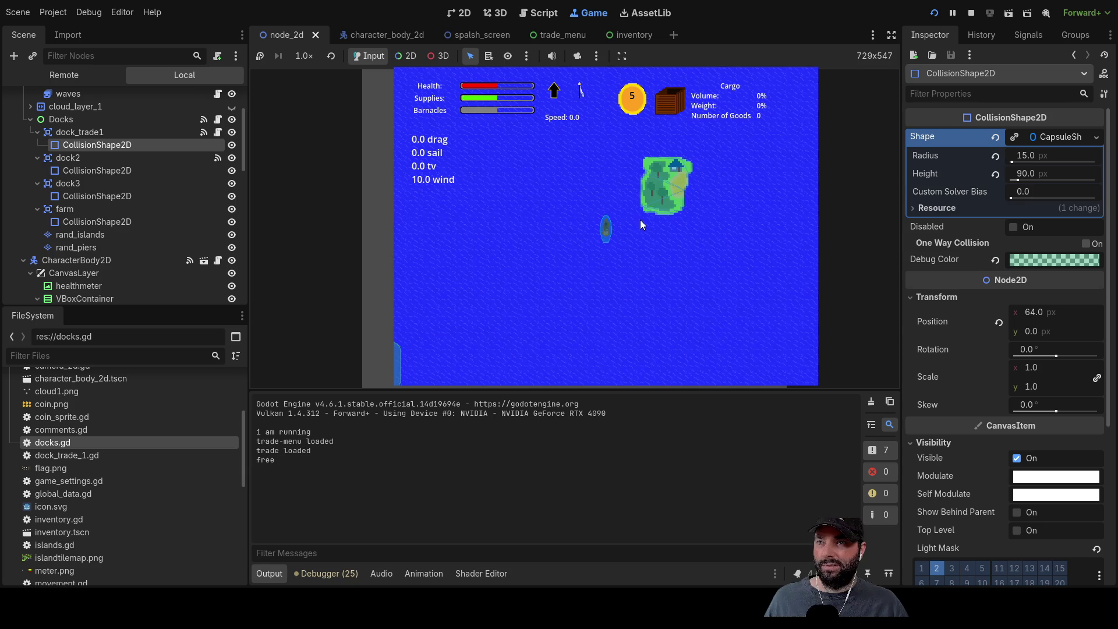
scroll(645, 229, down, 5)
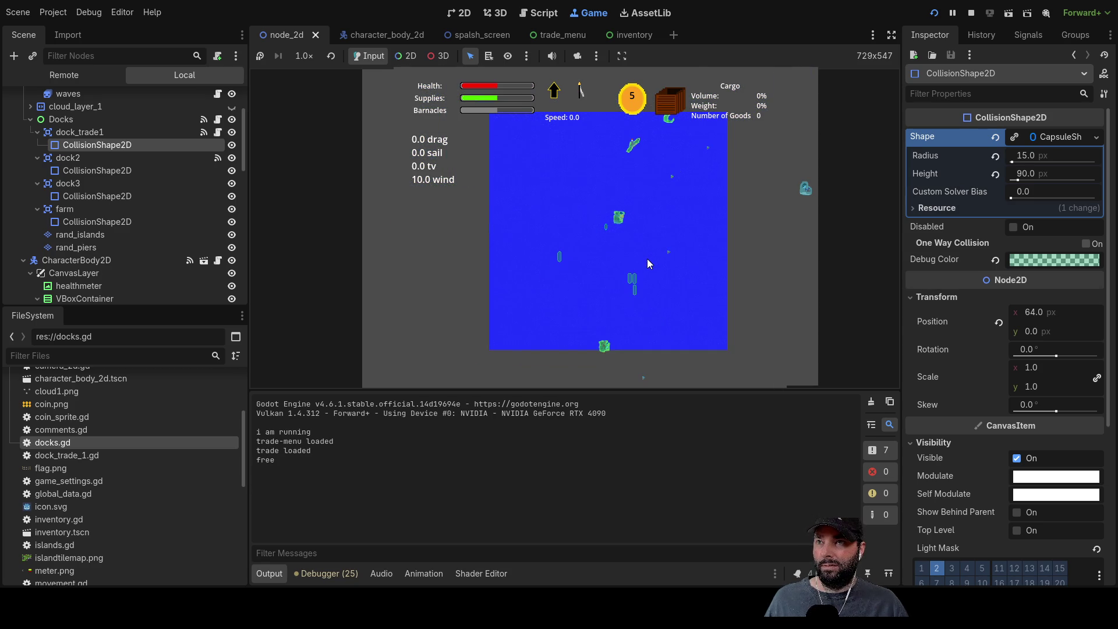
scroll(647, 258, up, 5)
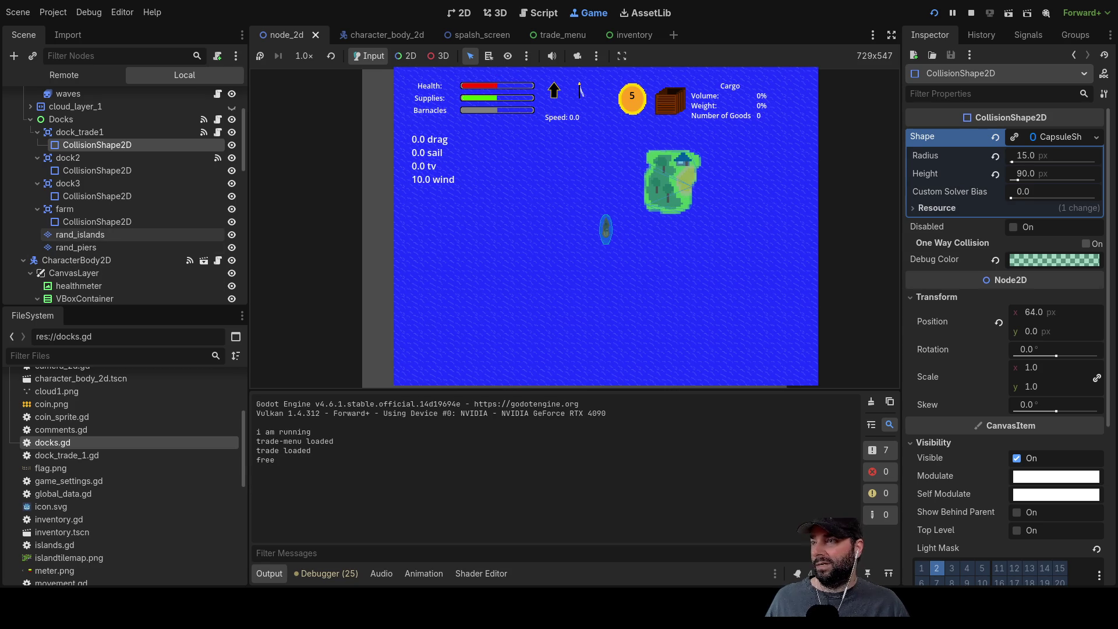
Set rand_piers' position to rand_islands' -399, -302 and hide dock3's collision shape
click(89, 235)
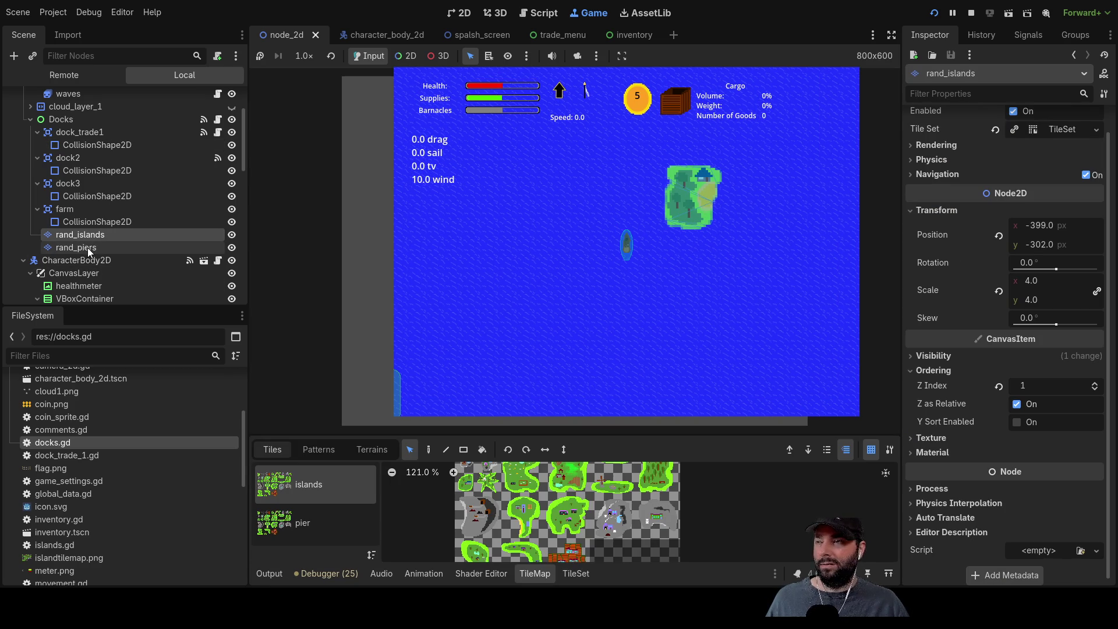
click(84, 248)
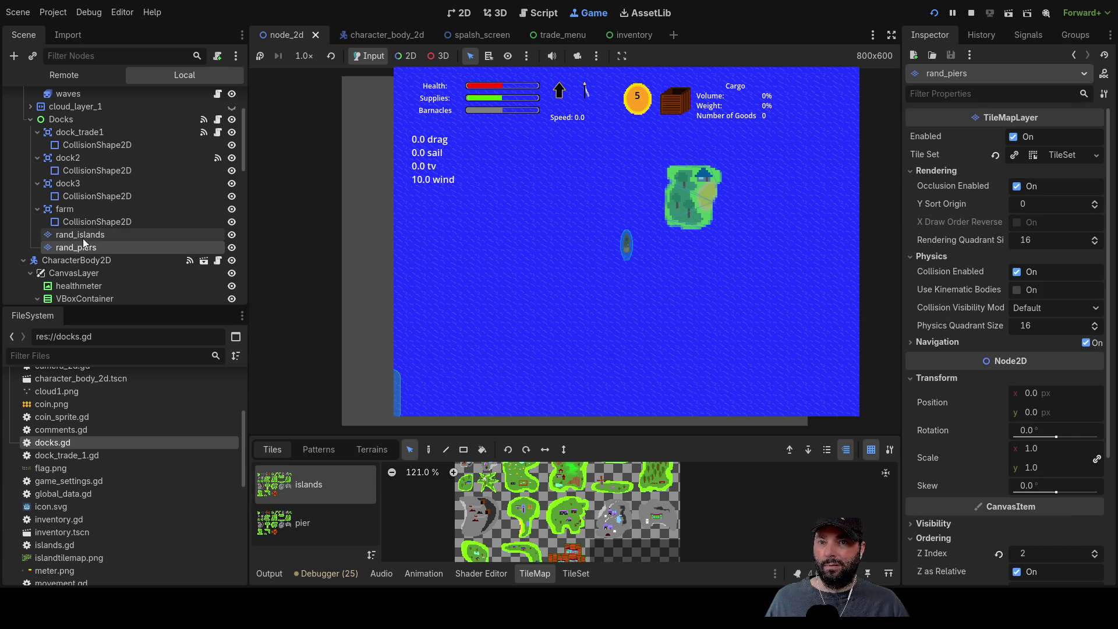
click(83, 233)
double_click(1038, 226)
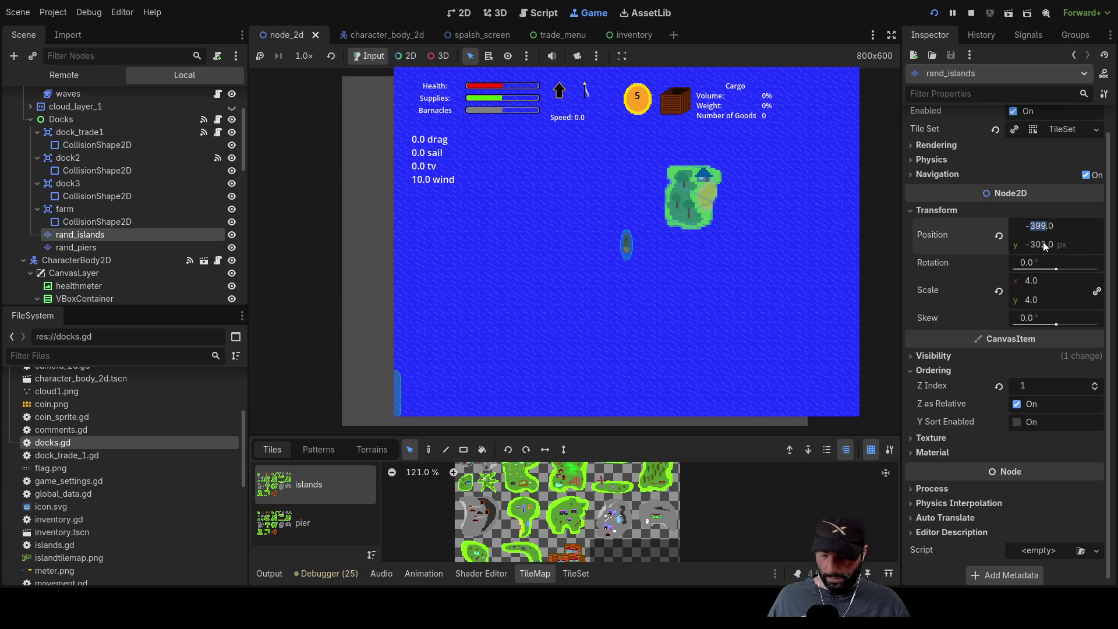
click(100, 247)
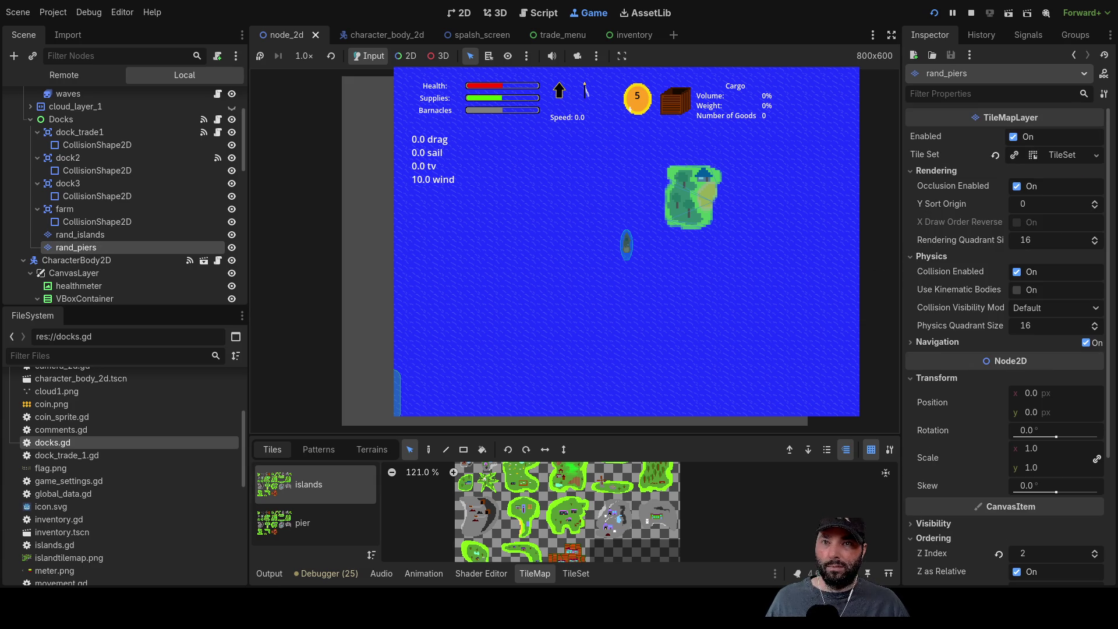
click(1028, 394)
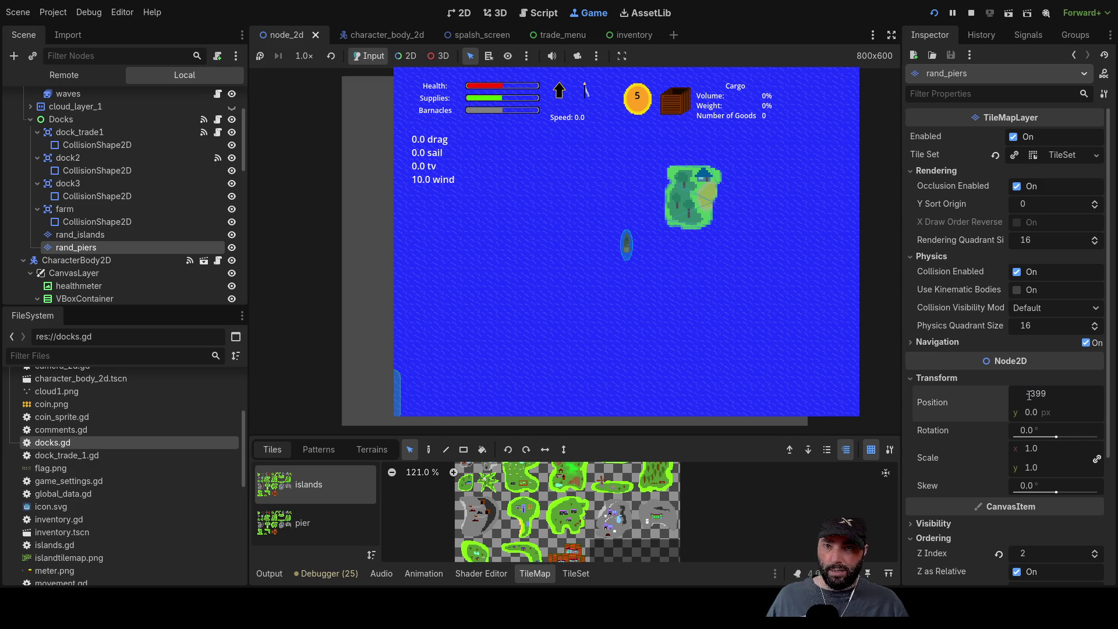
click(74, 234)
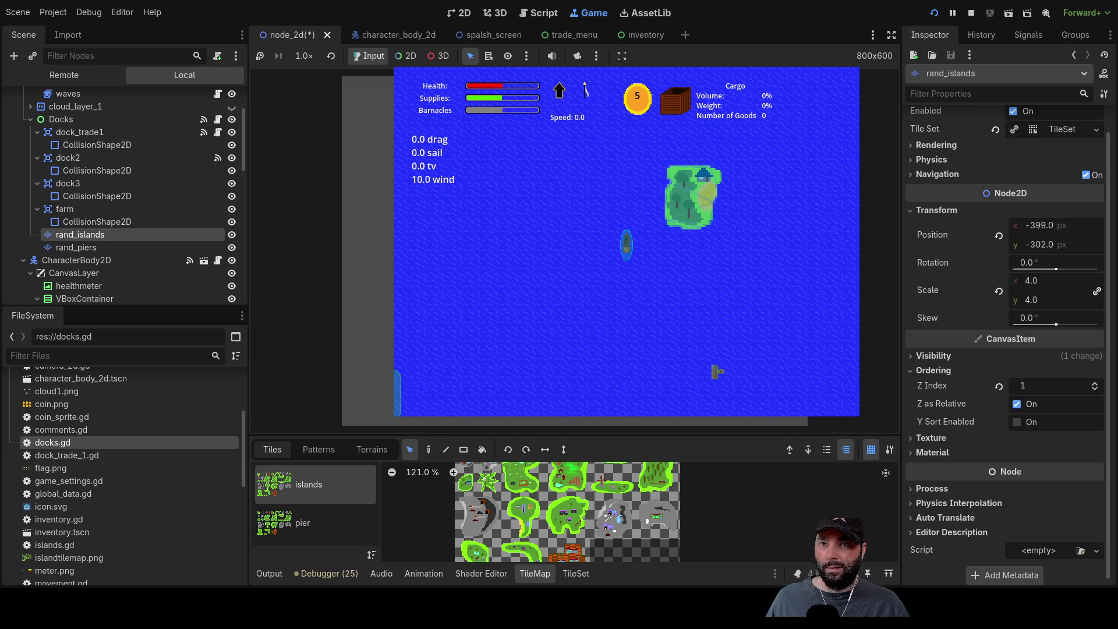
click(69, 247)
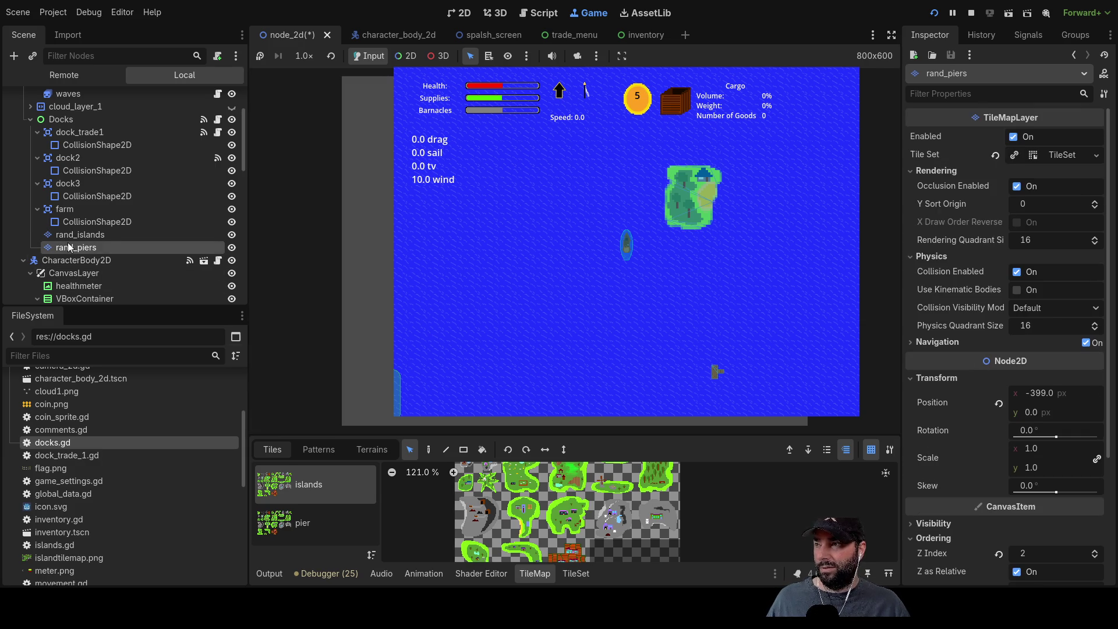
click(1031, 412)
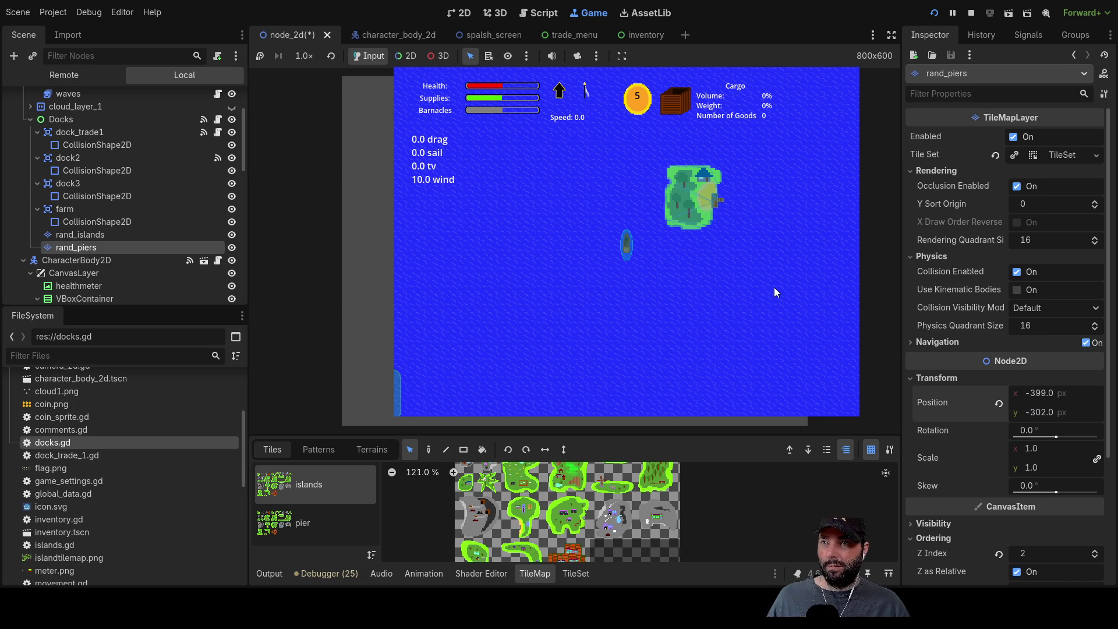
click(232, 196)
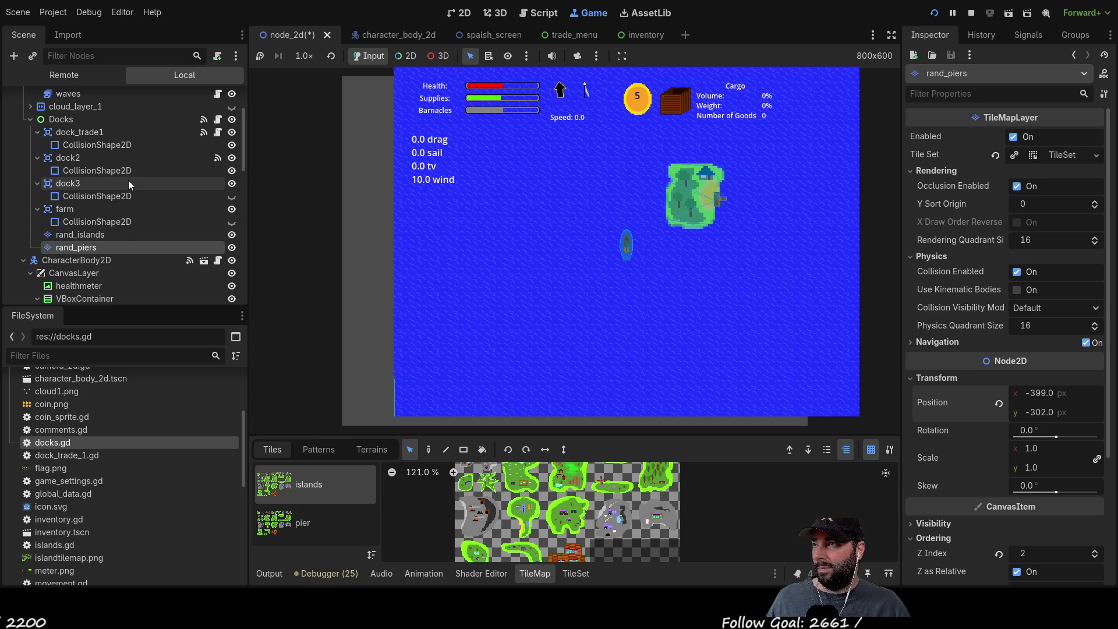
Hide dock2's collision shape and restart the game into gameplay
click(231, 171)
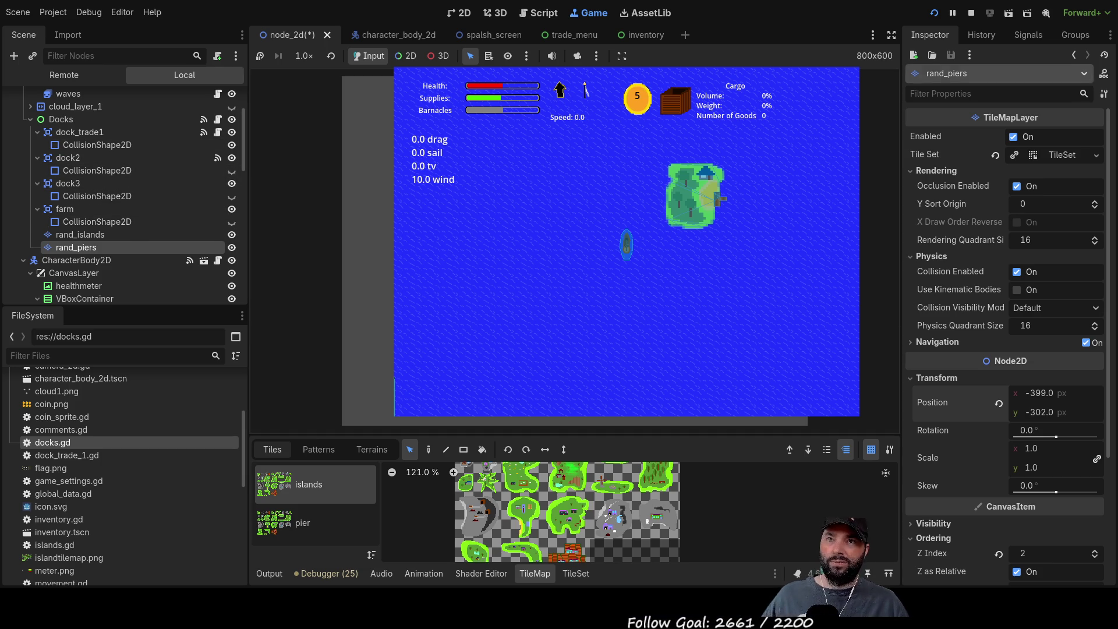
click(936, 13)
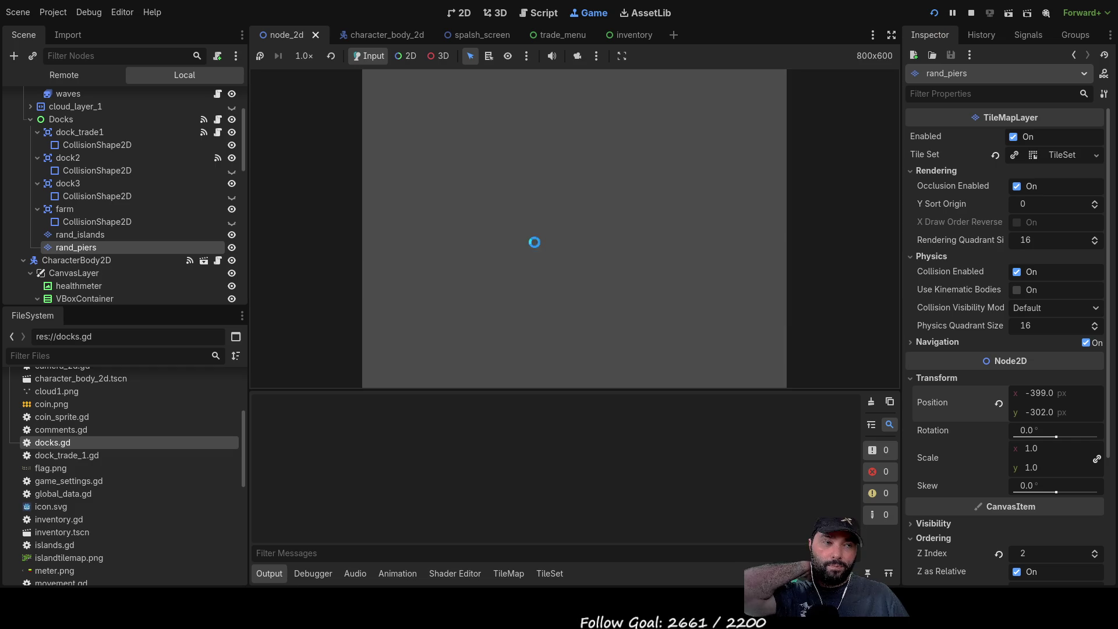
click(508, 85)
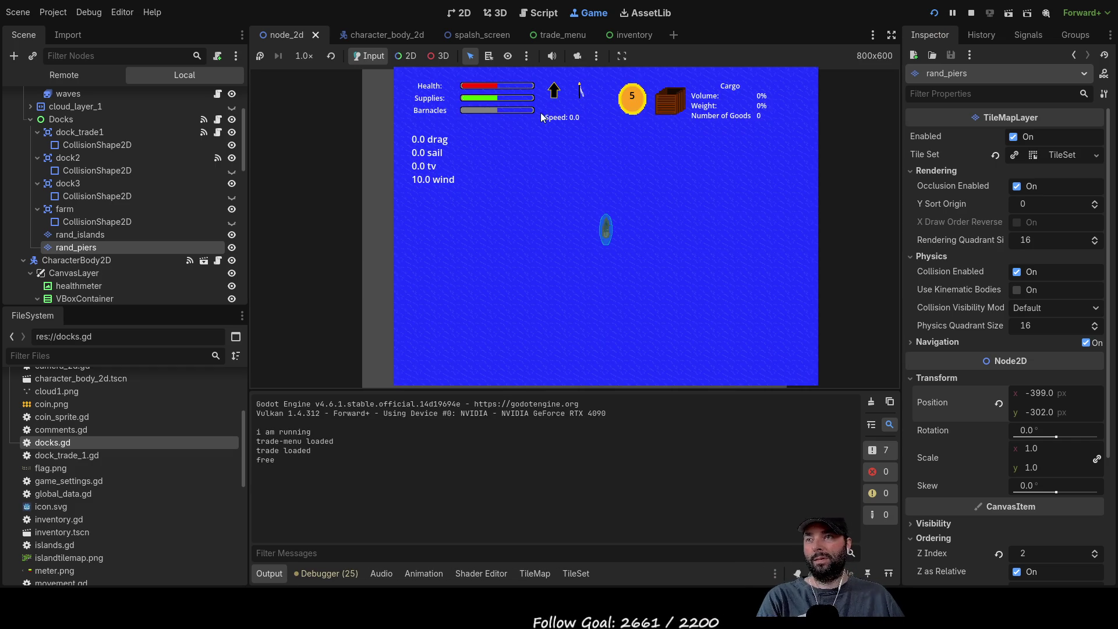
Zoom around to check island and pier alignment, then stop the game with F8
scroll(655, 252, down, 5)
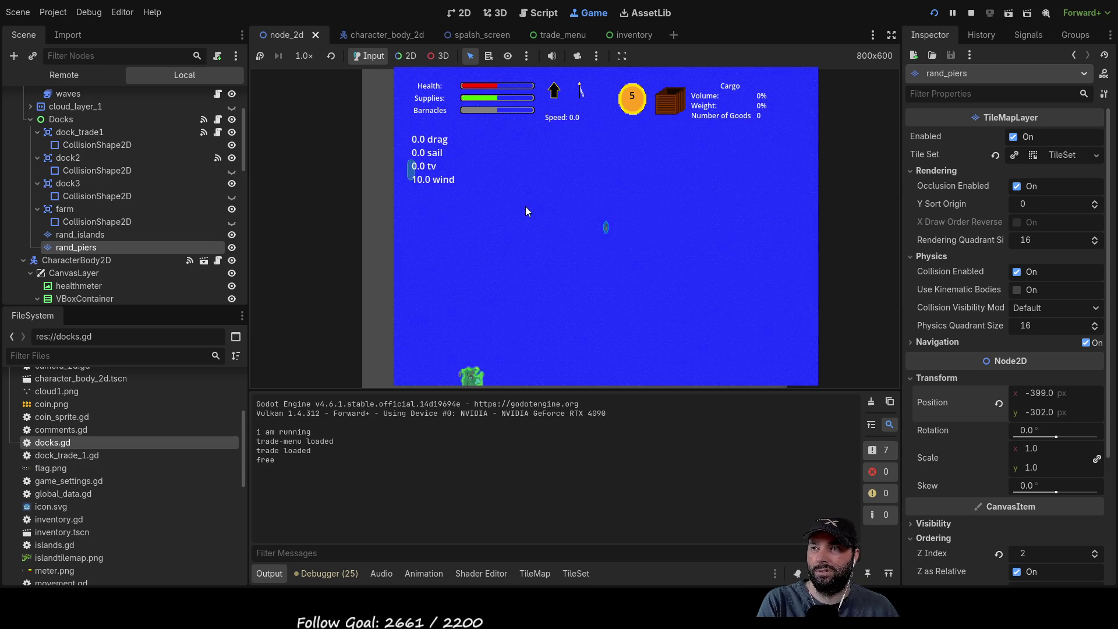
scroll(525, 206, down, 3)
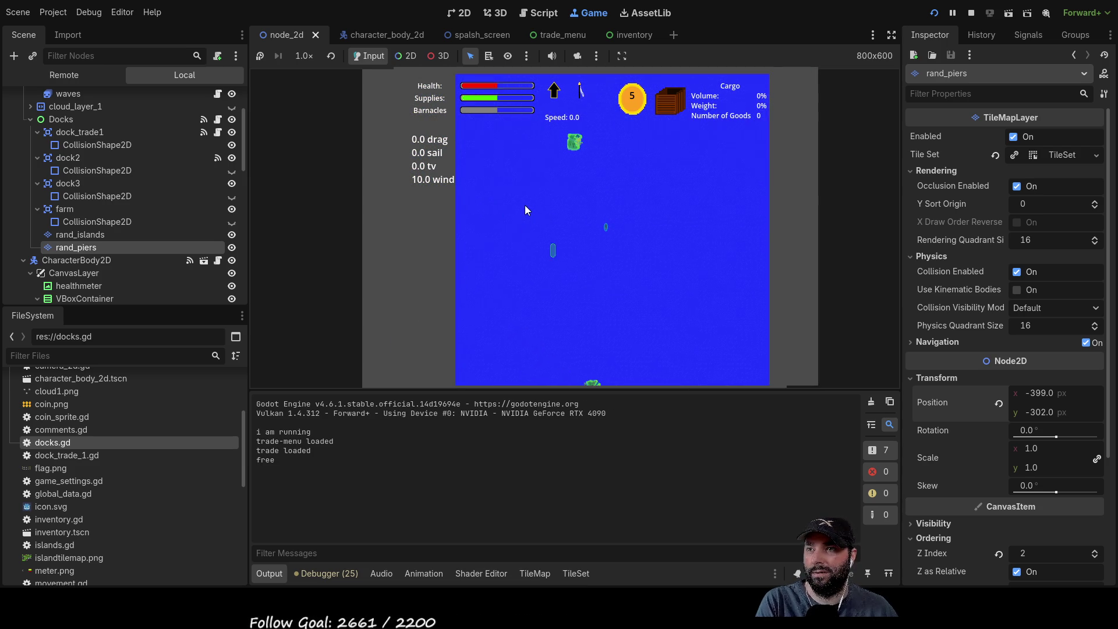
scroll(525, 205, up, 3)
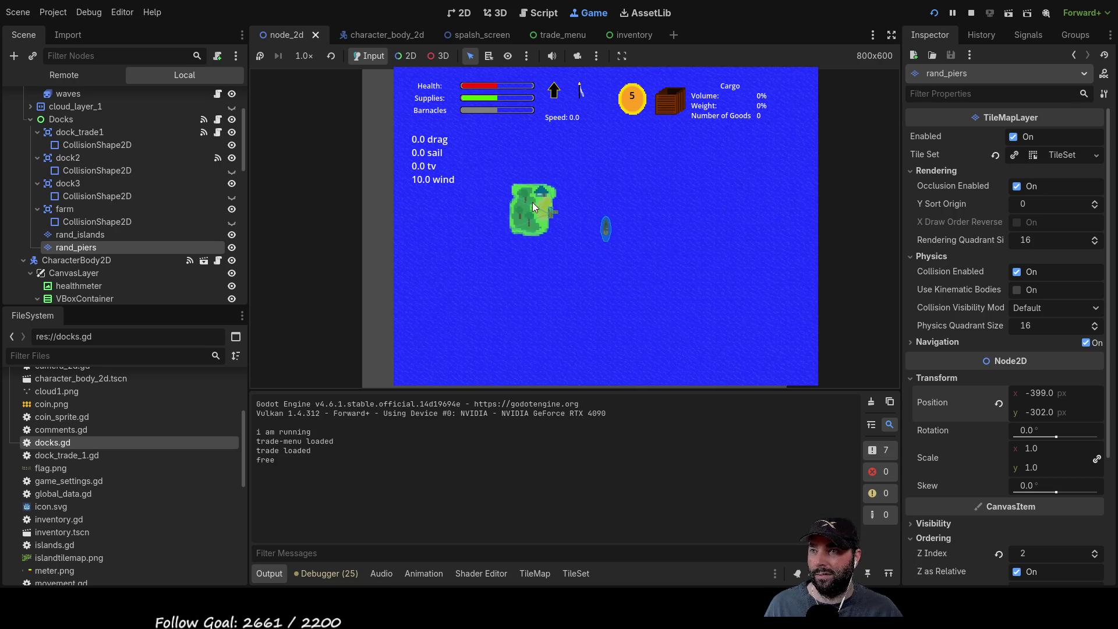
scroll(532, 201, up, 3)
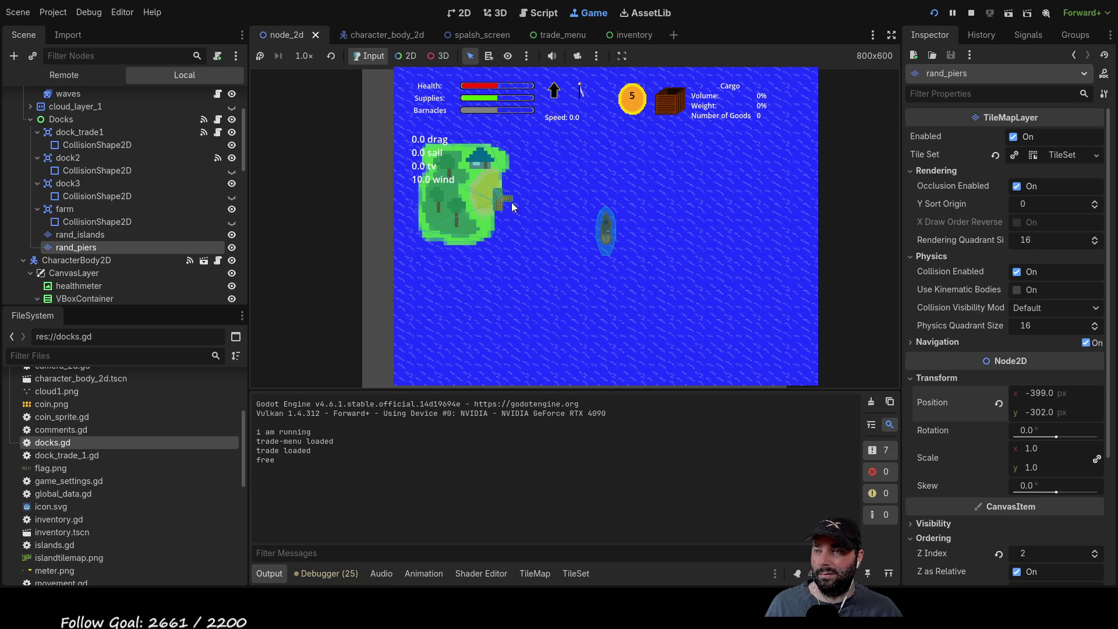
scroll(564, 296, down, 4)
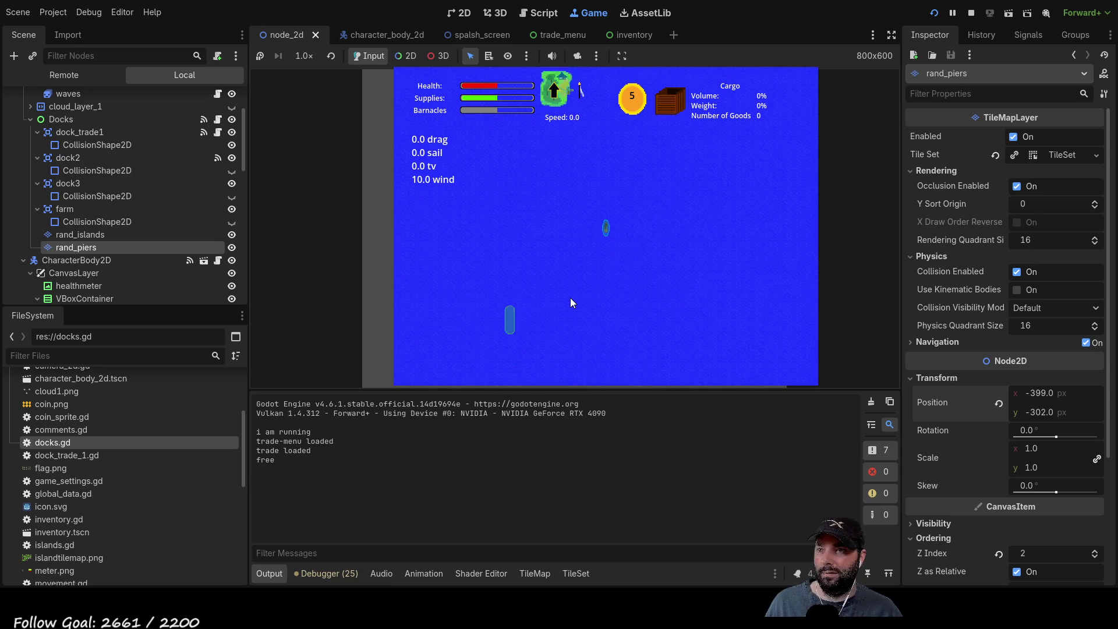
scroll(600, 267, down, 5)
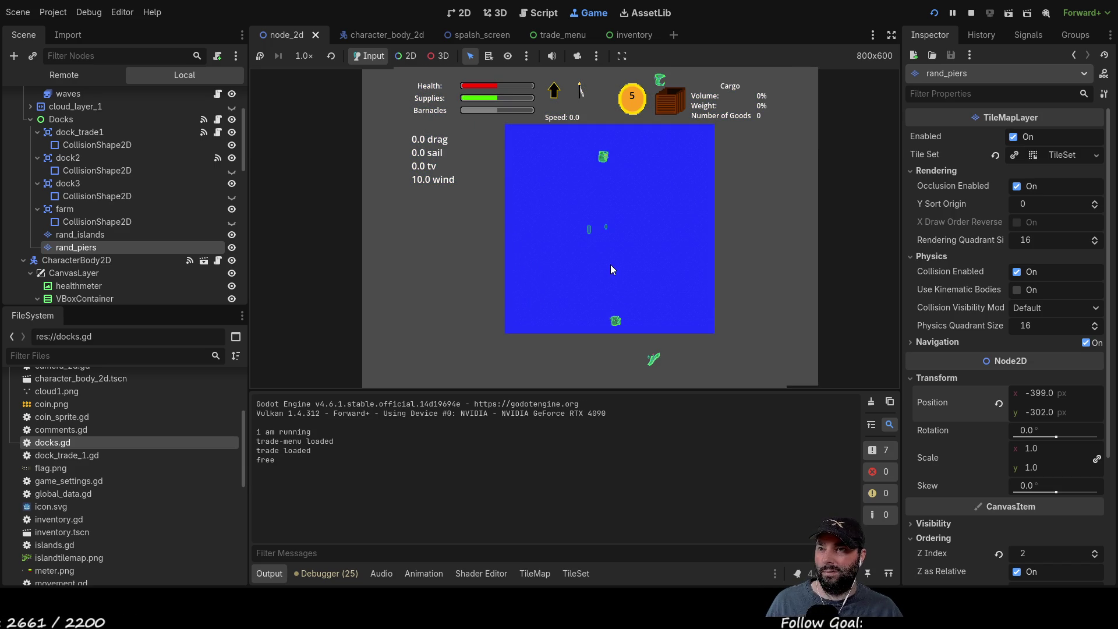
scroll(610, 264, up, 2)
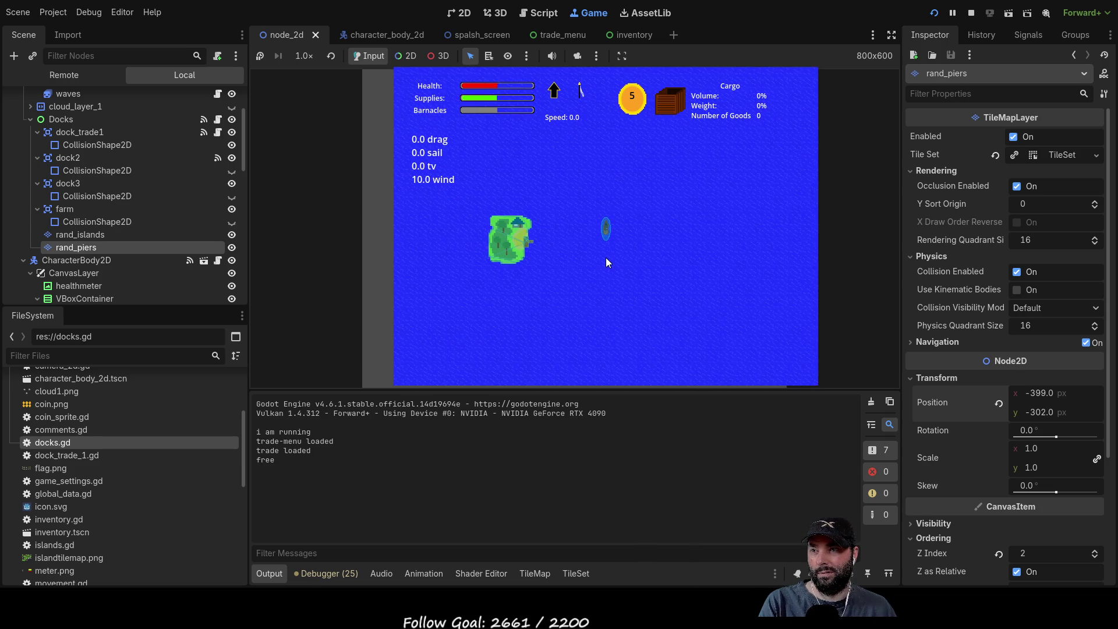
key(F8)
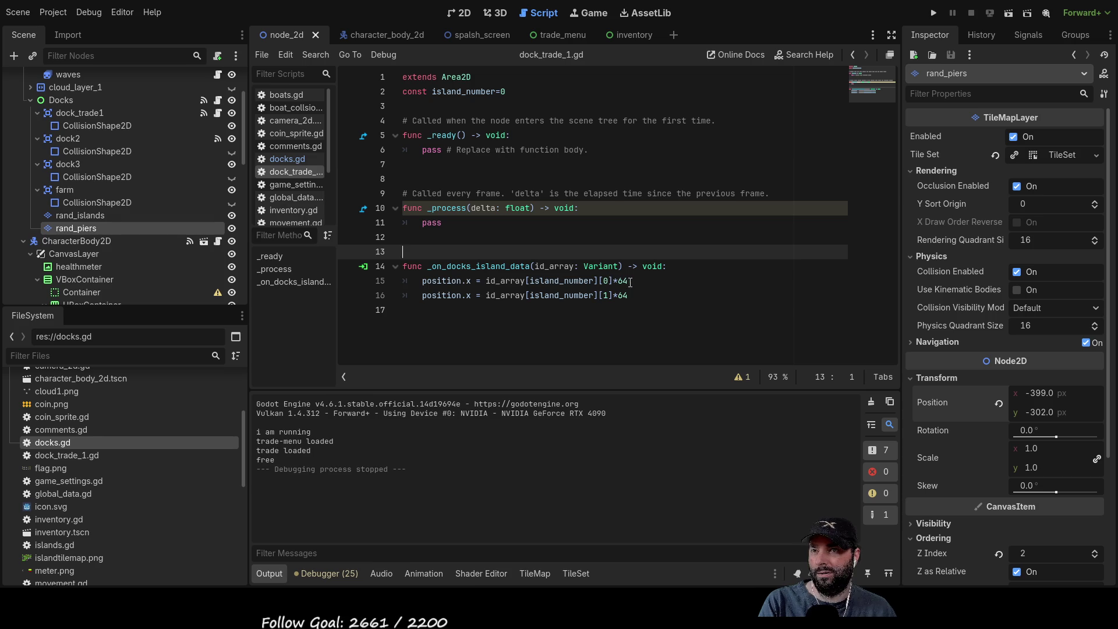
Change both position multipliers on lines 15 and 16 from *64 to *128 and run the project
click(652, 280)
key(BackSpace)
key(BackSpace)
text(128)
key(Down)
key(BackSpace)
key(BackSpace)
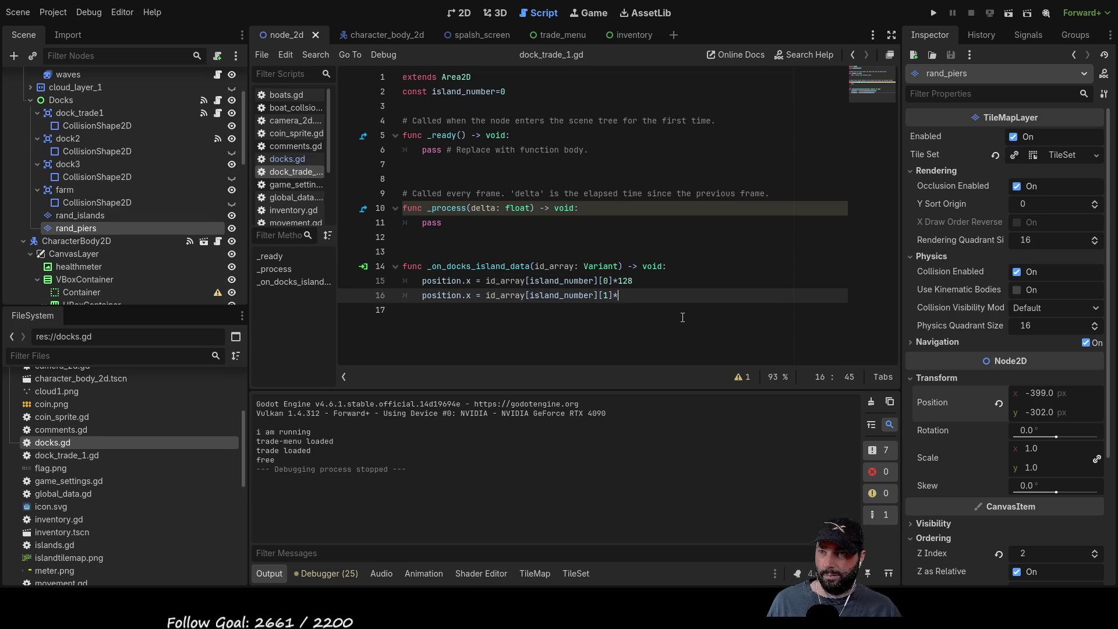
text(128)
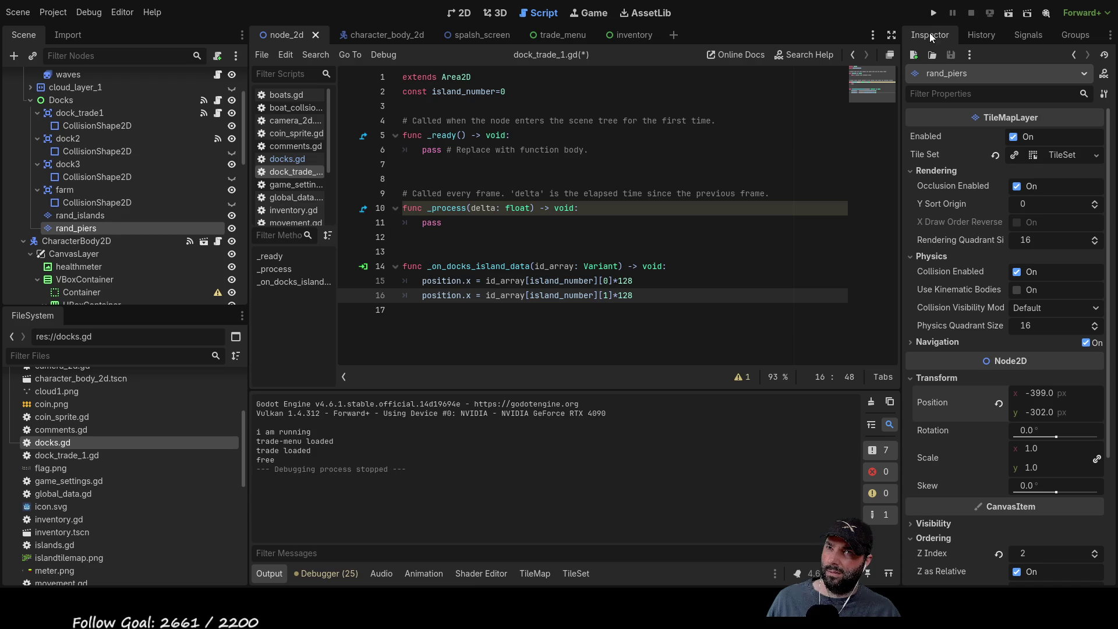
click(934, 13)
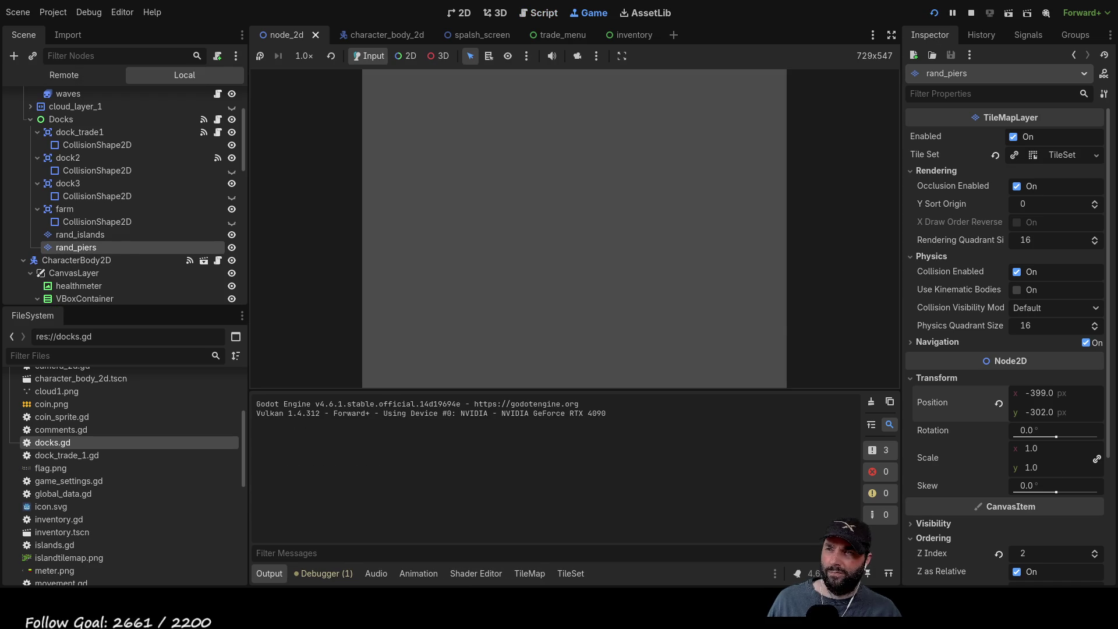
Start the game and zoom around comparing the island and pier positions
click(512, 92)
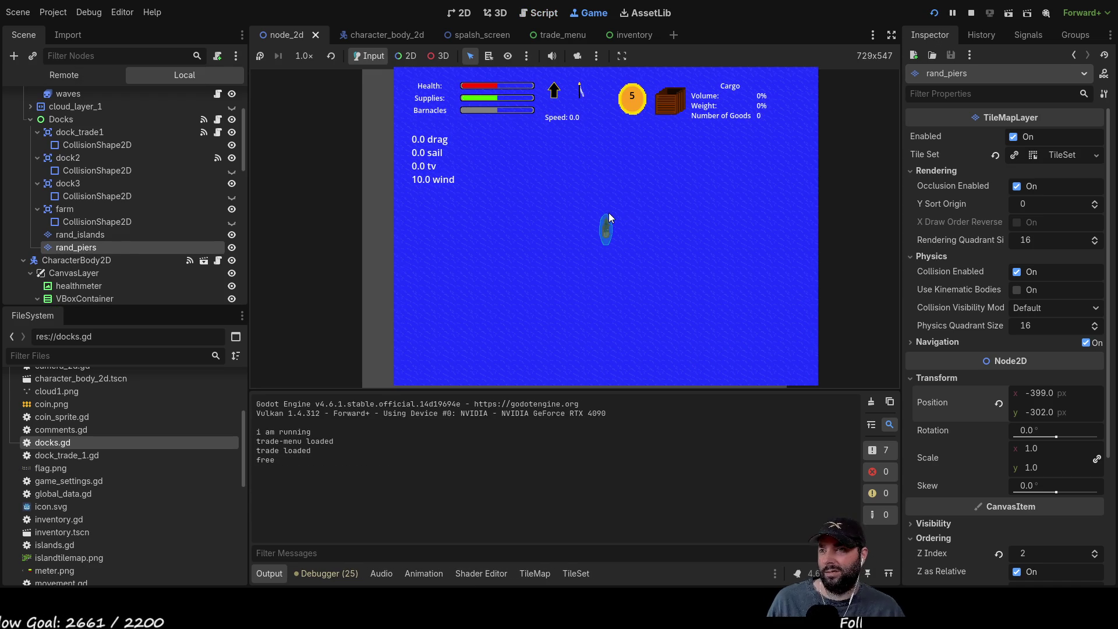
scroll(627, 237, down, 4)
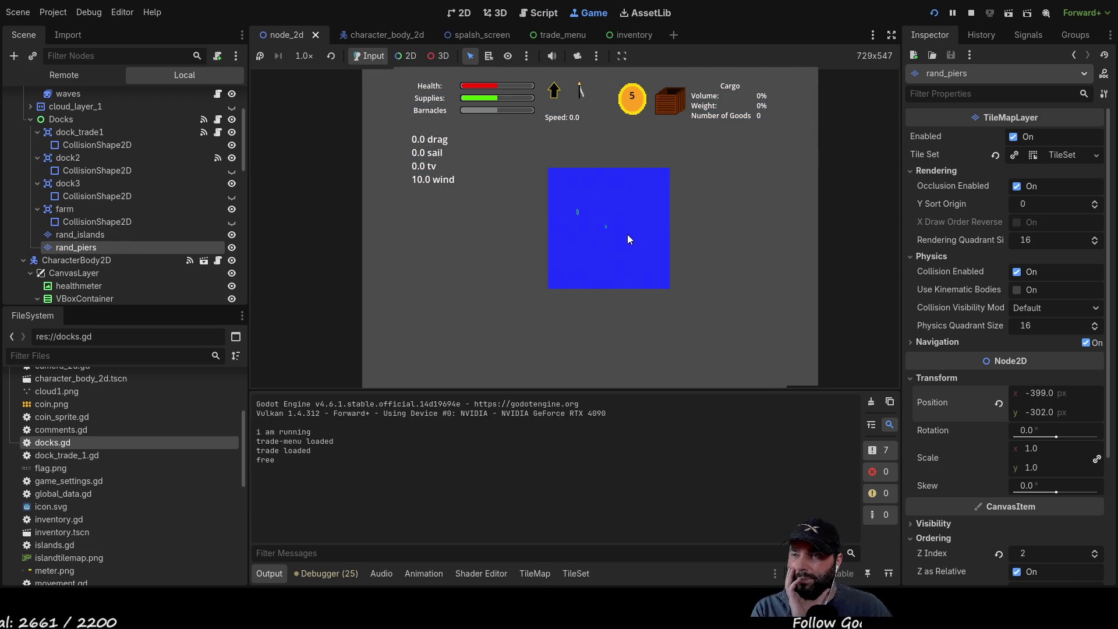
scroll(627, 234, down, 2)
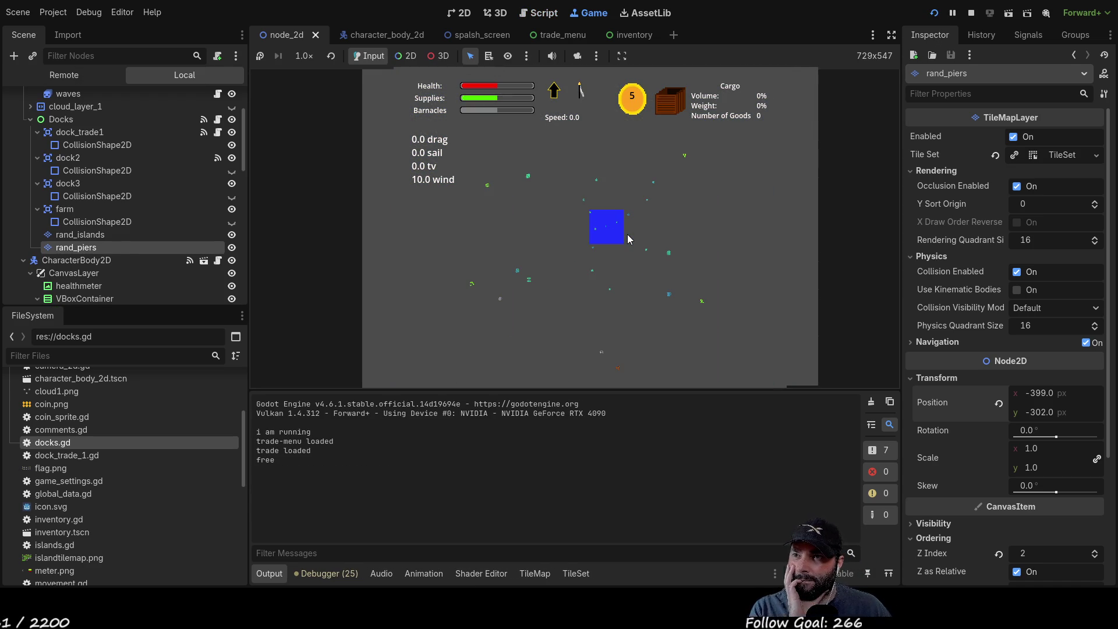
scroll(606, 221, up, 3)
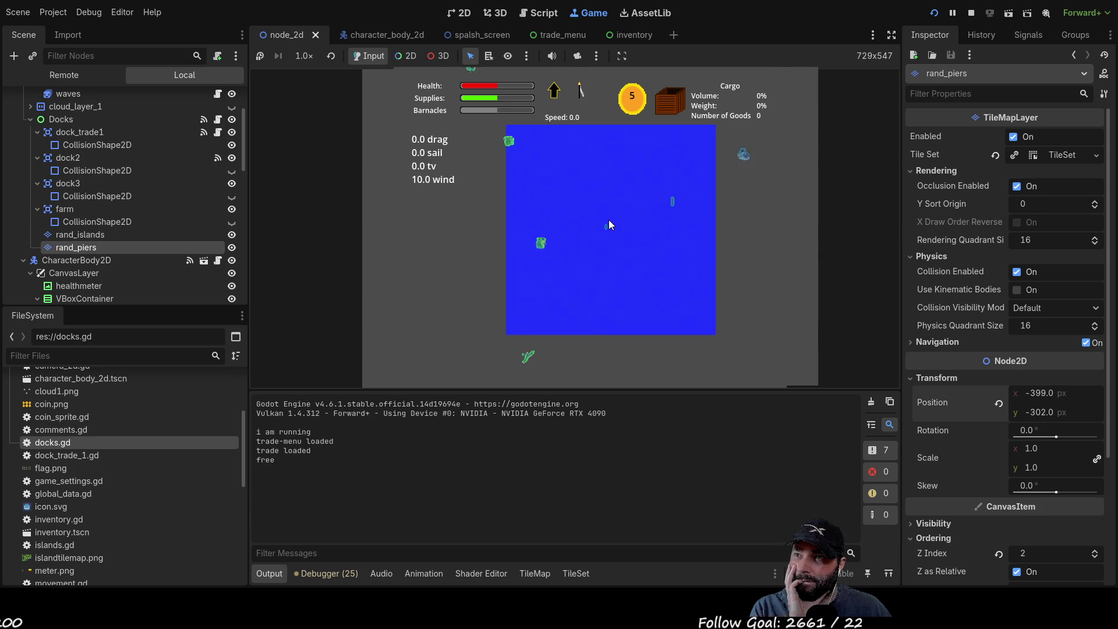
scroll(609, 221, up, 1)
scroll(583, 273, down, 2)
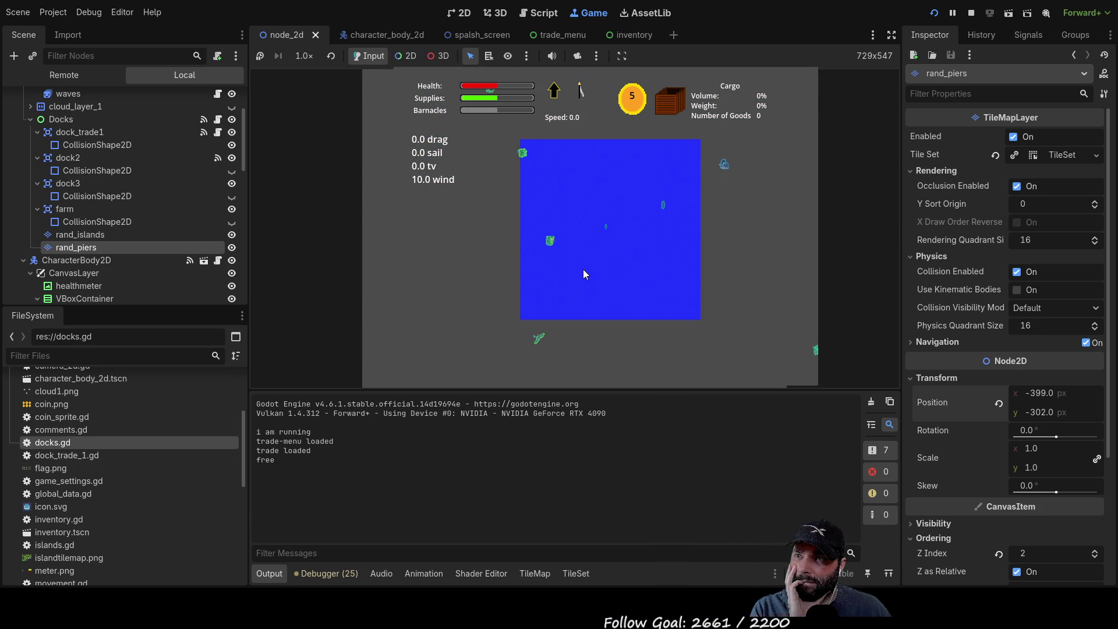
scroll(585, 273, down, 2)
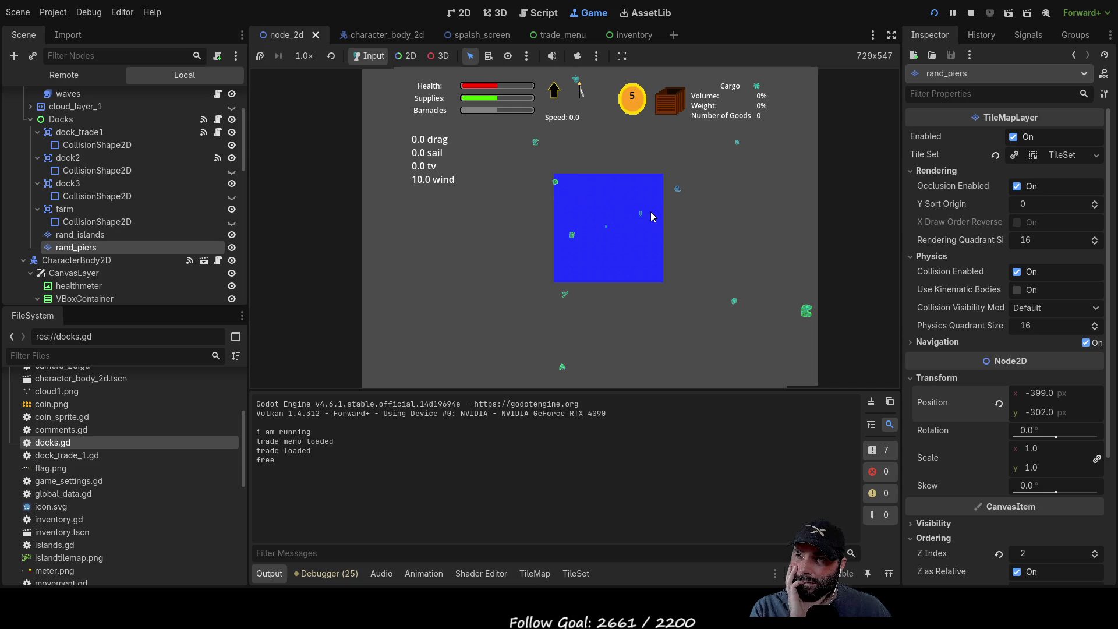
scroll(643, 216, up, 3)
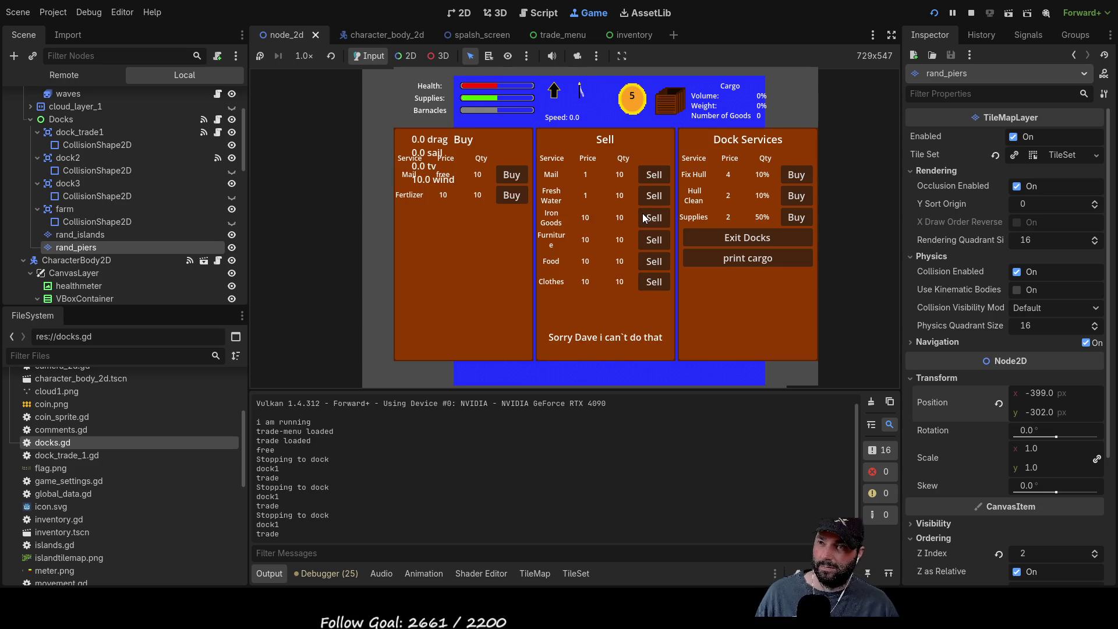
Exit the dock trade menu, zoom out, and stop the game
click(751, 238)
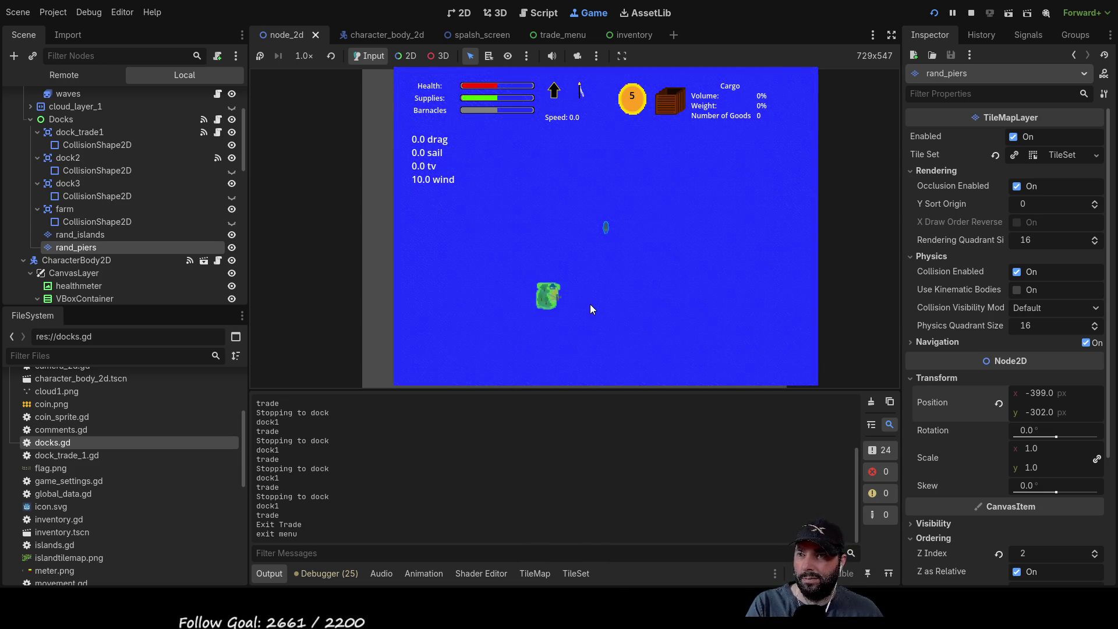
scroll(588, 299, down, 1)
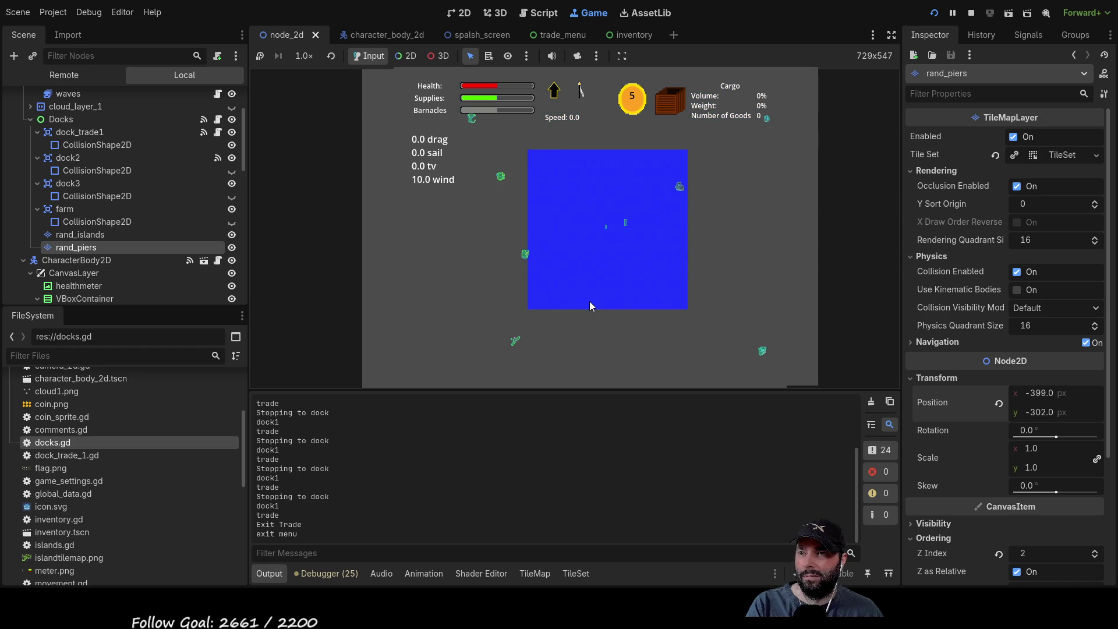
scroll(590, 301, down, 1)
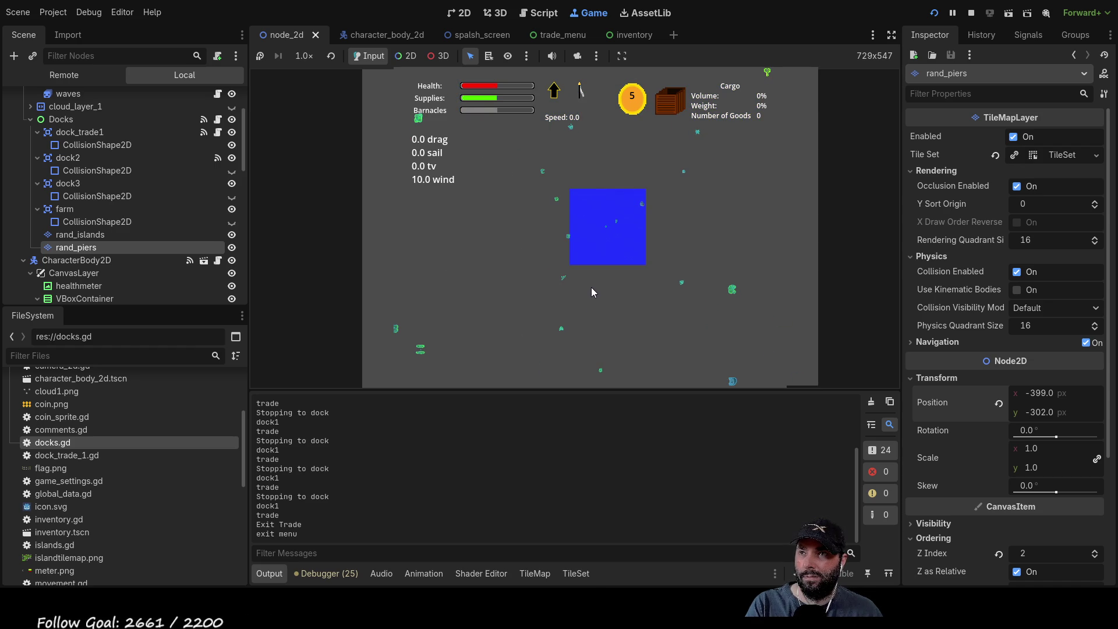
click(970, 12)
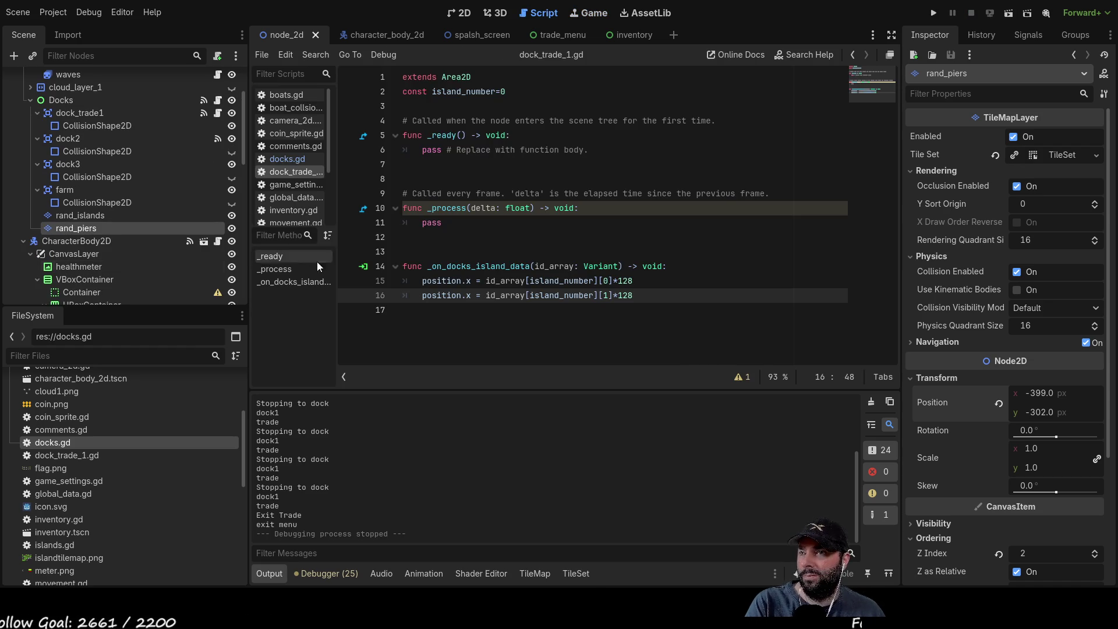
Insert a print() line above the dock position code containing the copied [island_number][0] expression
click(421, 282)
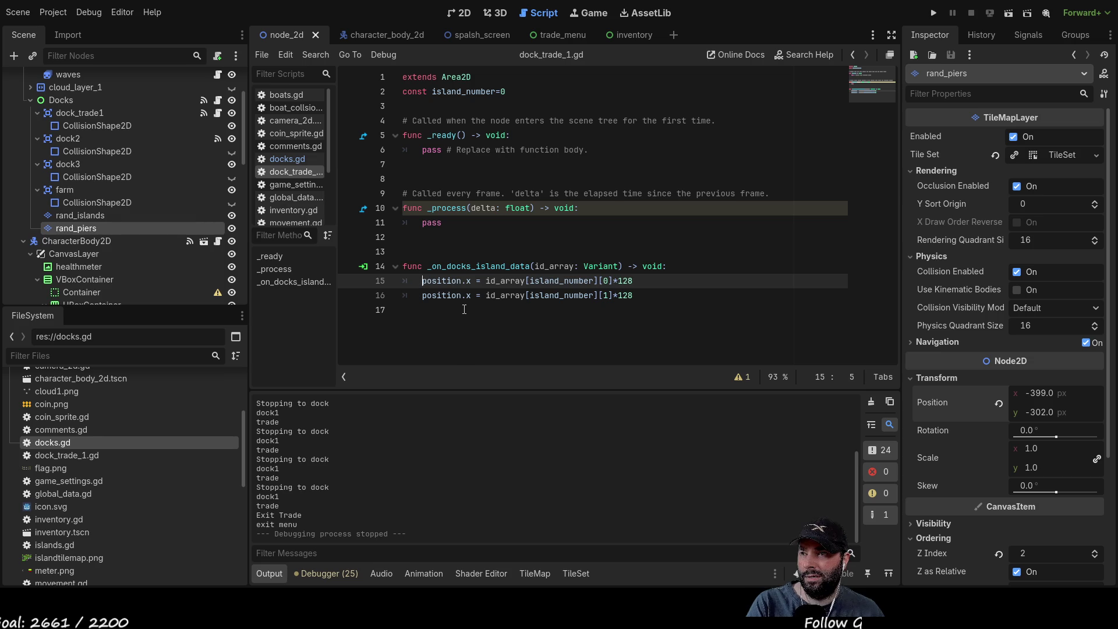
key(ctrl+shift+Return)
text(print)
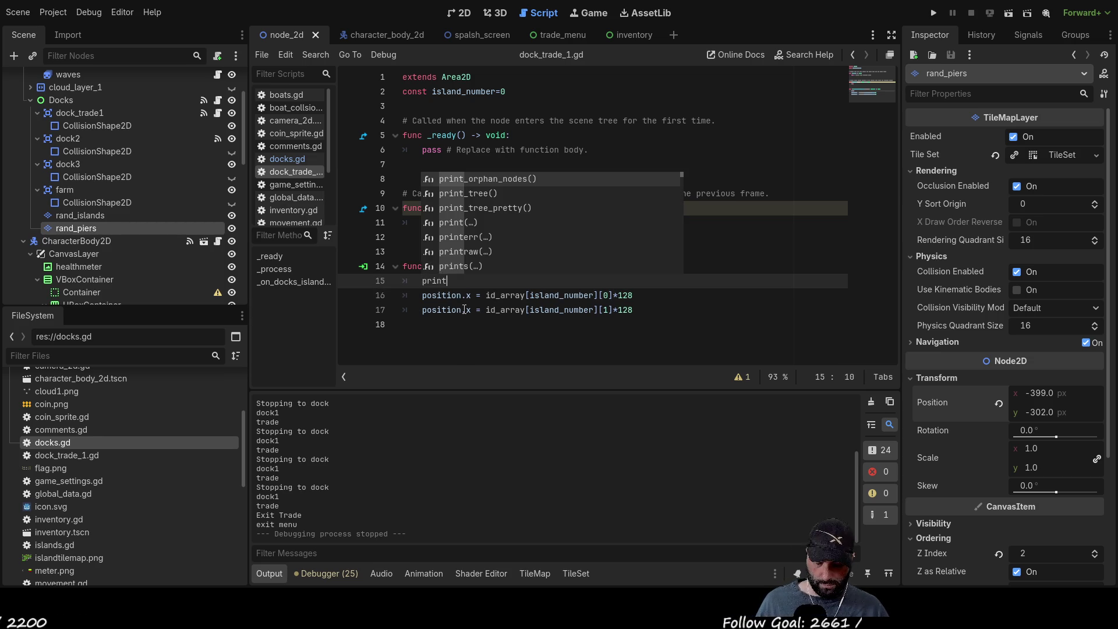
text(())
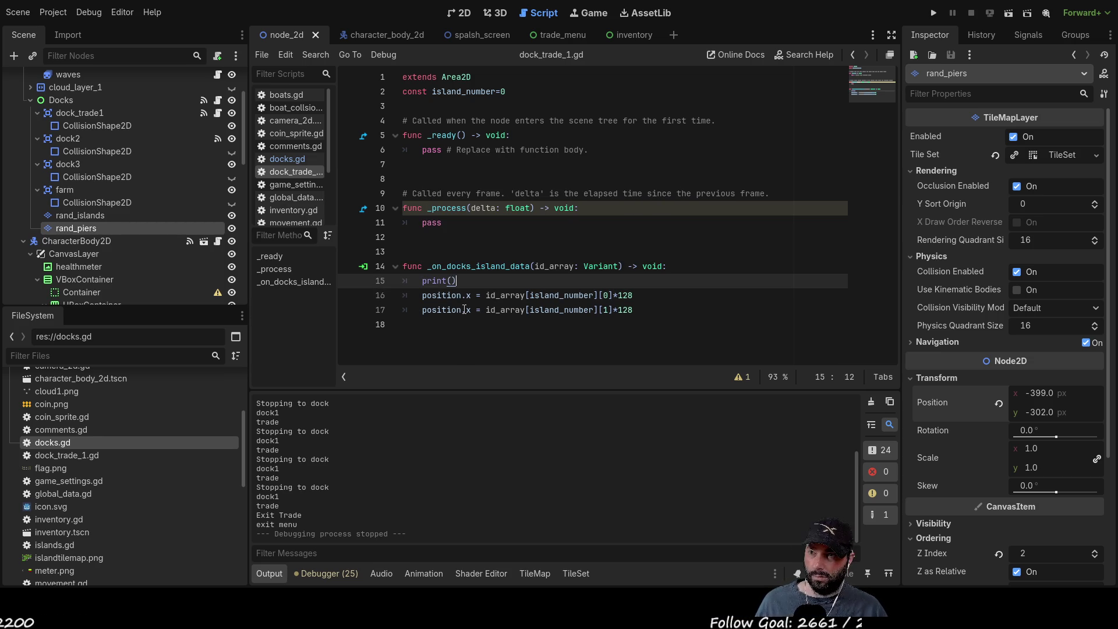
key(Down)
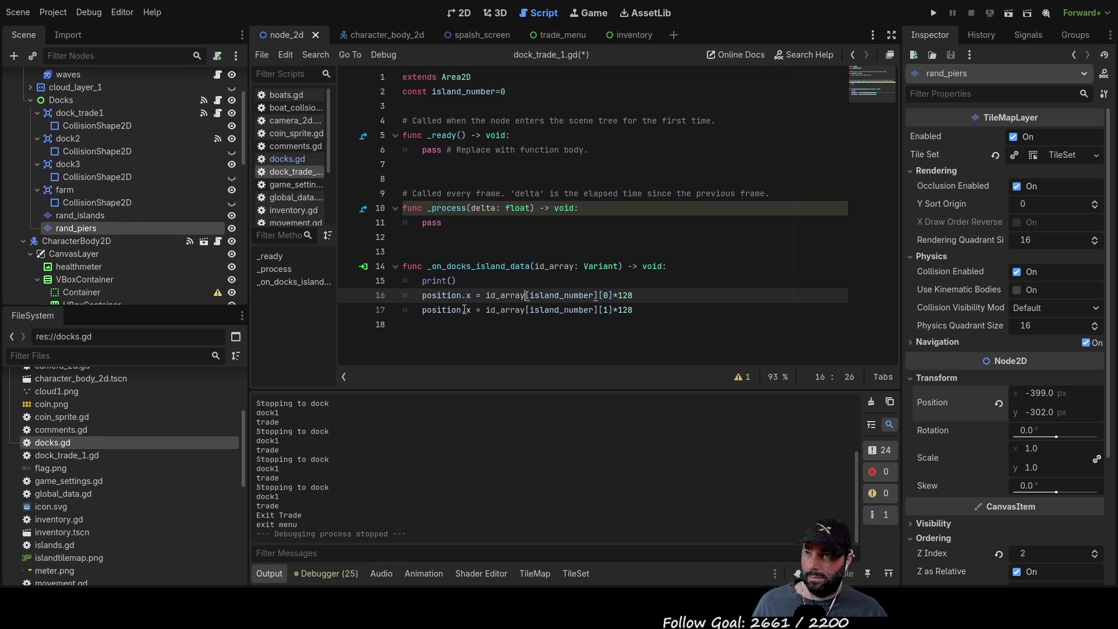
key(shift+Right)
key(shift+Right)
key(shift+Right)
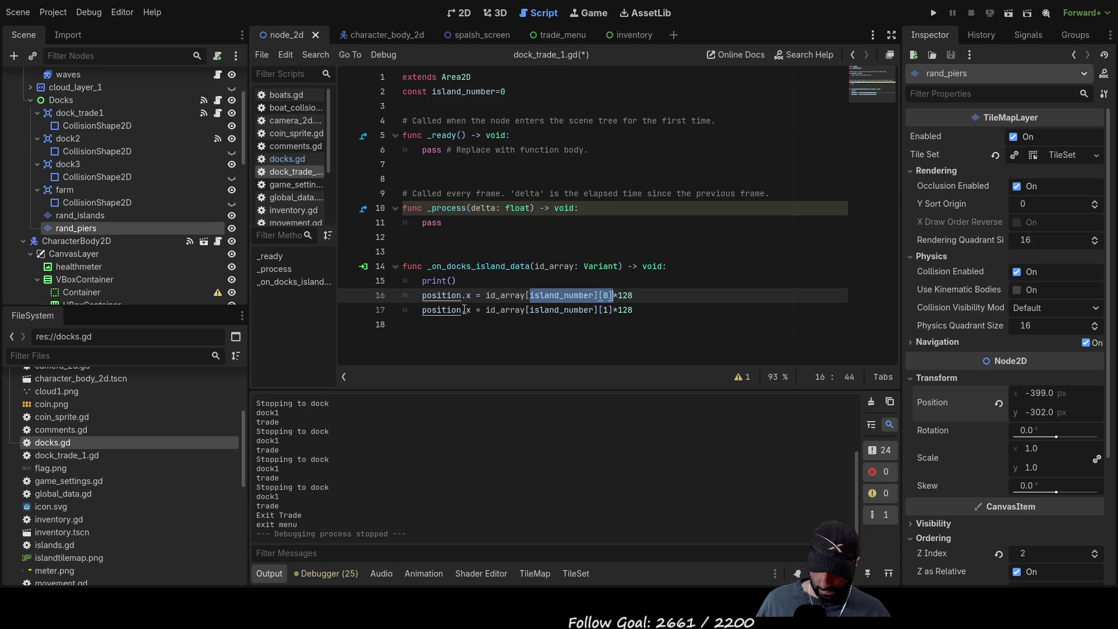
key(ctrl+c)
key(Up)
key(Left)
key(ctrl+v)
key(Right)
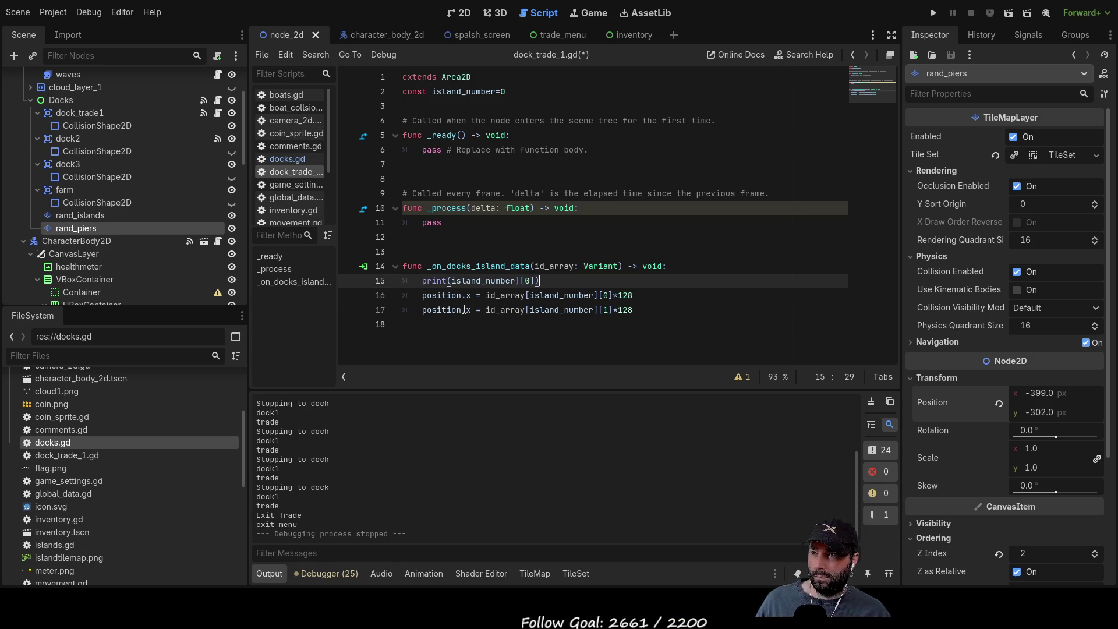
Add a second debug line for [island_number][1] and fix the first print's opening bracket
key(Return)
key(ctrl+v)
key(Left)
key(BackSpace)
text(1)
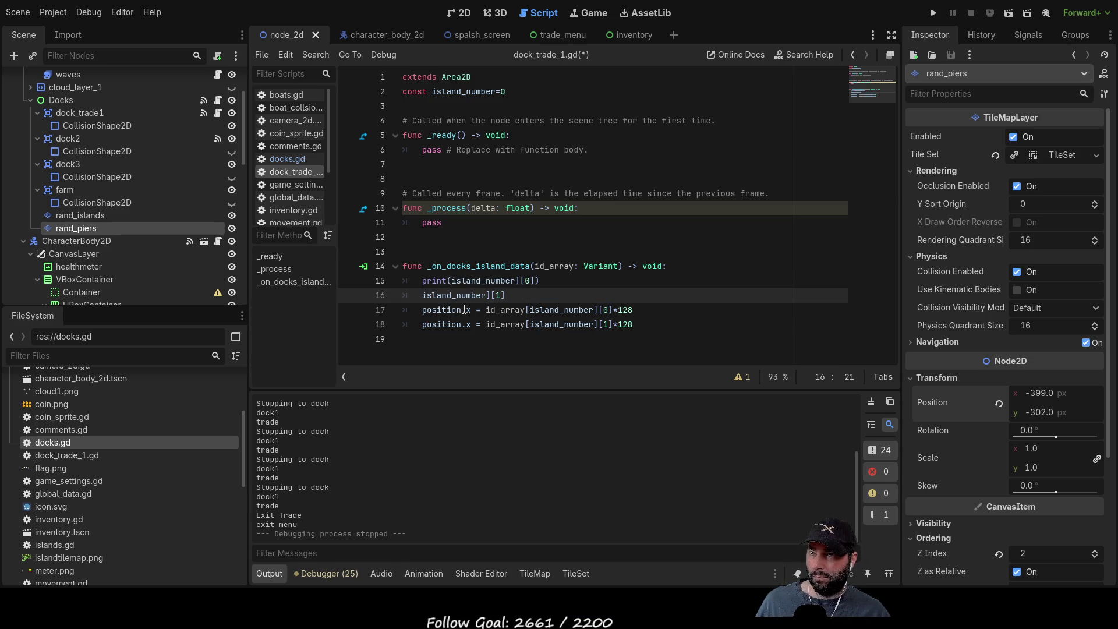
key(Down)
key(Up)
key(Up)
key(Left)
key(Left)
key(Left)
text([)
Wrap the second line as print([island_number][1]) and relaunch the game to see the prints
key(Down)
key(Down)
key(Left)
key(Left)
key(Left)
key(Up)
key(Home)
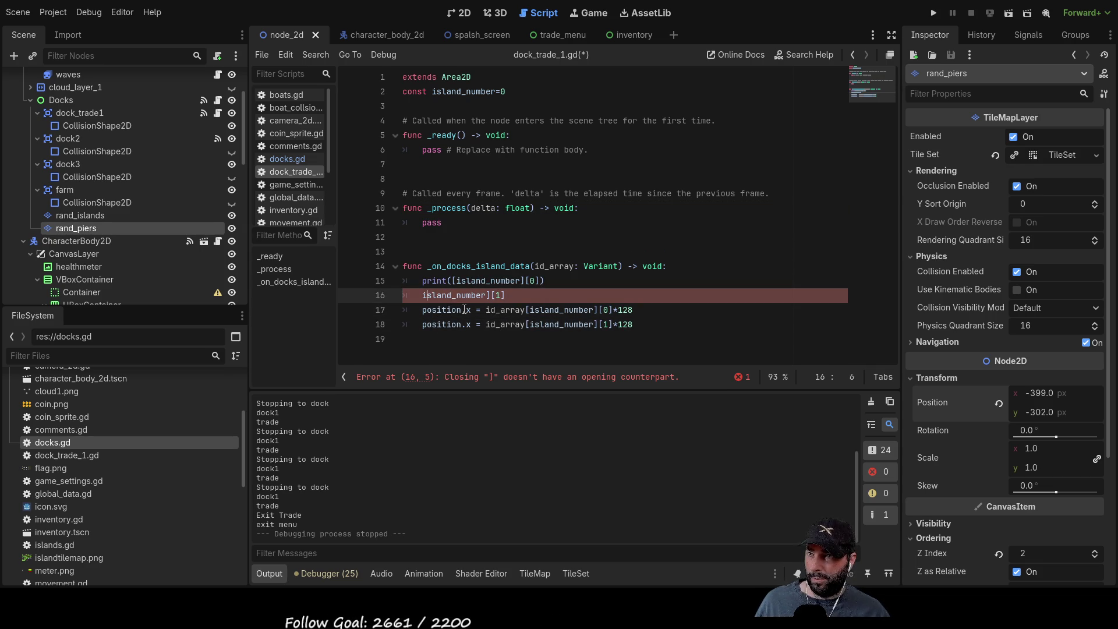
text(print )
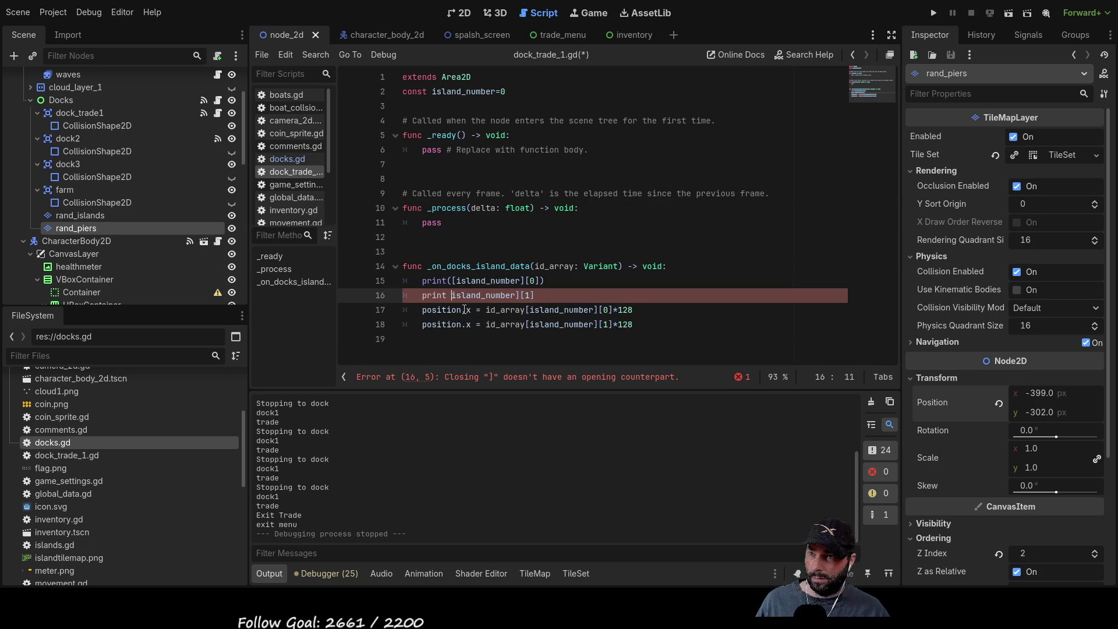
text(()
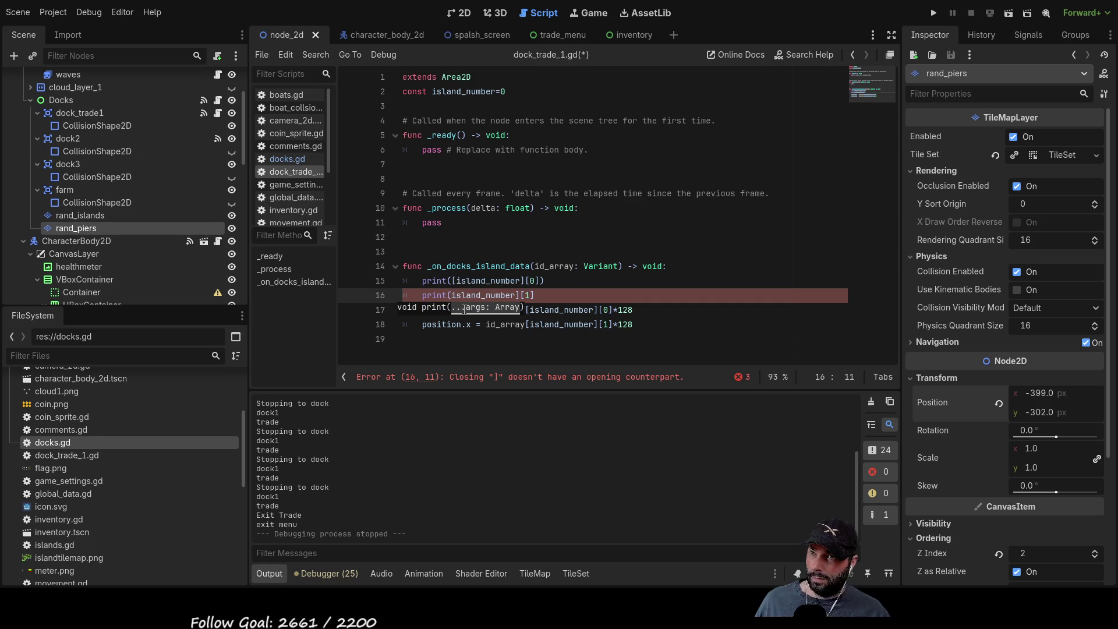
key(Right)
key(Right)
key(Right)
key(Right)
key(Right)
key(Right)
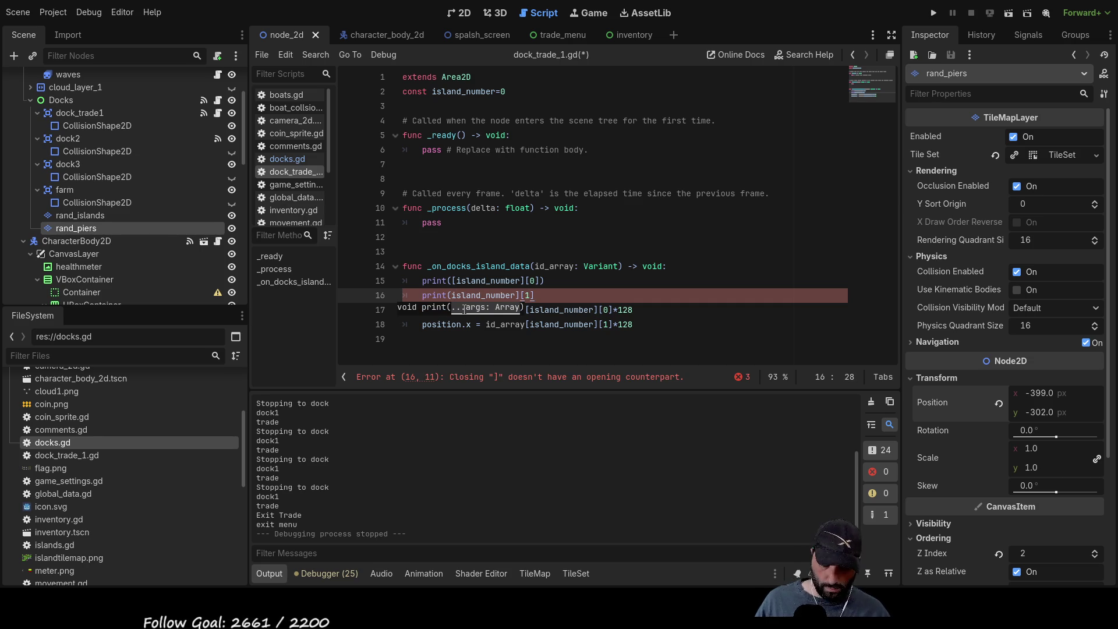
text())
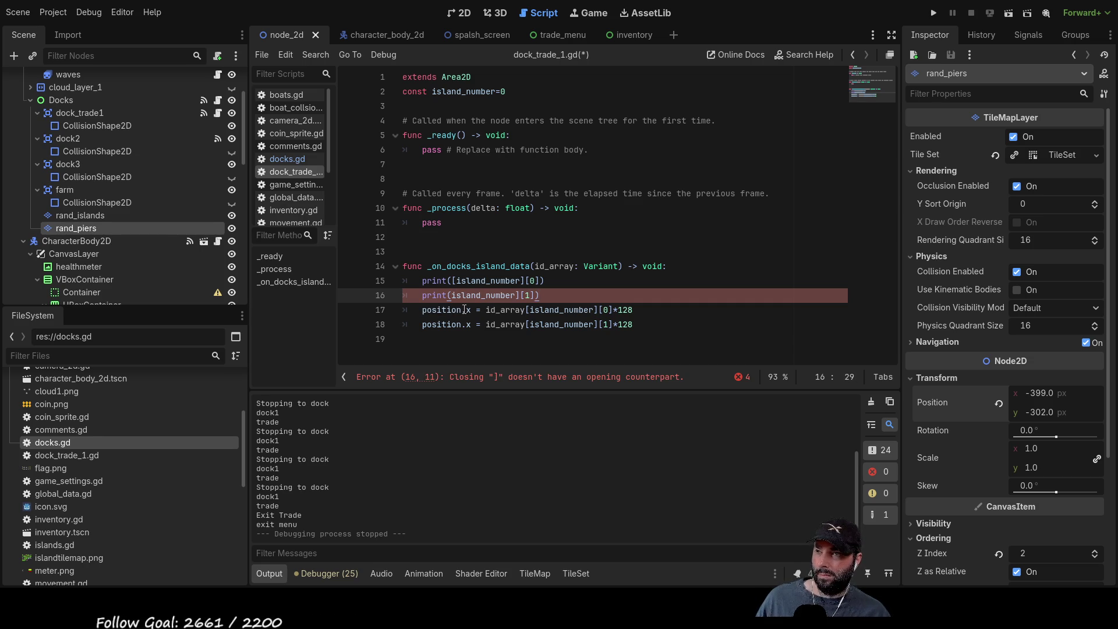
key(Left)
key(Left)
key(Left)
key(Left)
key(Left)
key(Left)
text([)
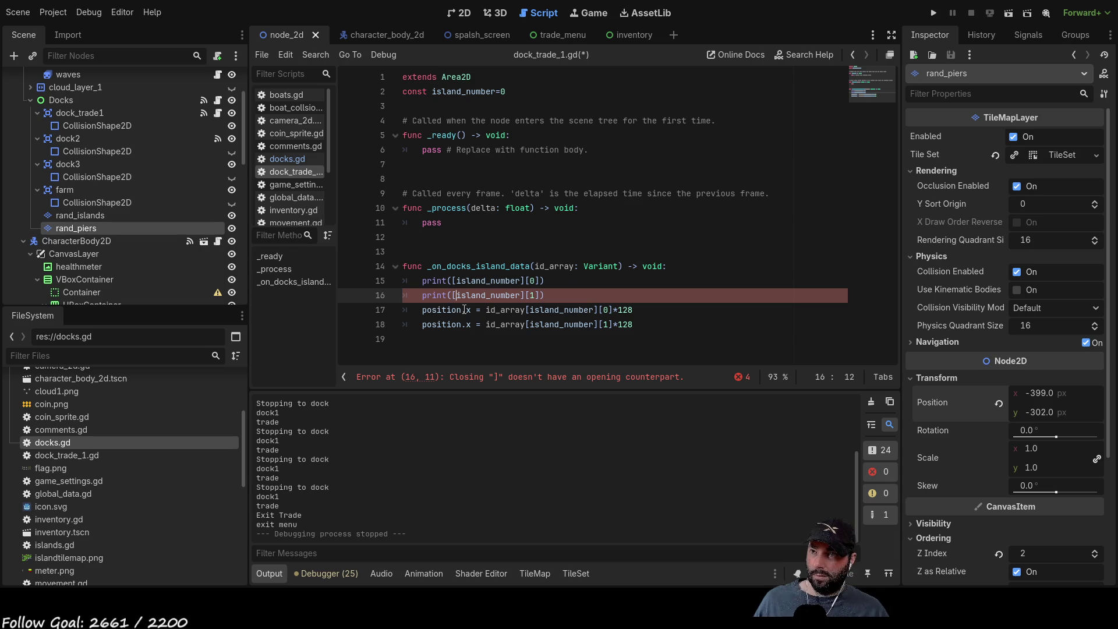
click(934, 14)
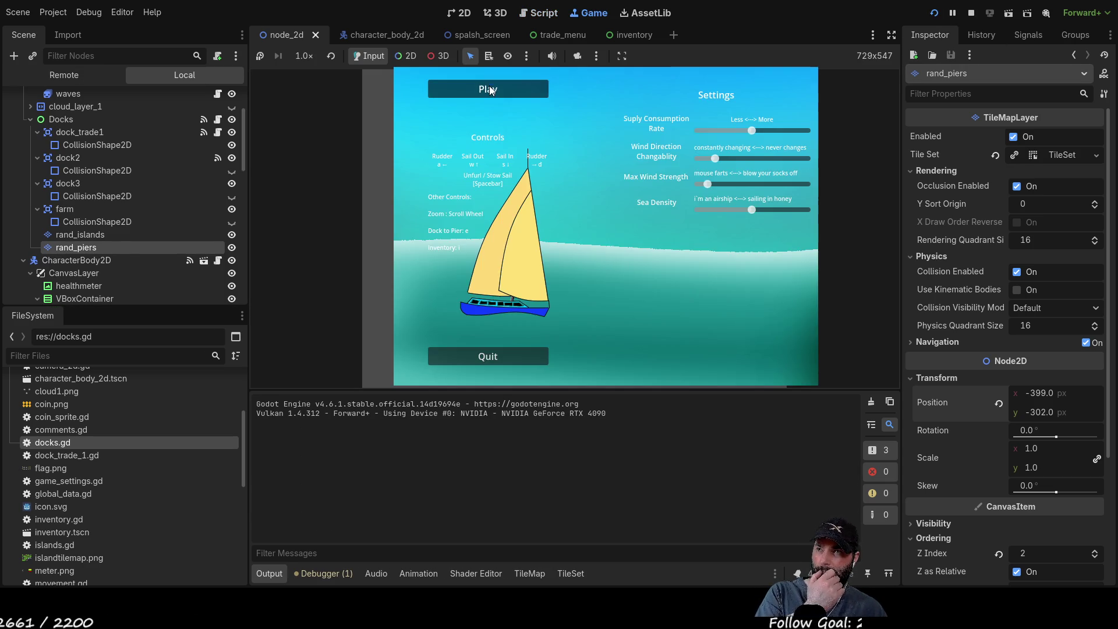